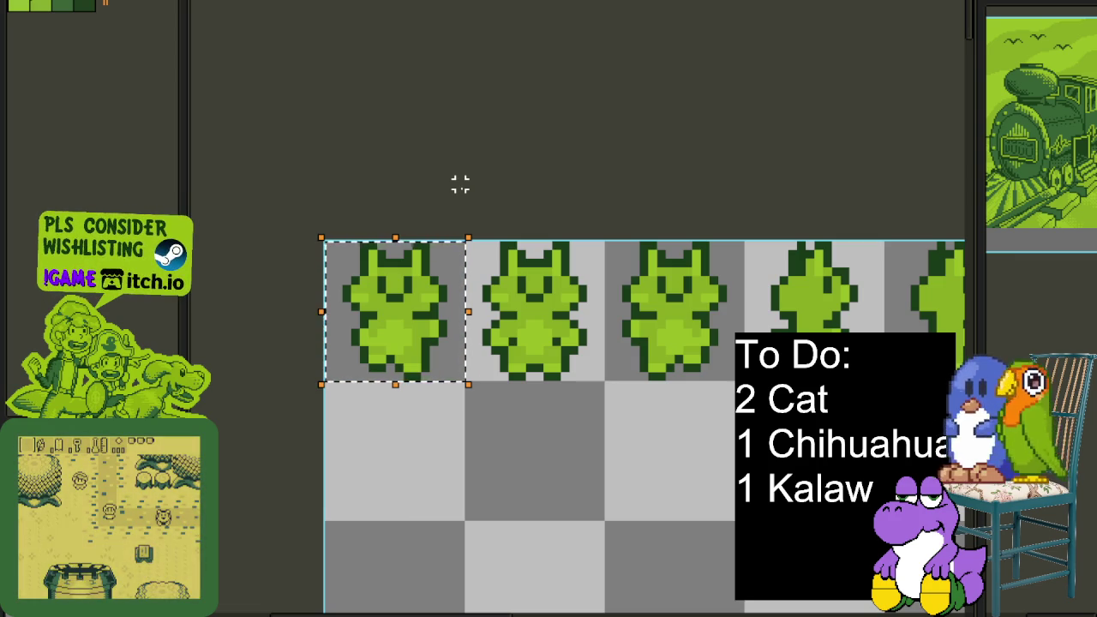
# Deselect the first cat sprite and zoom the view onto it
pyautogui.hotkey('ctrl', 'd')
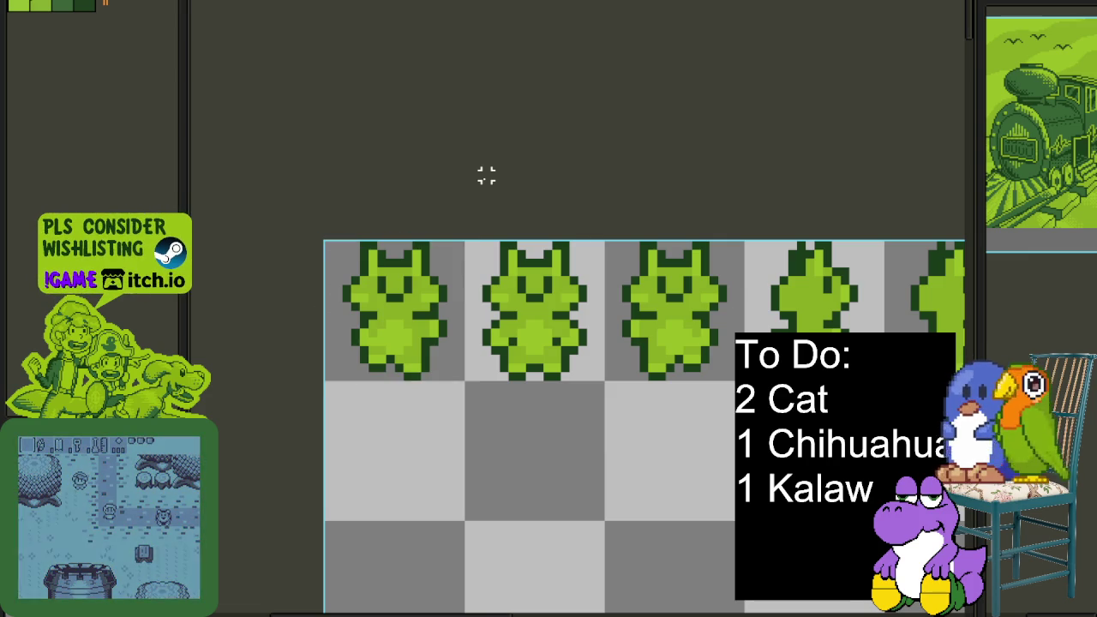
pyautogui.scroll(1, 476, 386)
pyautogui.scroll(1, 482, 386)
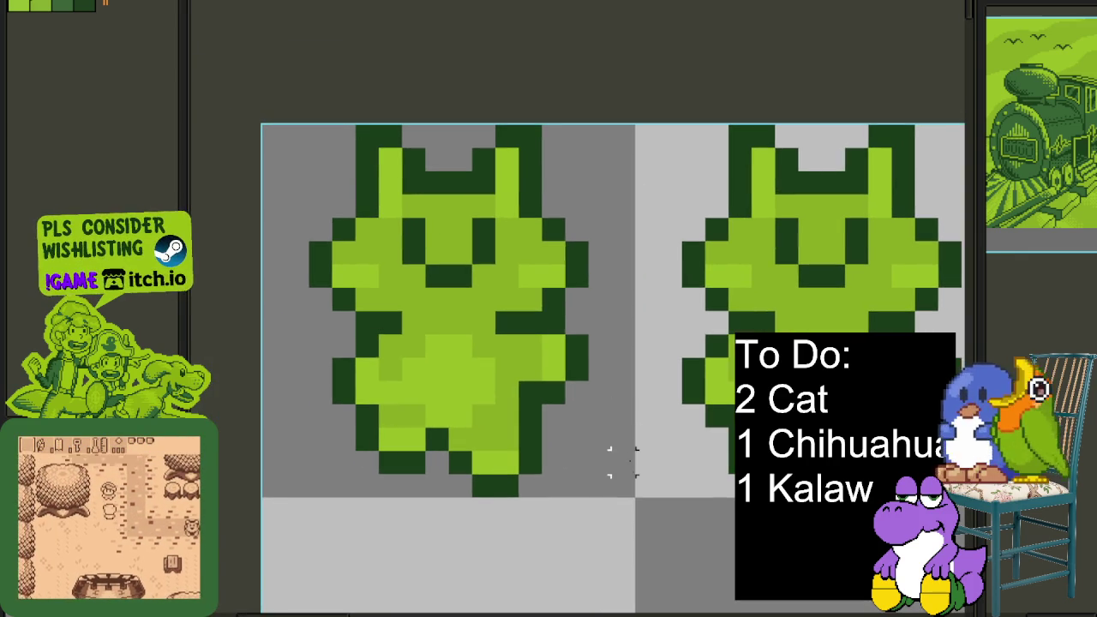
pyautogui.moveTo(622, 480); pyautogui.dragTo(195, 154)
pyautogui.scroll(-1, 580, 81)
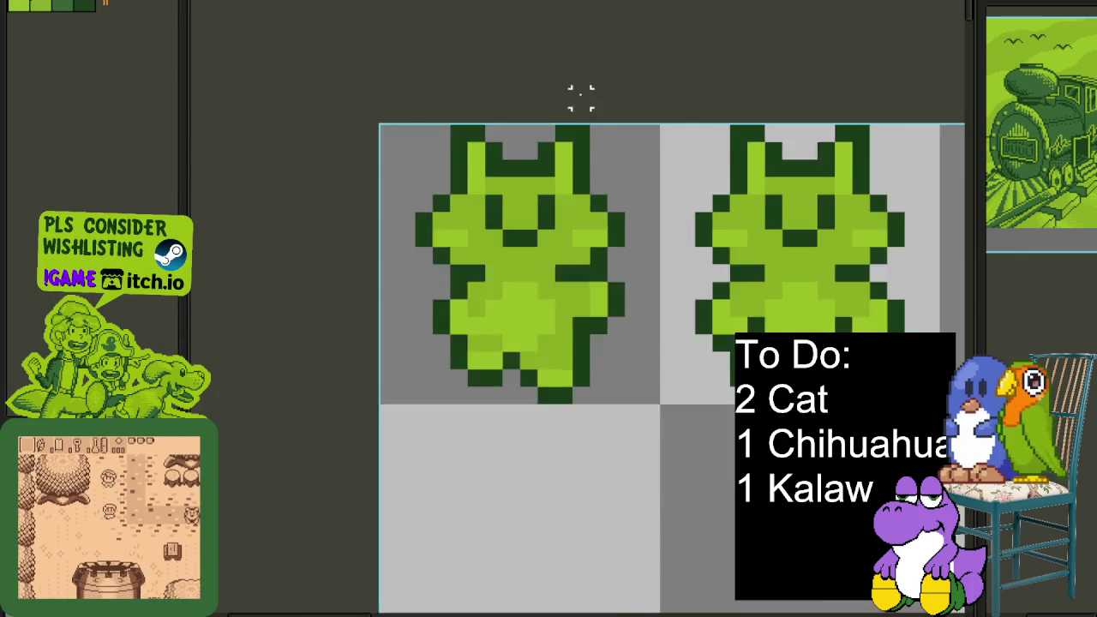
pyautogui.scroll(-1, 649, 237)
# Frame the cat sprite row and show the layer list with Row, Layer 1 and Flattened
pyautogui.scroll(1, 586, 330)
pyautogui.scroll(1, 583, 328)
pyautogui.scroll(1, 618, 386)
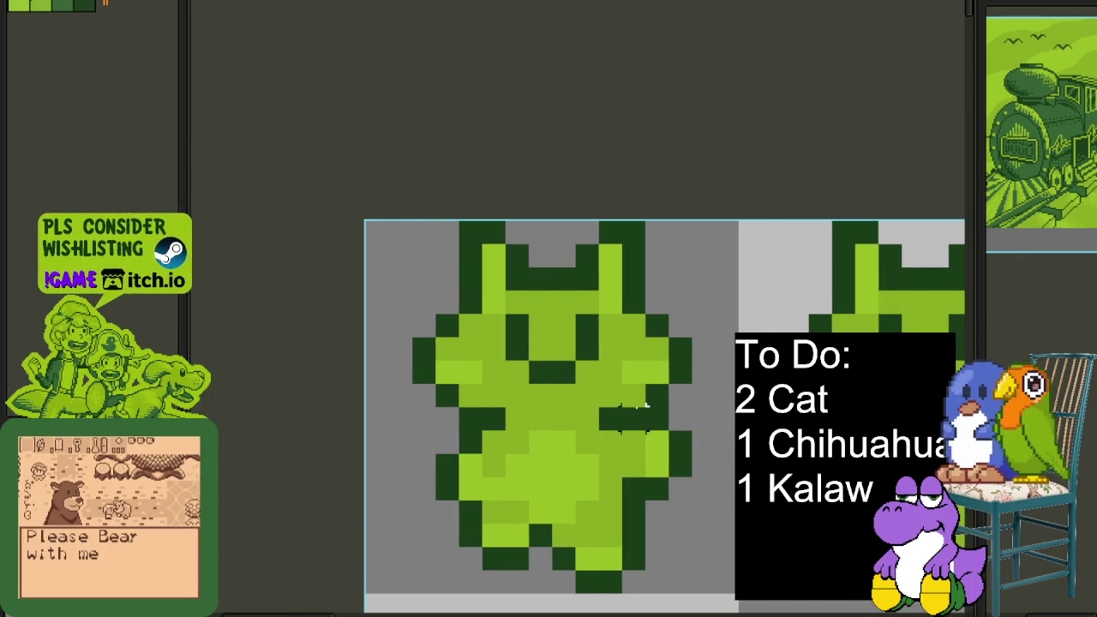
pyautogui.scroll(-1, 643, 437)
pyautogui.scroll(-1, 703, 424)
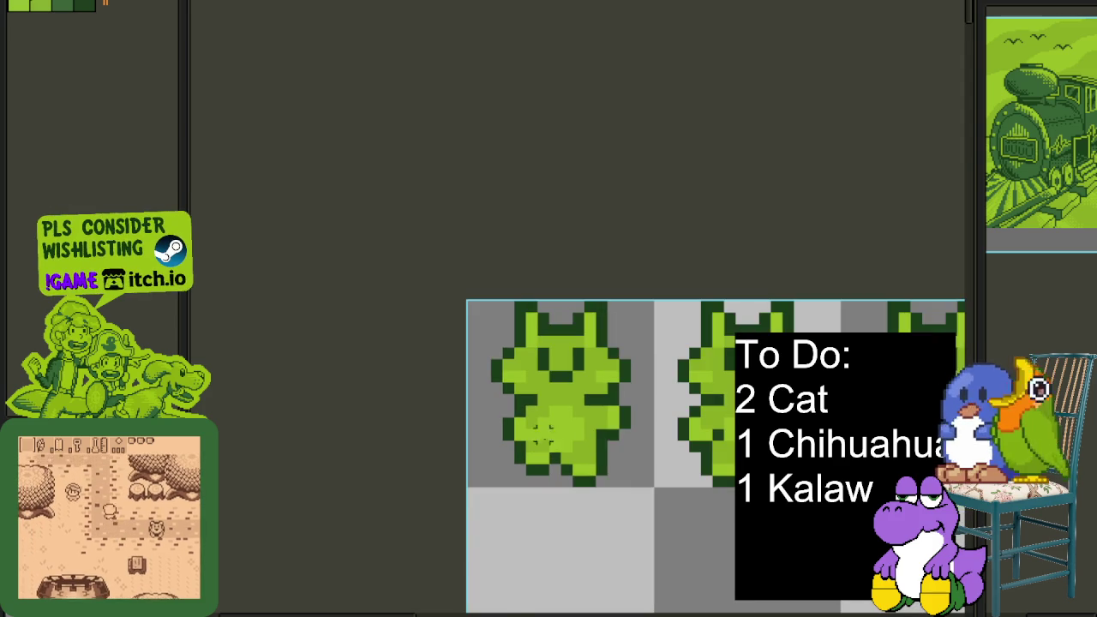
pyautogui.moveTo(716, 439); pyautogui.dragTo(630, 390)
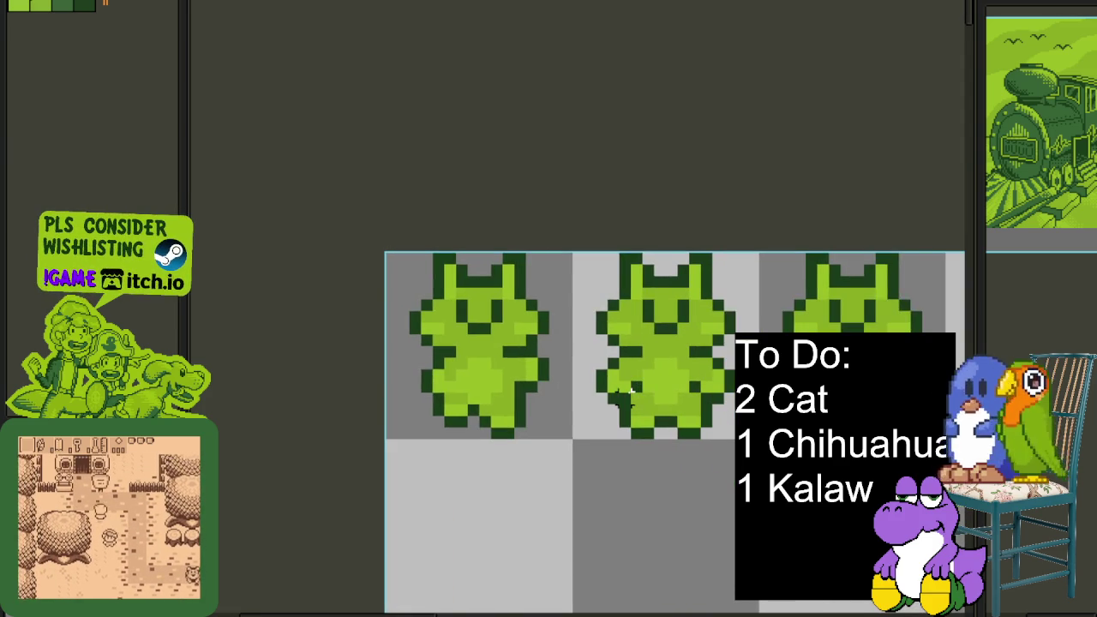
pyautogui.press('Tab')
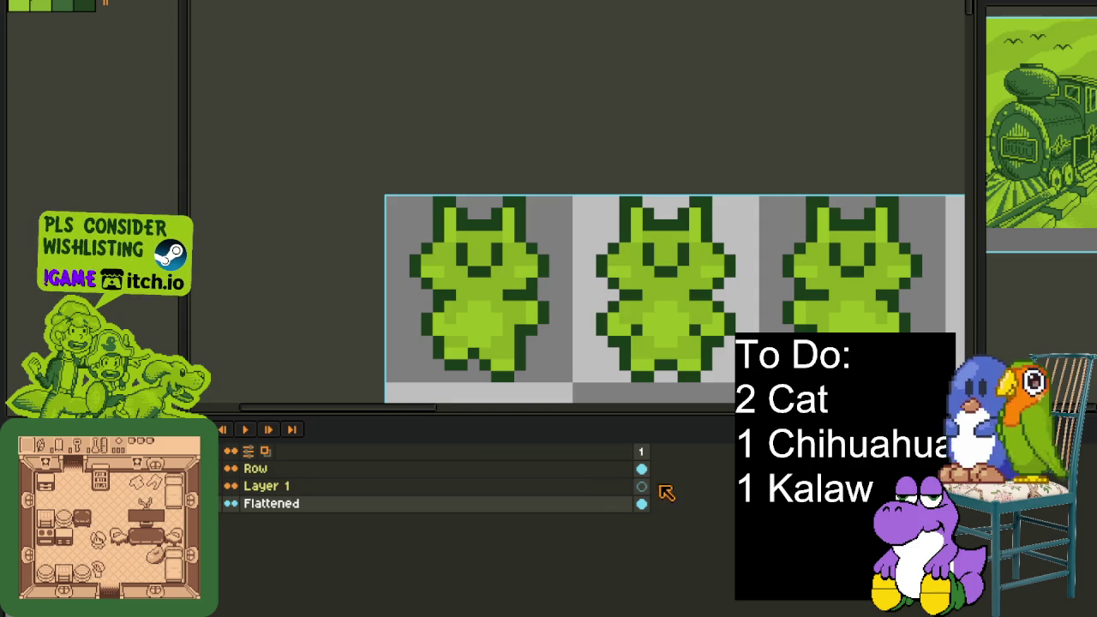
# Make Layer 1 active and cycle through the other open sprite sheets
pyautogui.click(642, 488)
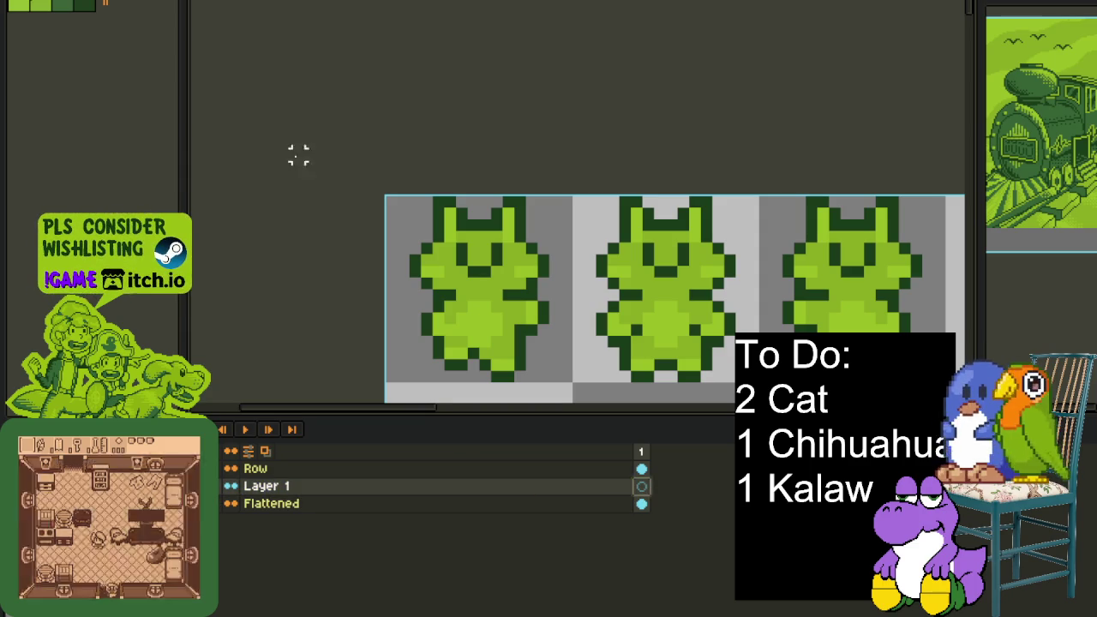
pyautogui.hotkey('ctrl', 'Tab')
pyautogui.scroll(-1, 478, 195)
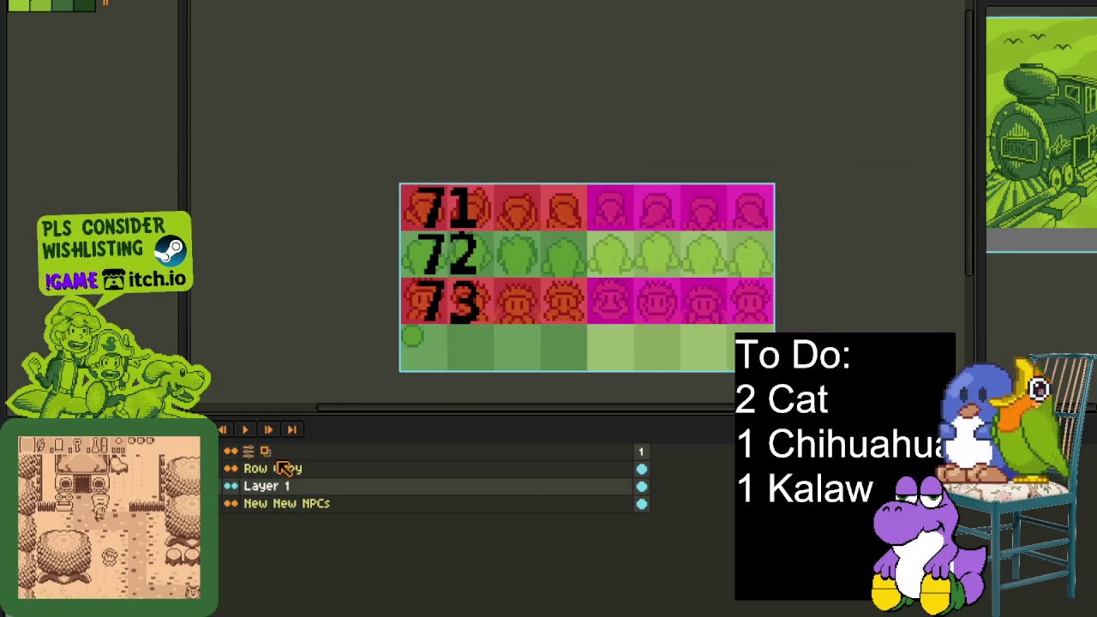
pyautogui.hotkey('ctrl', 'Tab')
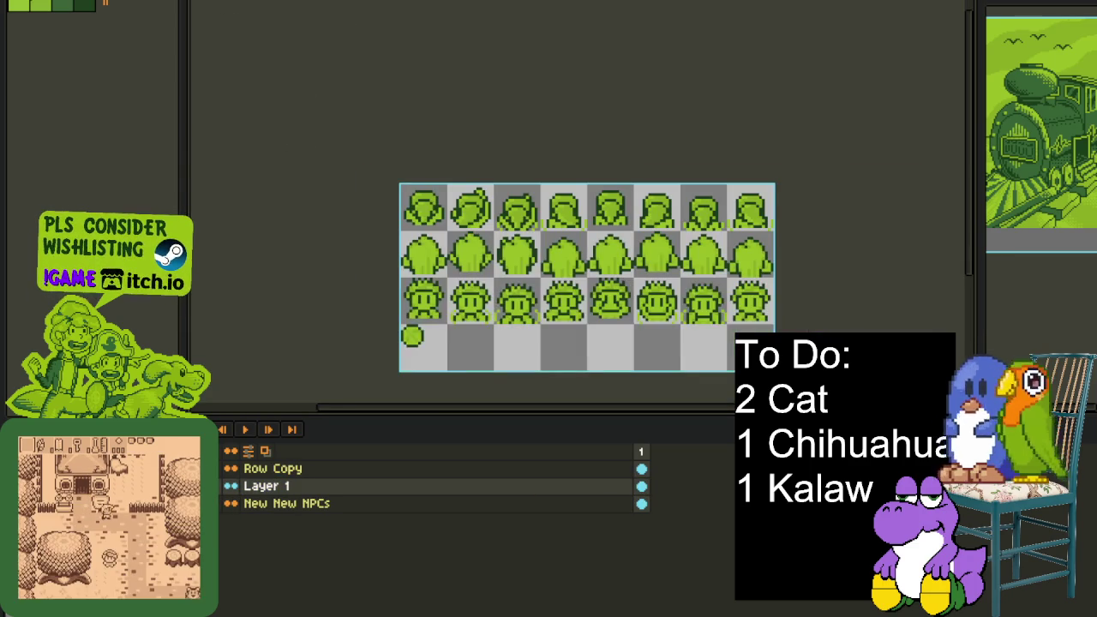
pyautogui.hotkey('ctrl', 'Tab')
pyautogui.hotkey('ctrl', 'Tab')
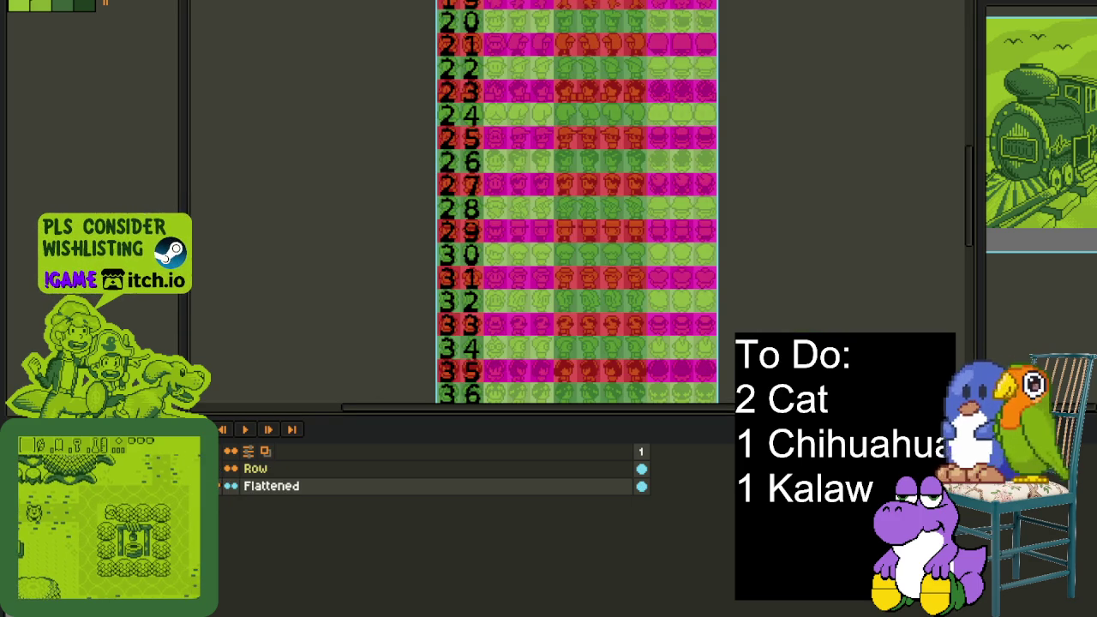
# Hide the layer list and zoom so the three cat frames fill the view
pyautogui.press('Tab')
pyautogui.moveTo(582, 485); pyautogui.dragTo(605, 484)
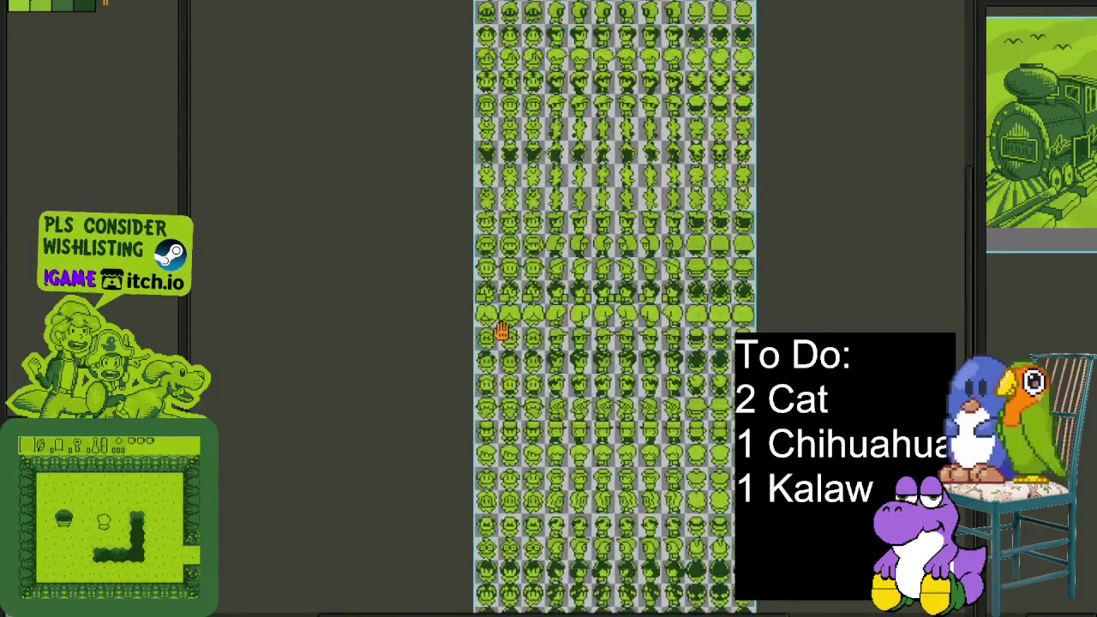
pyautogui.scroll(2, 512, 402)
pyautogui.scroll(1, 542, 396)
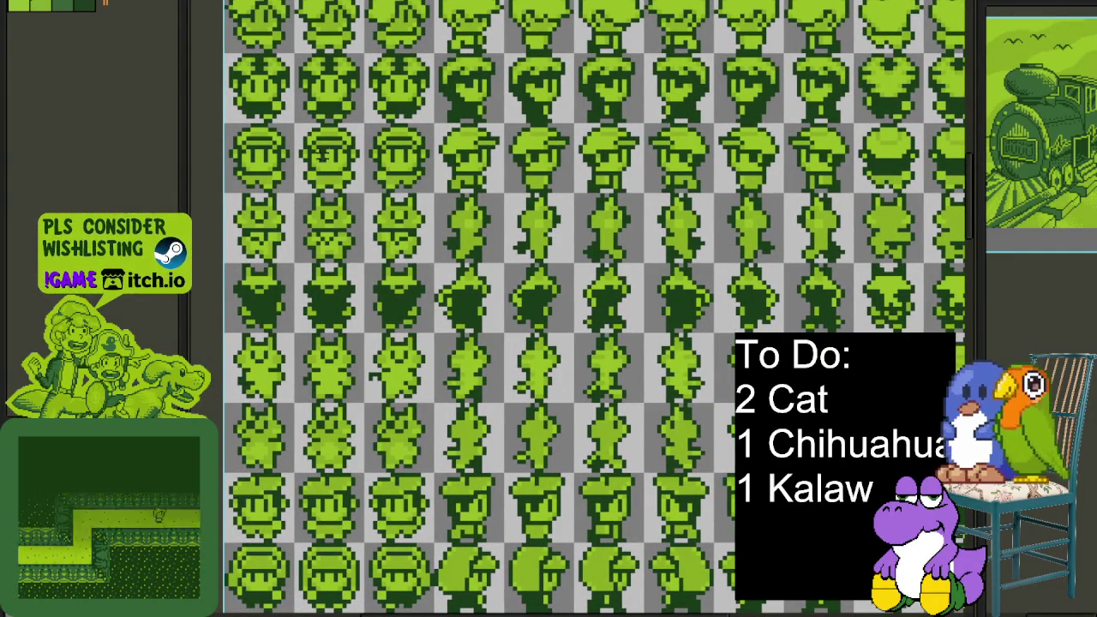
pyautogui.scroll(3, 591, 308)
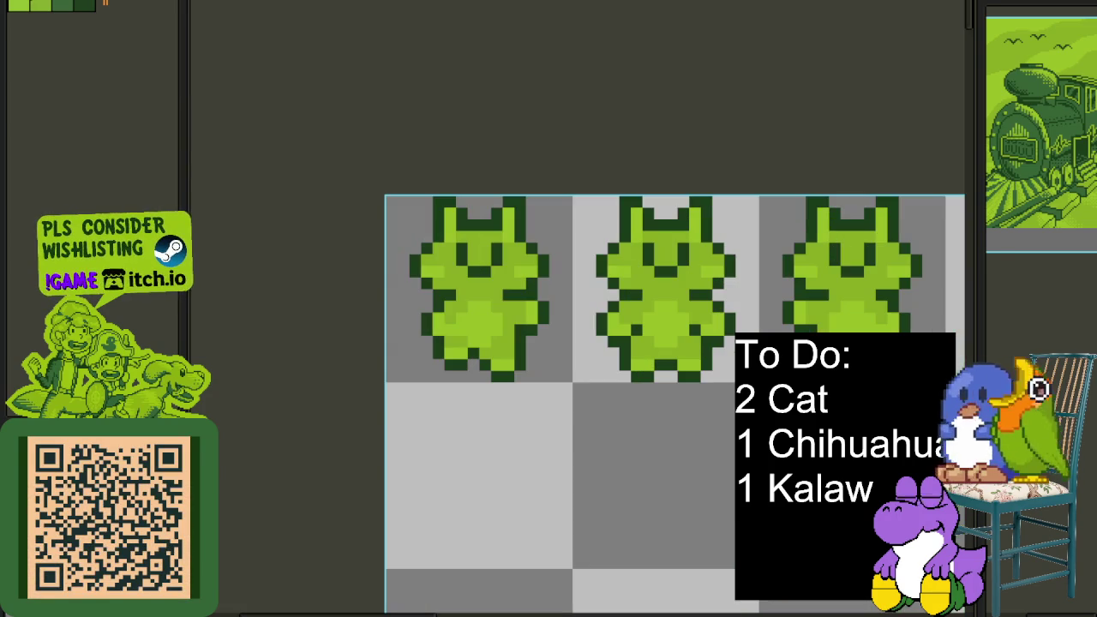
pyautogui.press('Tab')
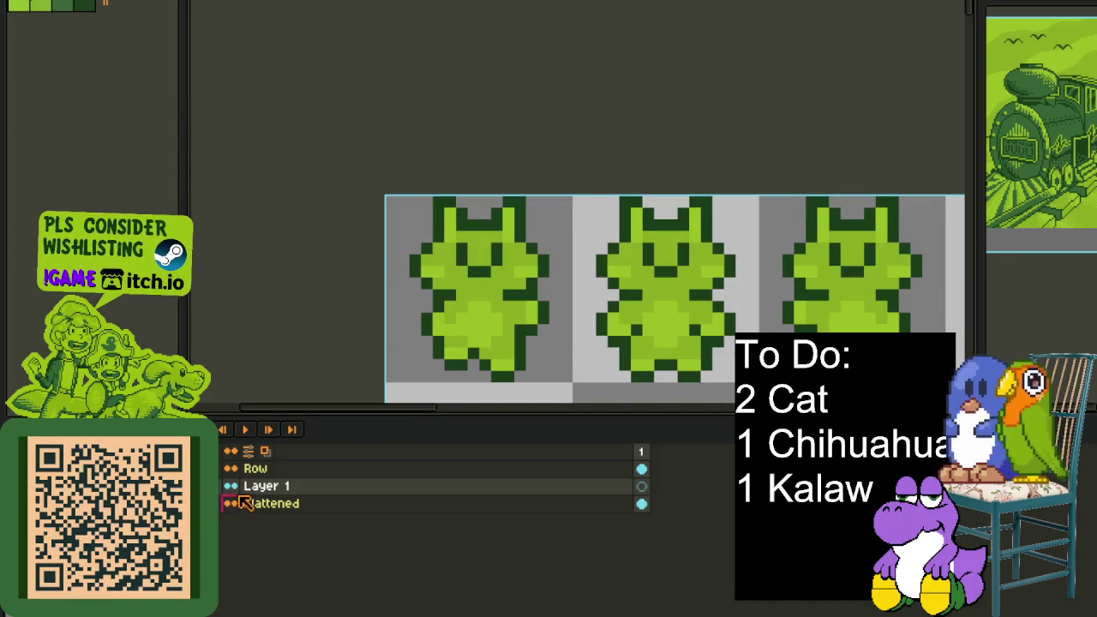
pyautogui.press('Tab')
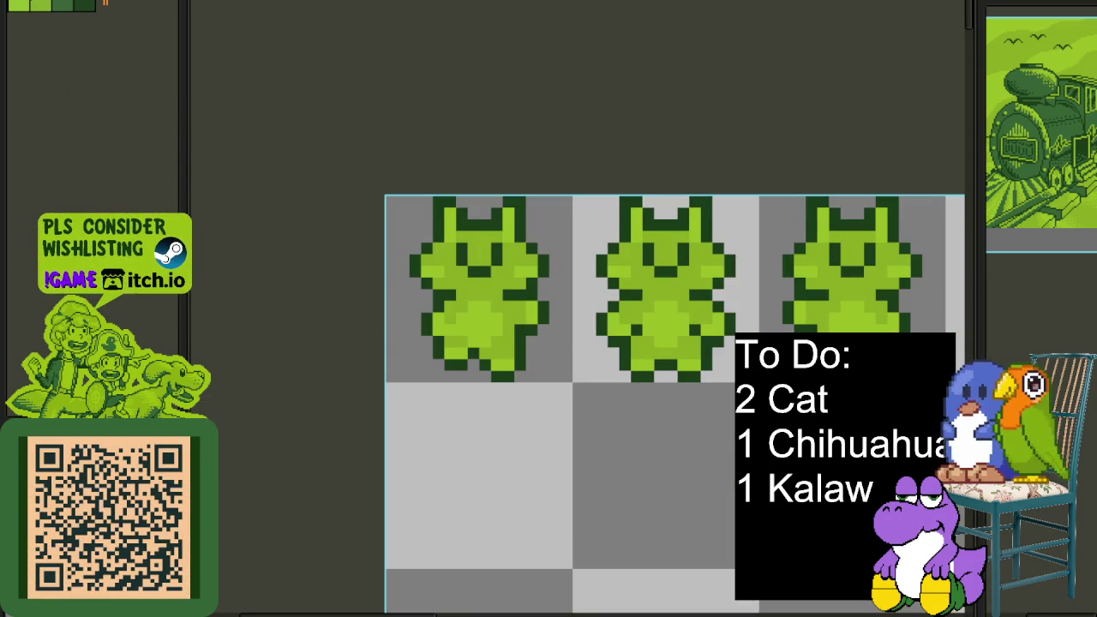
# Fill the first cat's body and the second cat's head, body and lower body red
pyautogui.scroll(2, 564, 271)
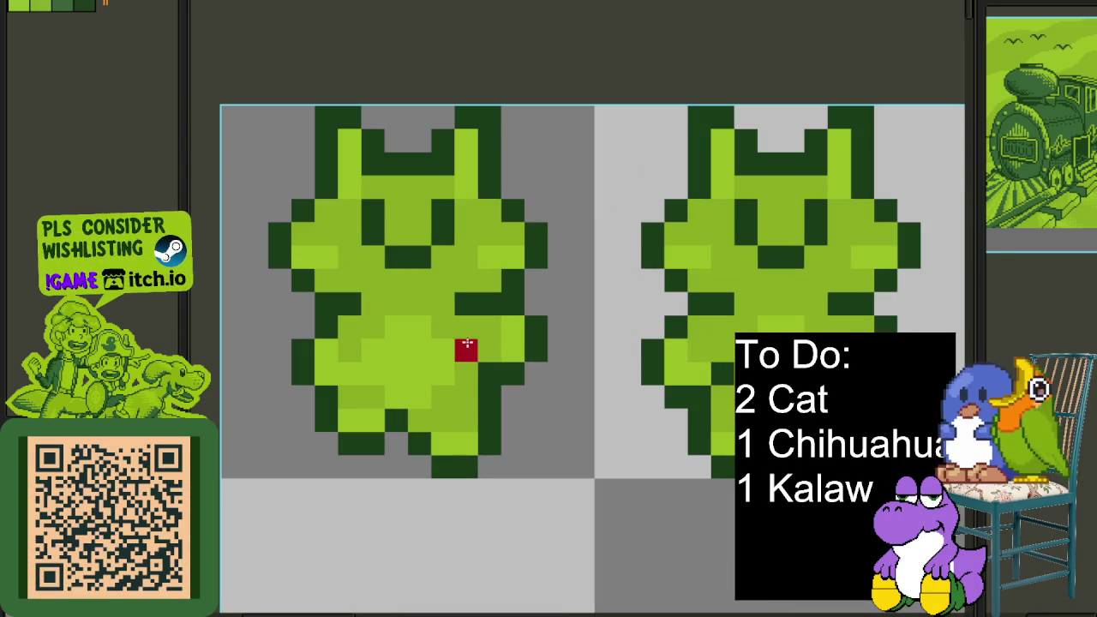
pyautogui.click(465, 350)
pyautogui.scroll(-2, 392, 196)
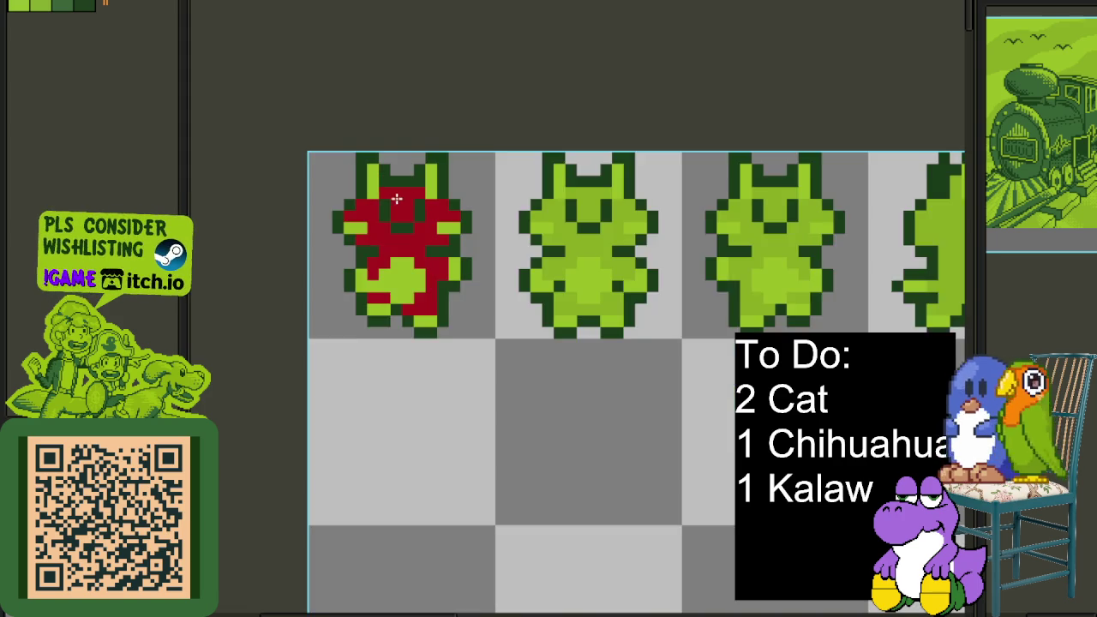
pyautogui.scroll(1, 489, 265)
pyautogui.scroll(1, 561, 271)
pyautogui.scroll(1, 561, 271)
pyautogui.click(575, 311)
pyautogui.click(600, 384)
pyautogui.click(591, 460)
# Fill the bodies of the third cat and the next few frames red
pyautogui.scroll(-2, 630, 394)
pyautogui.scroll(2, 630, 394)
pyautogui.click(601, 341)
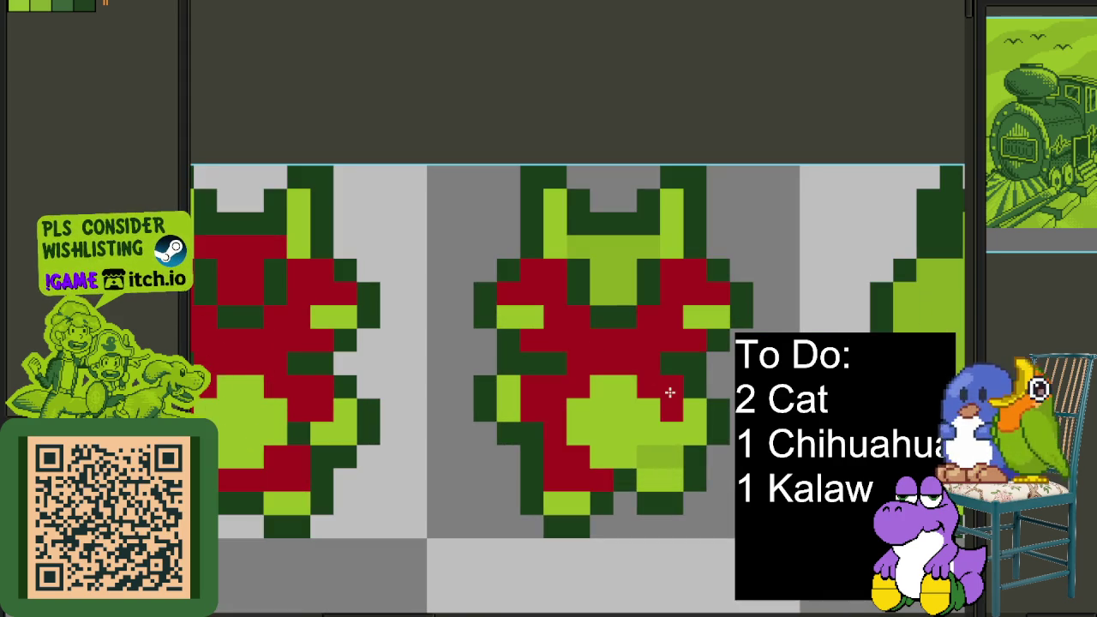
pyautogui.hscroll(2, 637, 386)
pyautogui.hscroll(2, 637, 386)
pyautogui.click(446, 304)
pyautogui.scroll(-2, 444, 308)
pyautogui.click(437, 347)
pyautogui.click(615, 335)
# Fill the next frame's cat bodies red, undoing two wrong fills and refilling the second cat
pyautogui.moveTo(641, 367); pyautogui.dragTo(519, 370)
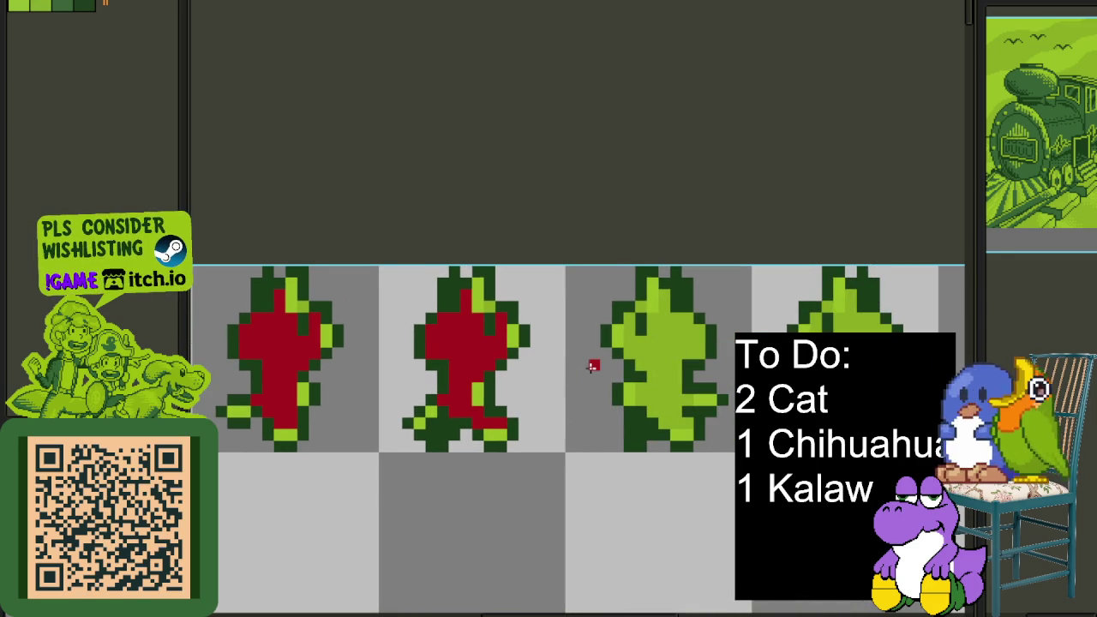
pyautogui.scroll(2, 591, 366)
pyautogui.click(685, 356)
pyautogui.hotkey('ctrl', 'z')
pyautogui.click(655, 361)
pyautogui.hotkey('ctrl', 'z')
pyautogui.click(548, 351)
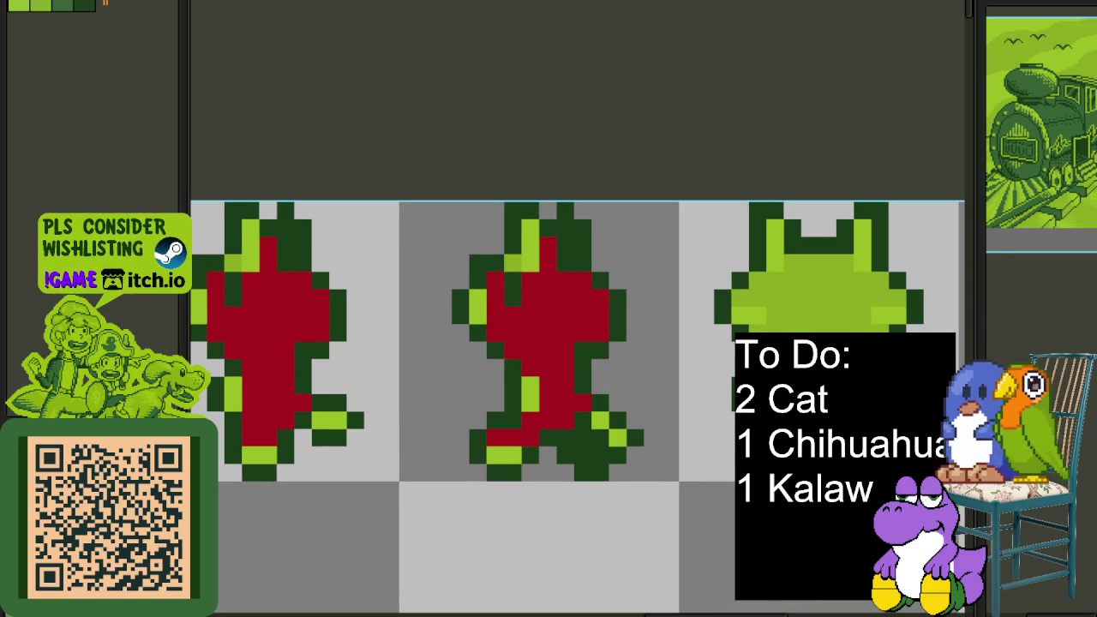
# Fill the remaining cat bodies red, undoing one stray fill
pyautogui.click(823, 283)
pyautogui.scroll(-2, 600, 385)
pyautogui.scroll(2, 600, 385)
pyautogui.moveTo(583, 390); pyautogui.dragTo(624, 397)
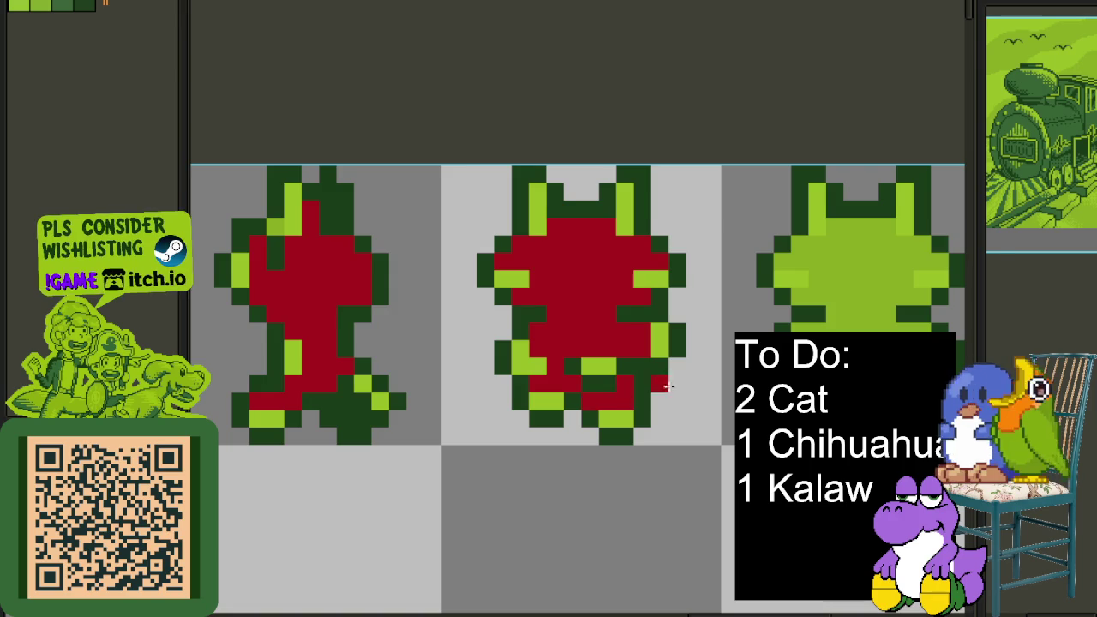
pyautogui.click(869, 324)
pyautogui.hotkey('ctrl', 'z')
pyautogui.scroll(1, 313, 380)
pyautogui.scroll(-1, 524, 372)
pyautogui.click(523, 372)
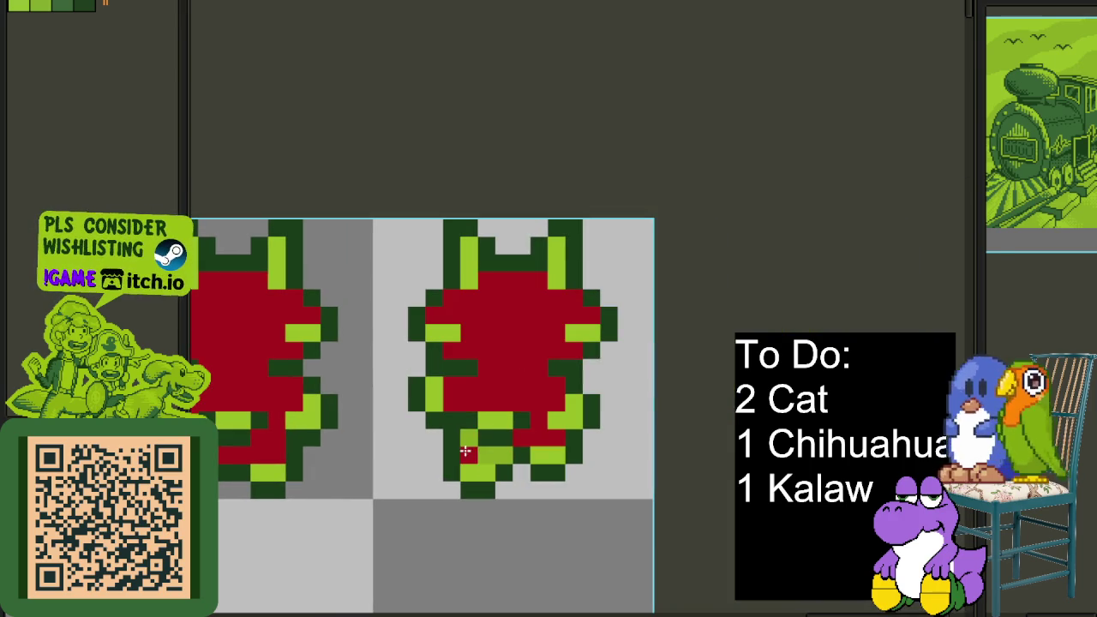
pyautogui.scroll(-2, 465, 452)
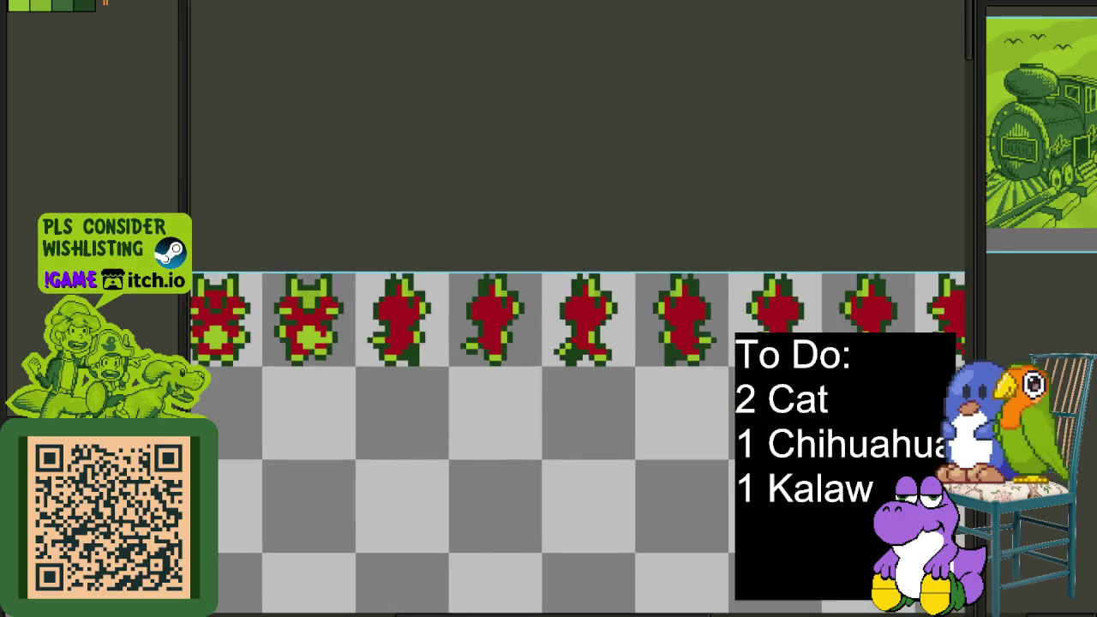
# Paint white eye and mouth pixels on the first cat frame
pyautogui.moveTo(431, 399); pyautogui.dragTo(450, 390)
pyautogui.scroll(1, 514, 335)
pyautogui.scroll(1, 515, 334)
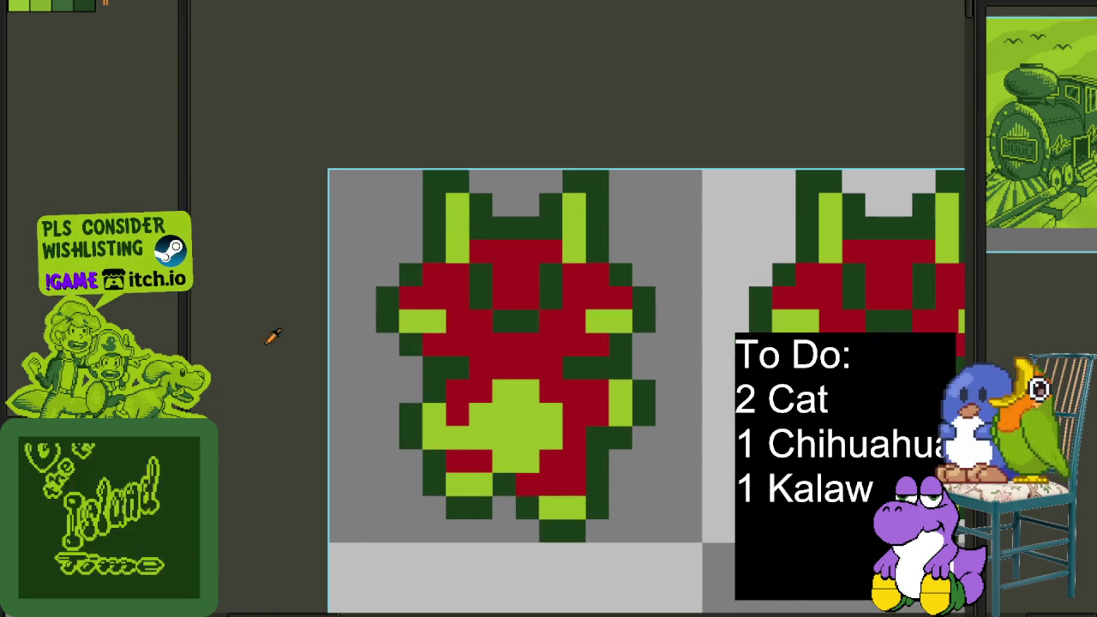
pyautogui.scroll(1, 487, 292)
pyautogui.click(487, 293)
pyautogui.click(487, 245)
pyautogui.moveTo(533, 339); pyautogui.dragTo(580, 340)
pyautogui.moveTo(627, 293); pyautogui.dragTo(626, 245)
pyautogui.scroll(-1, 627, 283)
pyautogui.scroll(1, 710, 292)
# Paint white eyes and a white mouth pixel on the second cat frame
pyautogui.moveTo(709, 291); pyautogui.dragTo(367, 292)
pyautogui.moveTo(556, 293); pyautogui.dragTo(556, 269)
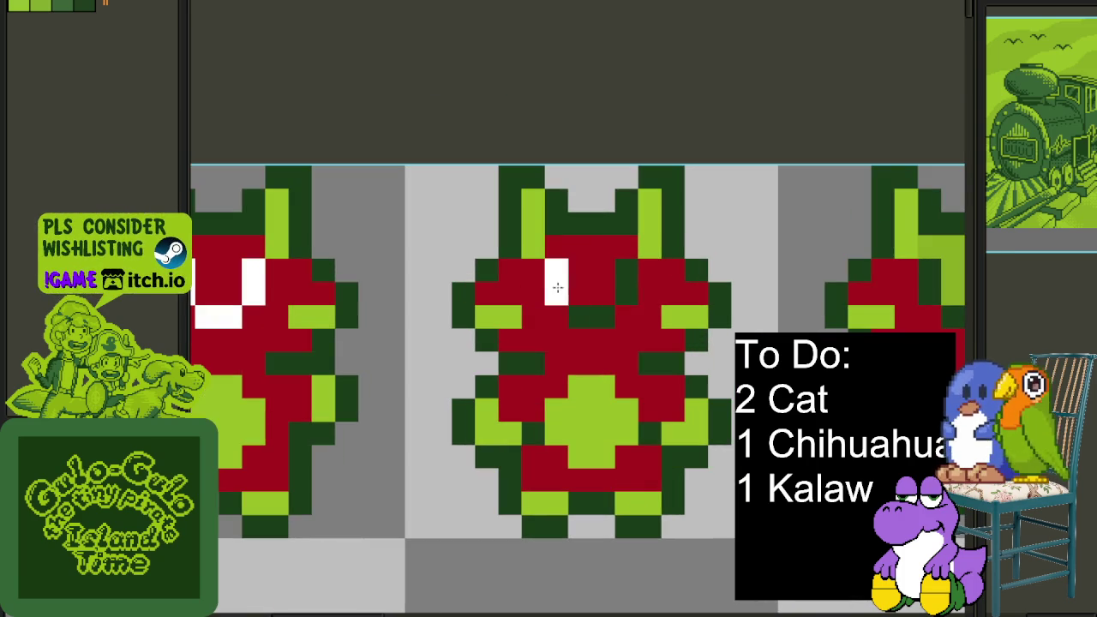
pyautogui.moveTo(626, 293); pyautogui.dragTo(627, 269)
pyautogui.click(603, 317)
pyautogui.scroll(-3, 402, 22)
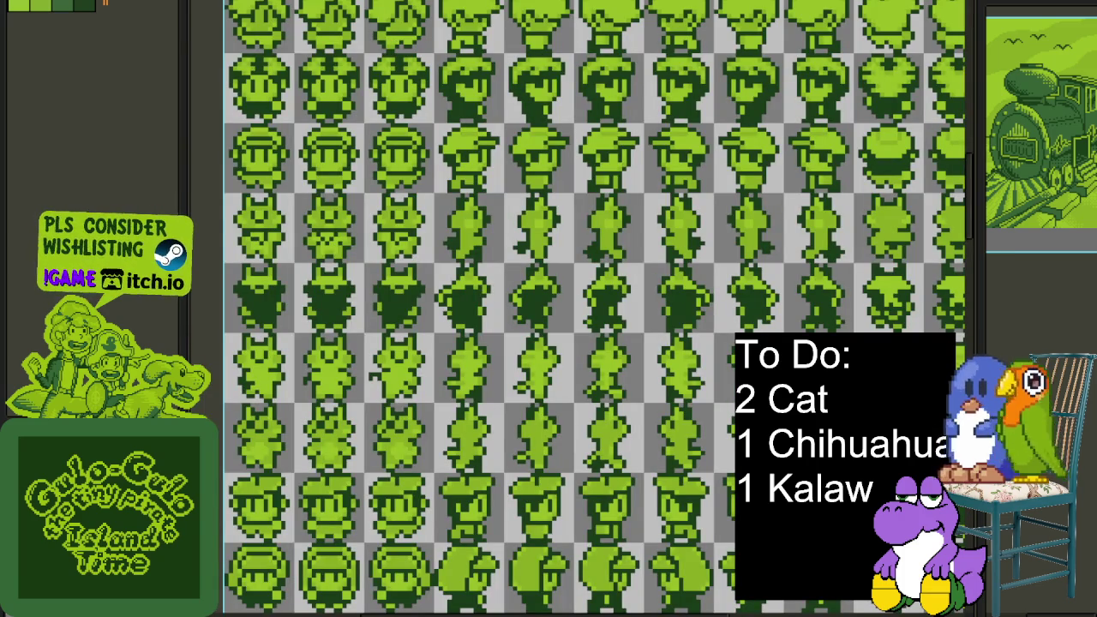
pyautogui.scroll(3, 445, 231)
pyautogui.scroll(1, 446, 231)
# Replace a botched white mouth with a U-shaped white mouth on the first cat
pyautogui.click(448, 228)
pyautogui.moveTo(449, 228); pyautogui.dragTo(429, 236)
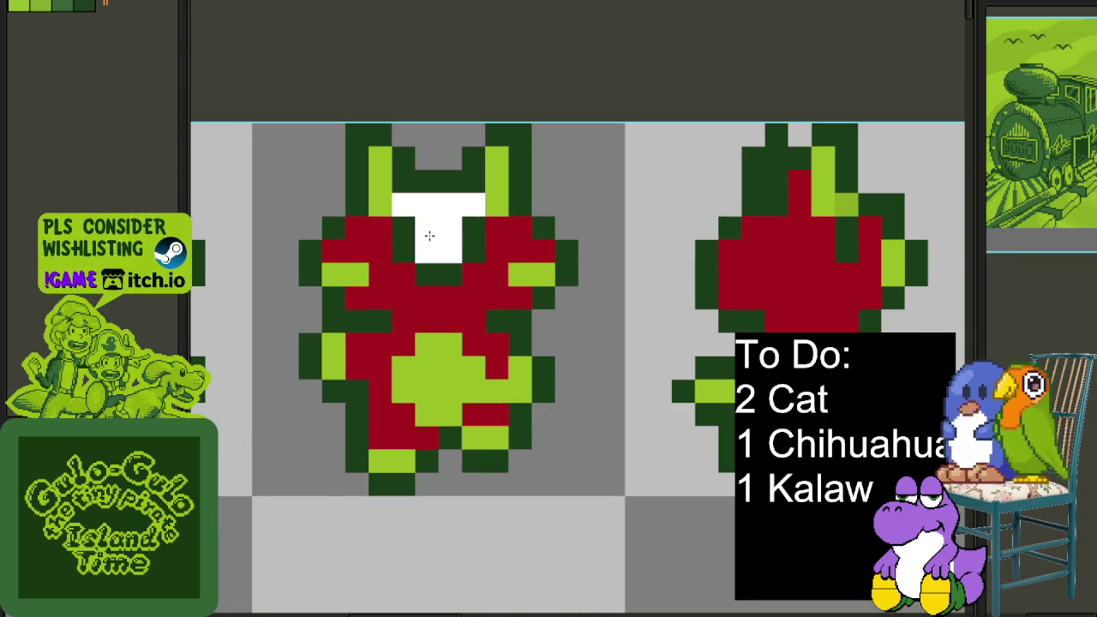
pyautogui.hotkey('ctrl', 'z')
pyautogui.scroll(-2, 453, 232)
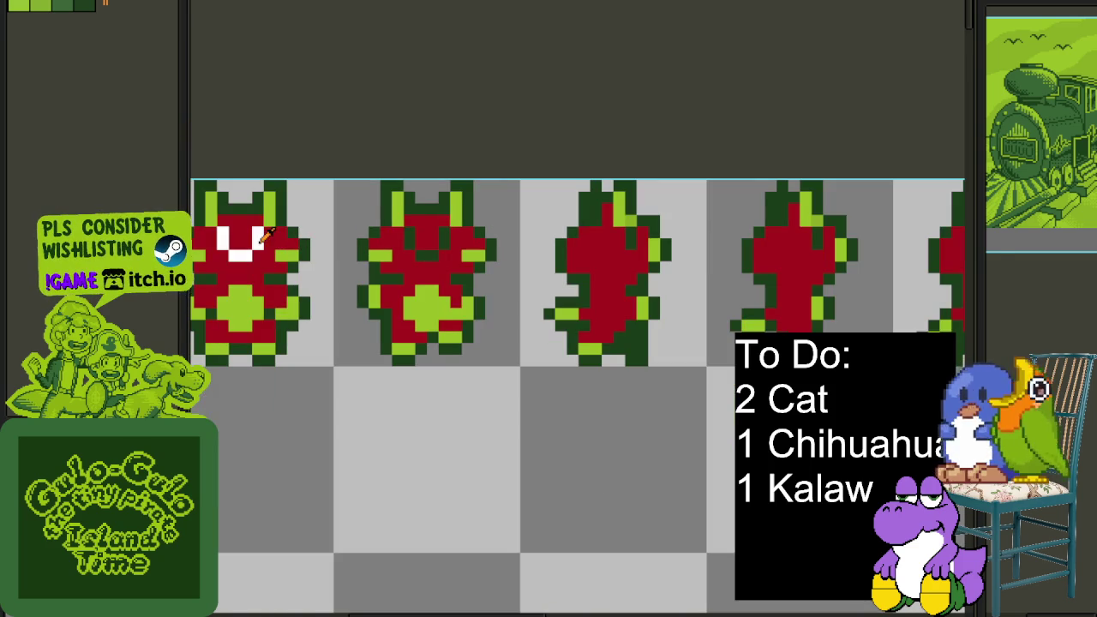
pyautogui.scroll(2, 267, 233)
pyautogui.moveTo(420, 257); pyautogui.dragTo(540, 283)
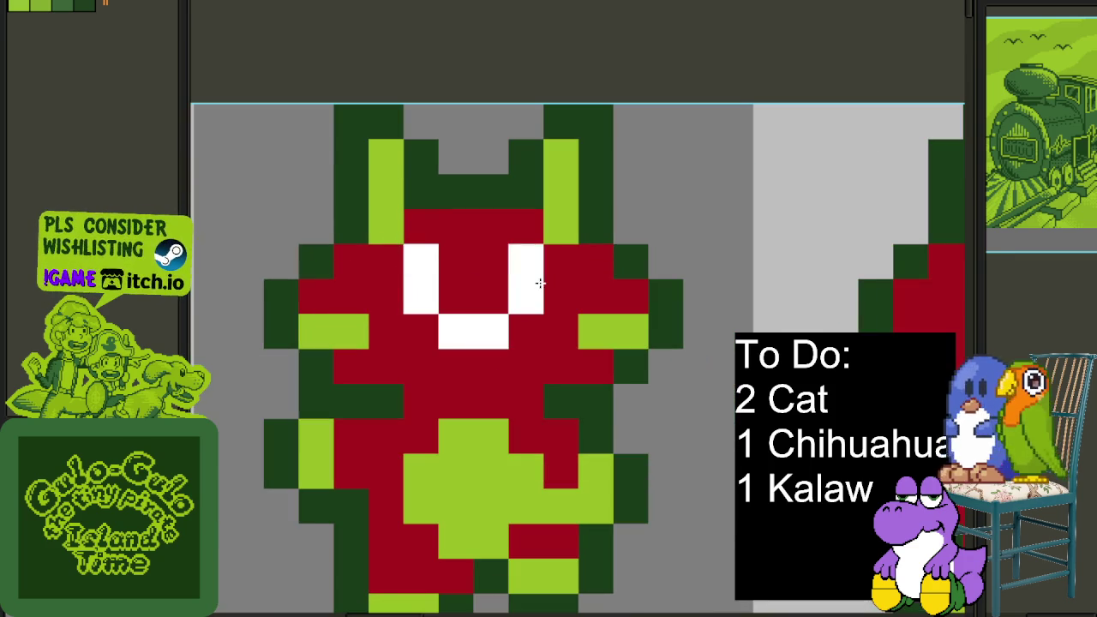
pyautogui.scroll(-2, 540, 283)
pyautogui.scroll(2, 368, 240)
# Add two white eye pixels and turn stray light-green head pixels red
pyautogui.click(368, 239)
pyautogui.click(368, 205)
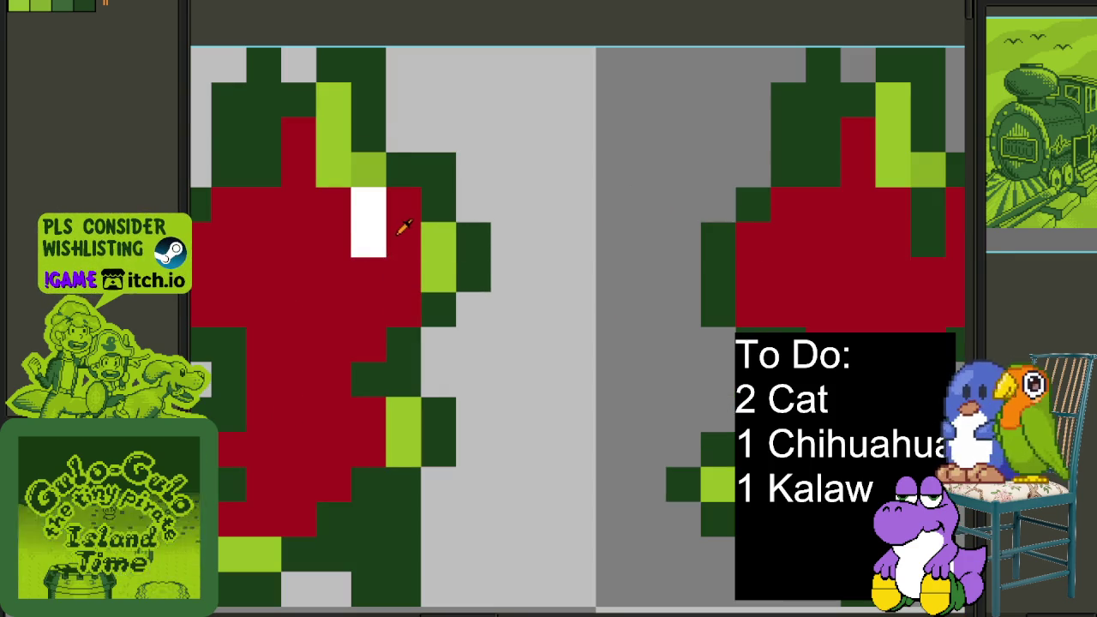
pyautogui.click(368, 170)
pyautogui.scroll(-2, 369, 172)
pyautogui.scroll(2, 482, 191)
pyautogui.click(519, 179)
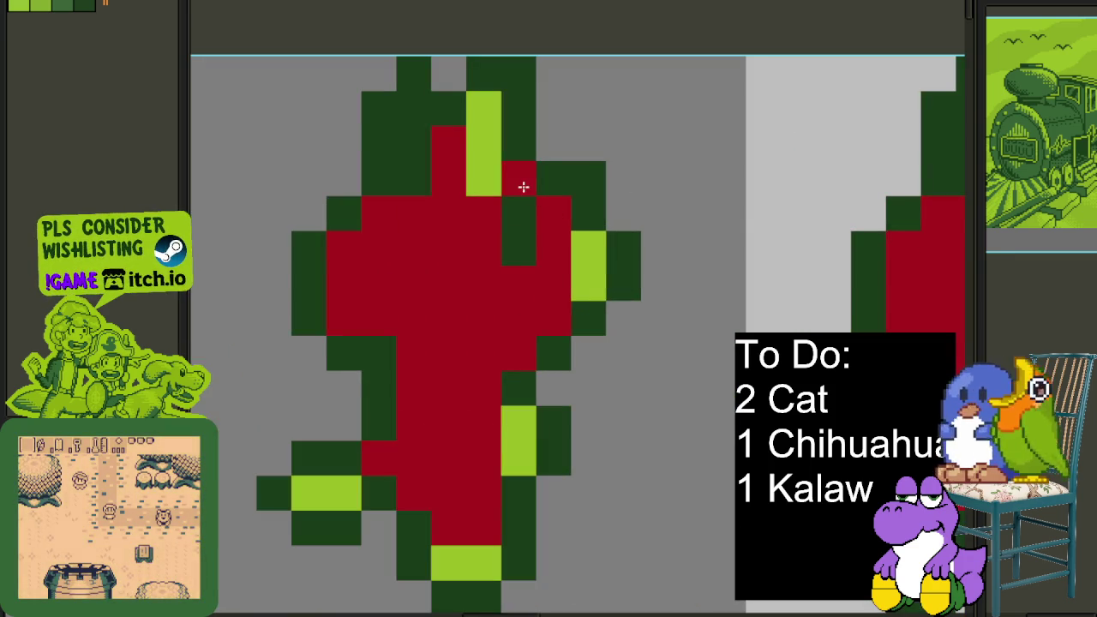
pyautogui.scroll(-2, 523, 188)
pyautogui.scroll(2, 565, 220)
pyautogui.click(566, 225)
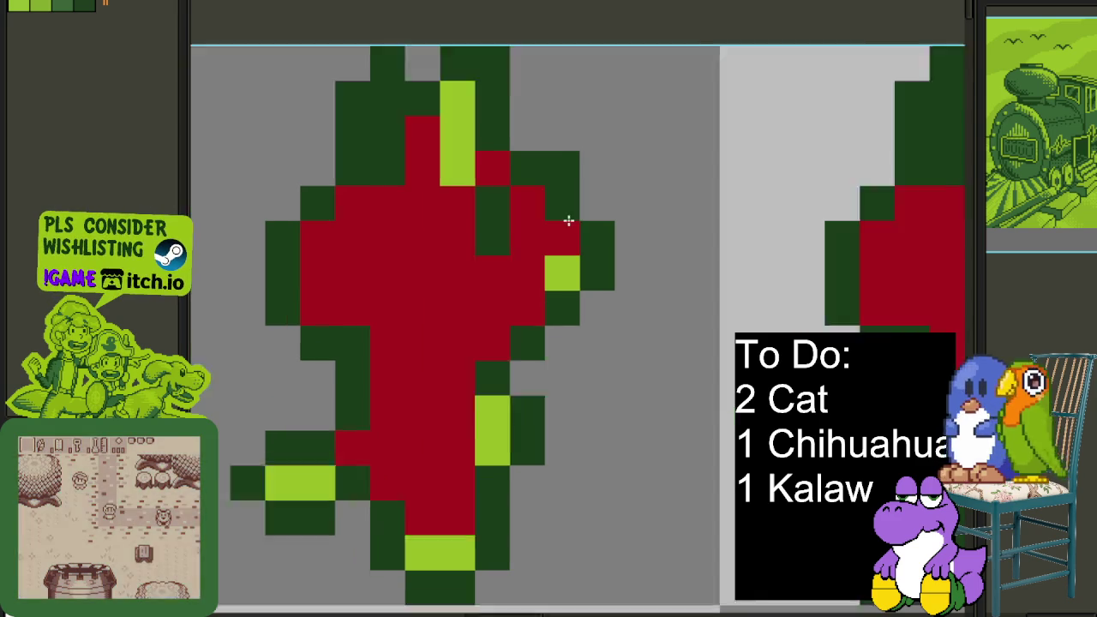
pyautogui.scroll(-2, 569, 221)
pyautogui.scroll(2, 466, 228)
# Give further side-view frames white eyes and a red head pixel
pyautogui.click(465, 206)
pyautogui.scroll(-2, 463, 226)
pyautogui.scroll(2, 605, 224)
pyautogui.click(612, 252)
pyautogui.hscroll(2, 612, 252)
pyautogui.hscroll(5, 600, 255)
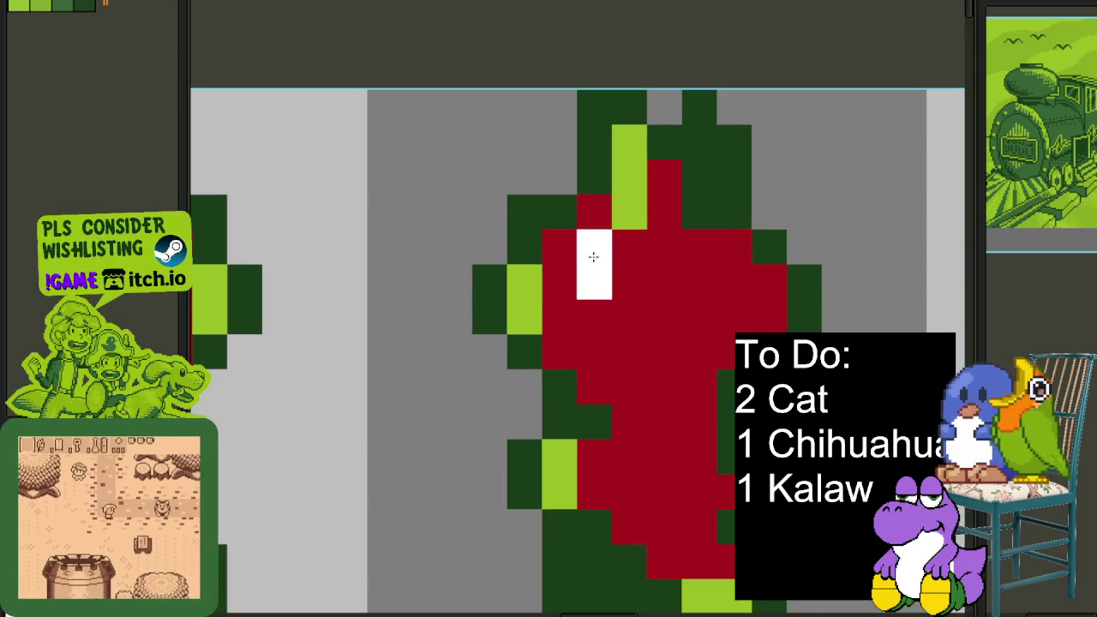
pyautogui.scroll(-2, 592, 256)
pyautogui.scroll(2, 521, 237)
pyautogui.click(526, 221)
pyautogui.click(527, 262)
# Add red face pixels and a white eye to the next side-view frame
pyautogui.hscroll(5, 345, 230)
pyautogui.click(412, 217)
pyautogui.moveTo(412, 264); pyautogui.dragTo(424, 248)
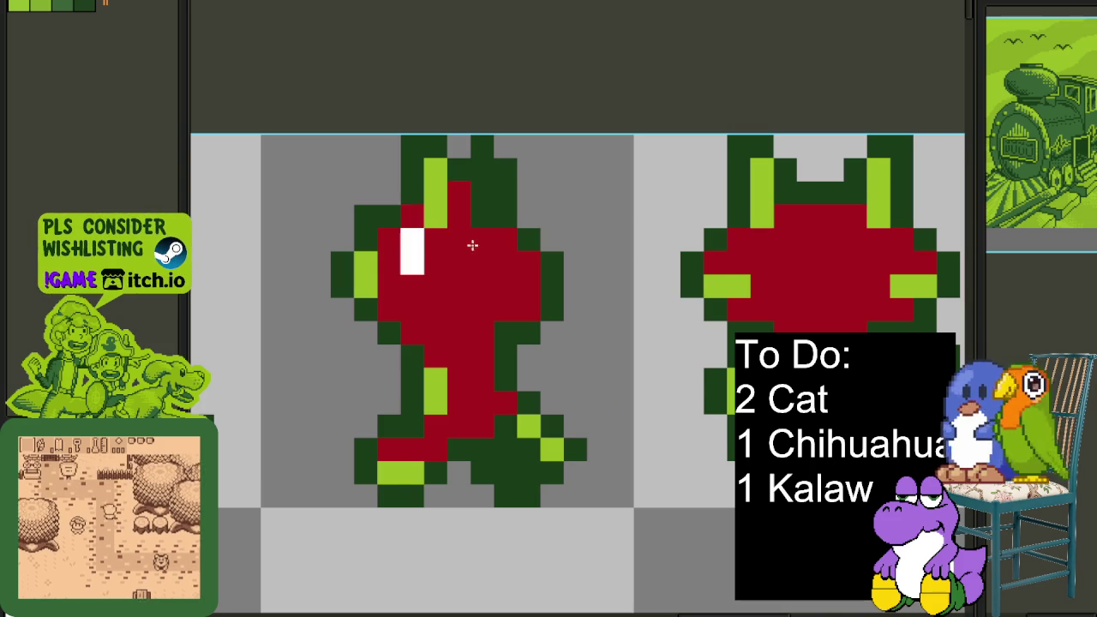
pyautogui.scroll(-1, 425, 249)
pyautogui.scroll(-1, 435, 215)
pyautogui.scroll(-2, 516, 257)
# Paint black inner ears on the first front-facing cat frame
pyautogui.moveTo(451, 376)
pyautogui.mouseDown()
pyautogui.moveTo(468, 334)
pyautogui.moveTo(593, 331)
pyautogui.mouseUp()
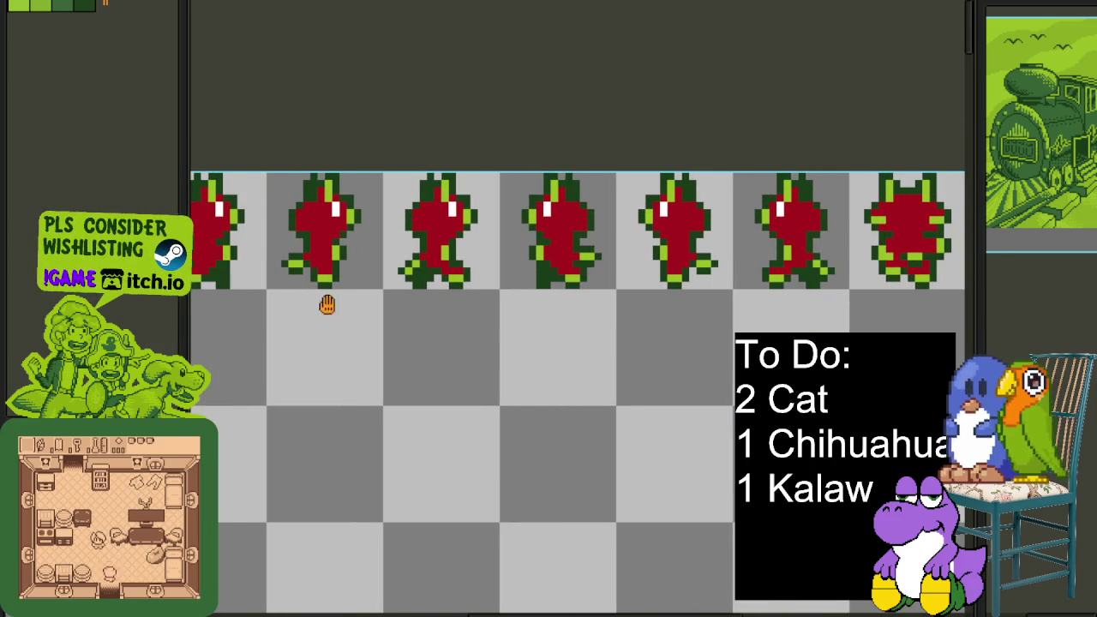
pyautogui.moveTo(346, 309); pyautogui.dragTo(652, 357)
pyautogui.moveTo(298, 283); pyautogui.dragTo(623, 338)
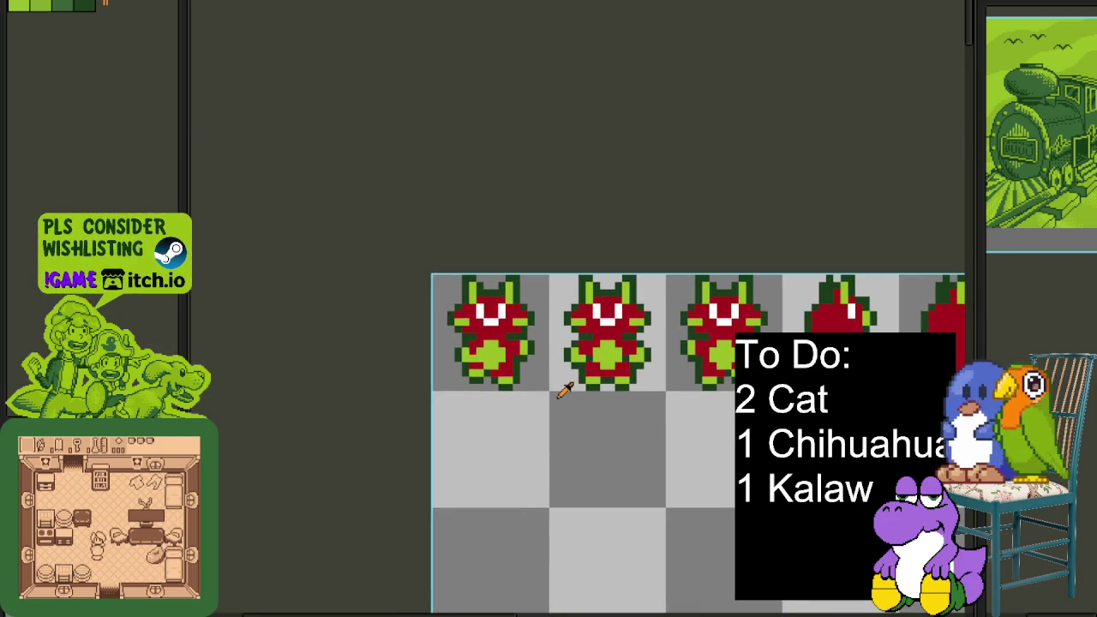
pyautogui.scroll(2, 504, 331)
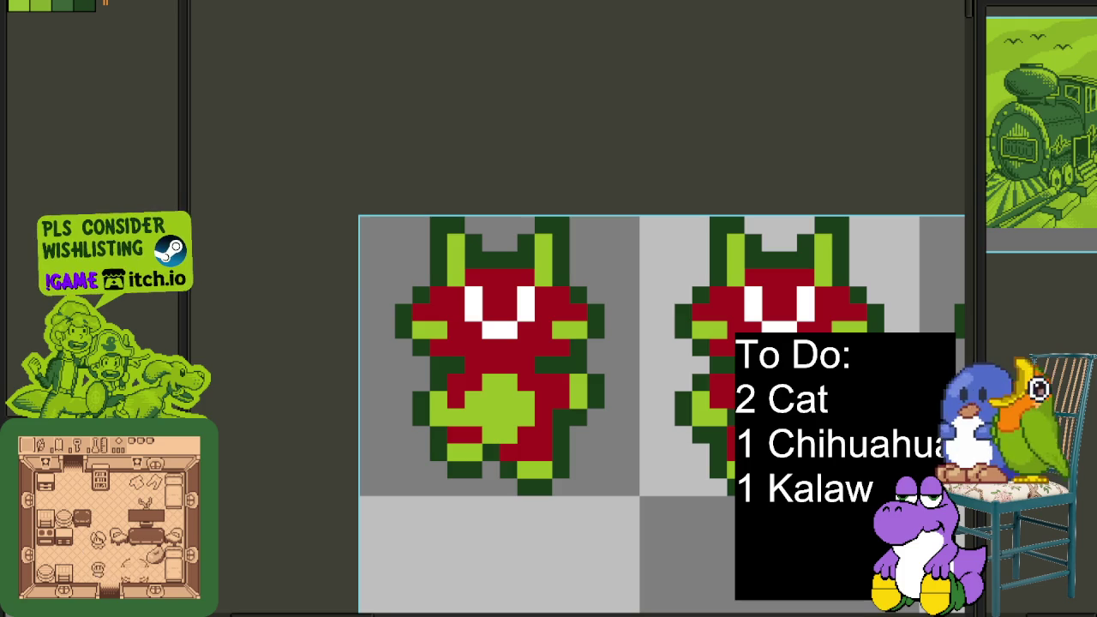
pyautogui.scroll(2, 515, 257)
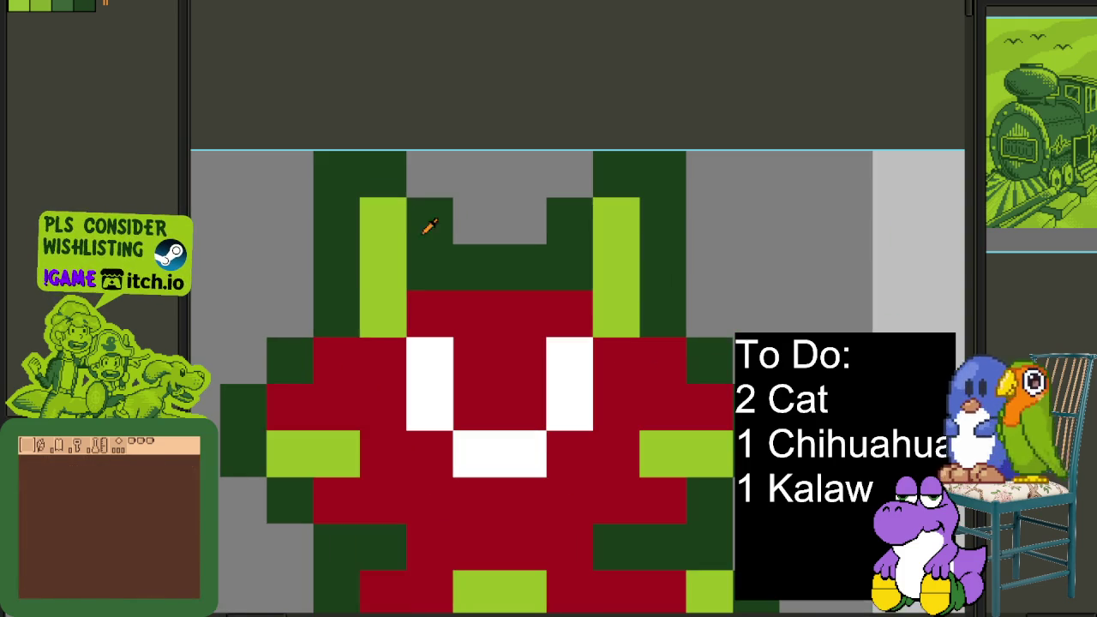
pyautogui.moveTo(383, 267); pyautogui.dragTo(380, 221)
pyautogui.click(616, 268)
pyautogui.click(616, 221)
# Paint black inner-ear columns on the second front-facing cat frame
pyautogui.scroll(-3, 649, 317)
pyautogui.scroll(1, 648, 317)
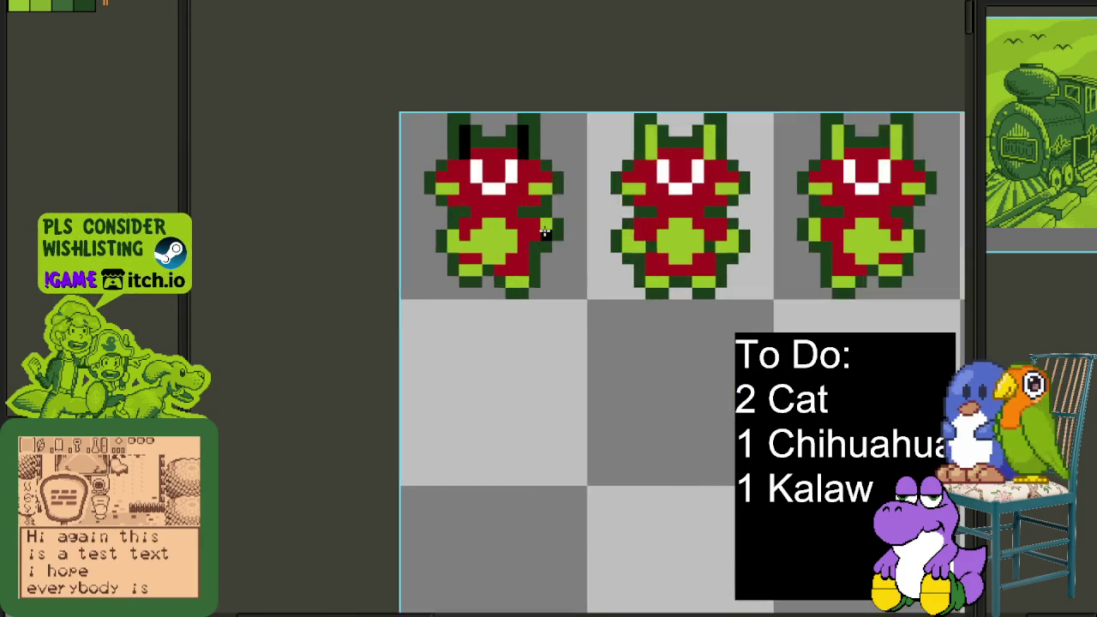
pyautogui.scroll(1, 600, 283)
pyautogui.moveTo(543, 235); pyautogui.dragTo(591, 330)
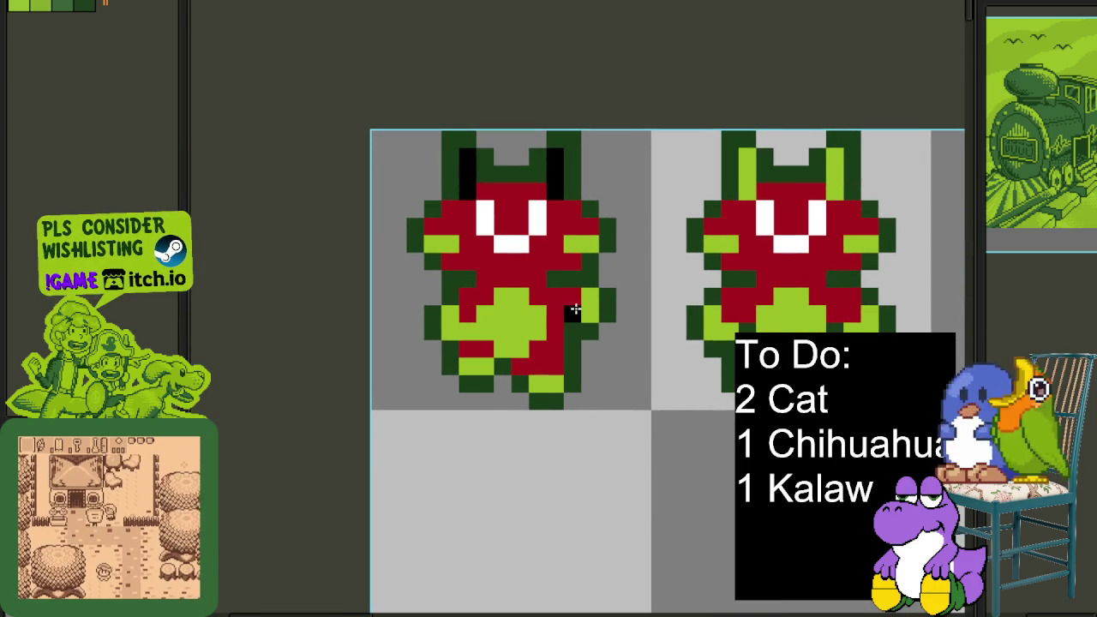
pyautogui.moveTo(746, 156); pyautogui.dragTo(747, 174)
pyautogui.click(818, 174)
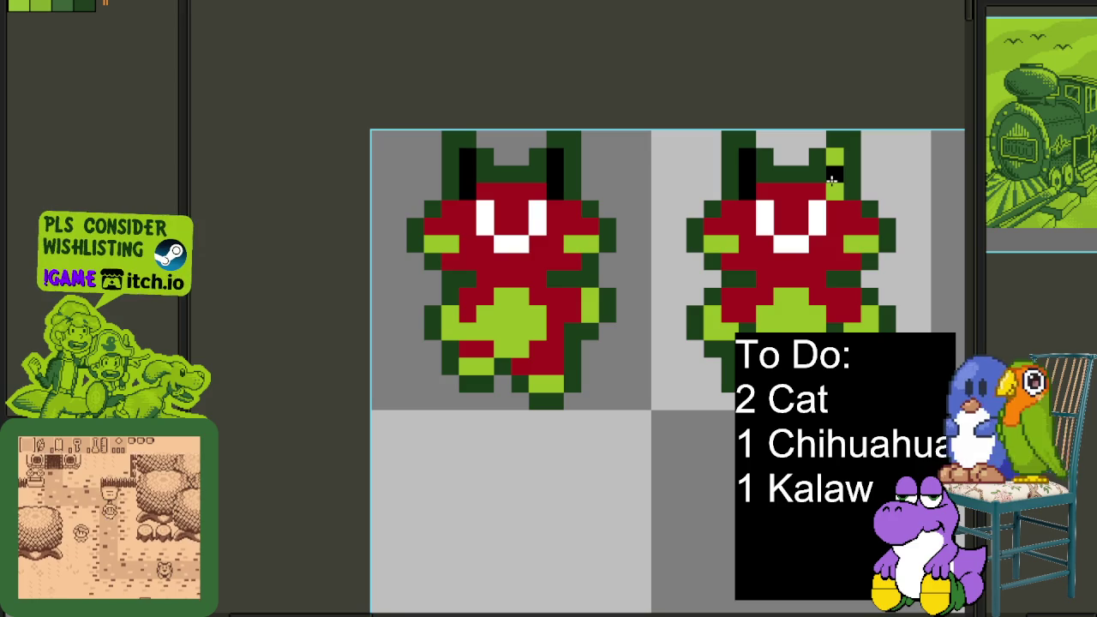
pyautogui.moveTo(835, 156); pyautogui.dragTo(835, 192)
pyautogui.scroll(1, 504, 169)
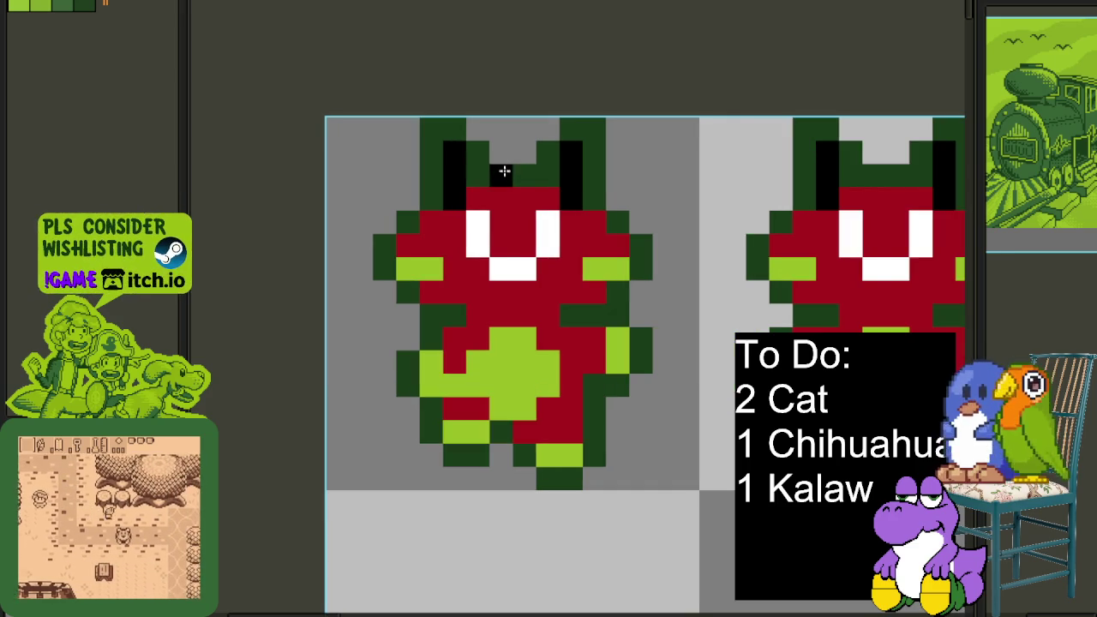
# Paint black inner ears on the middle front-view cat frame
pyautogui.scroll(-2, 504, 169)
pyautogui.moveTo(748, 237); pyautogui.dragTo(373, 282)
pyautogui.scroll(1, 372, 282)
pyautogui.moveTo(440, 228); pyautogui.dragTo(440, 199)
pyautogui.moveTo(526, 197); pyautogui.dragTo(527, 228)
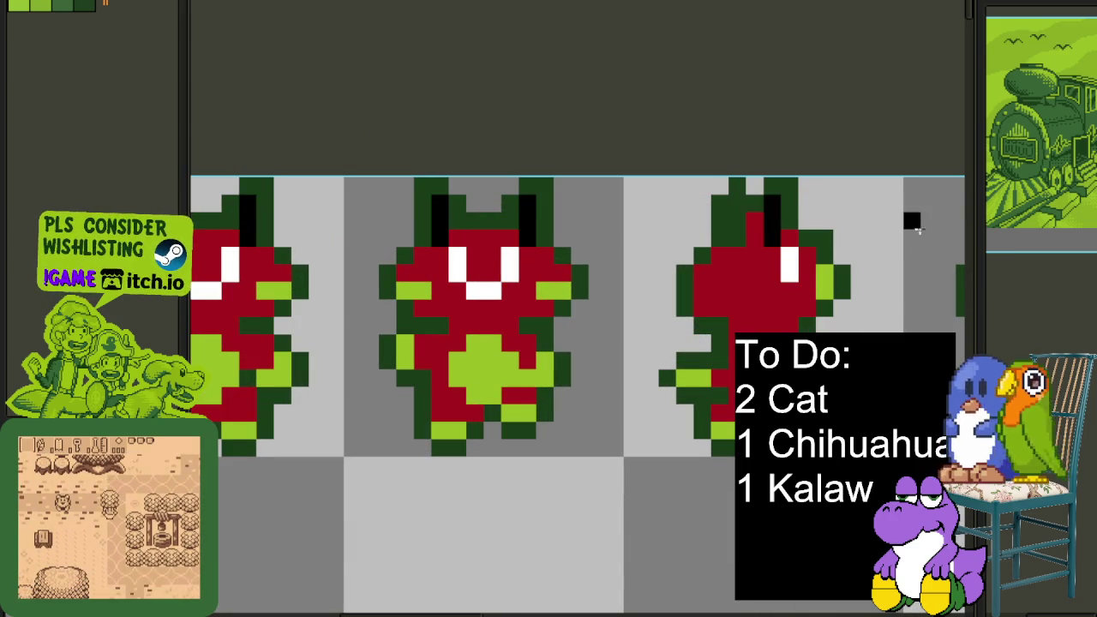
# Paint a black ear on the middle side-view cat frame
pyautogui.moveTo(914, 223); pyautogui.dragTo(527, 223)
pyautogui.moveTo(629, 174); pyautogui.dragTo(471, 210)
pyautogui.moveTo(540, 209); pyautogui.dragTo(540, 245)
pyautogui.click(836, 227)
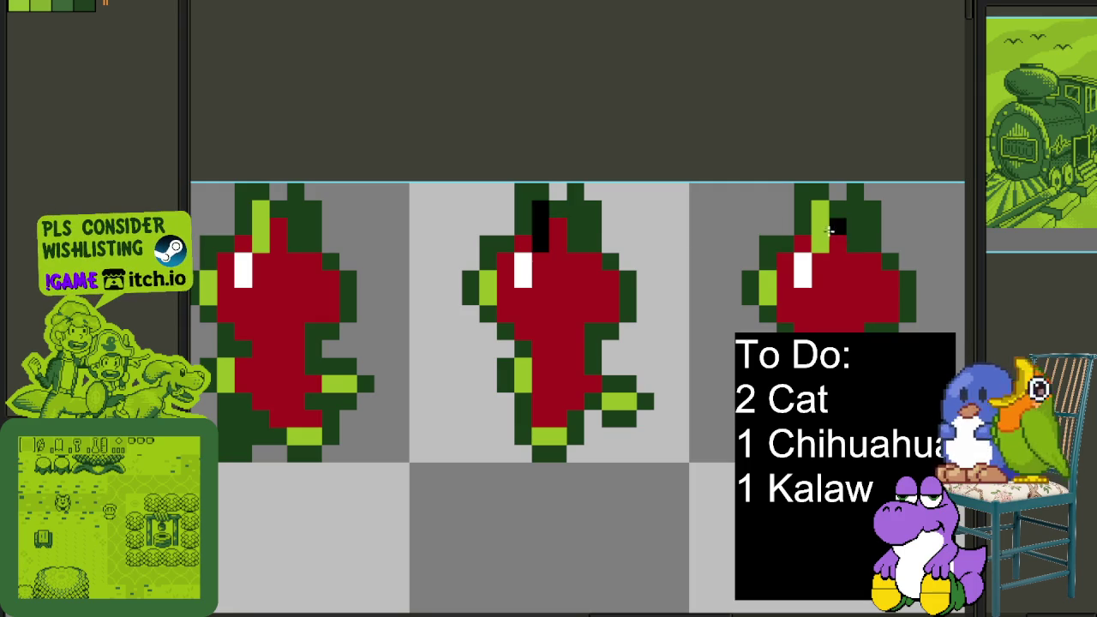
# Blacken the ear pixels on the right and middle side-view frames
pyautogui.moveTo(925, 257); pyautogui.dragTo(698, 255)
pyautogui.moveTo(769, 204); pyautogui.dragTo(768, 242)
pyautogui.moveTo(857, 205); pyautogui.dragTo(857, 242)
pyautogui.moveTo(578, 205); pyautogui.dragTo(578, 244)
pyautogui.moveTo(473, 188)
pyautogui.mouseDown()
pyautogui.moveTo(475, 230)
pyautogui.moveTo(561, 300)
pyautogui.mouseUp()
# Repaint the remaining light-green cat ears black
pyautogui.scroll(-3, 497, 237)
pyautogui.scroll(2, 465, 254)
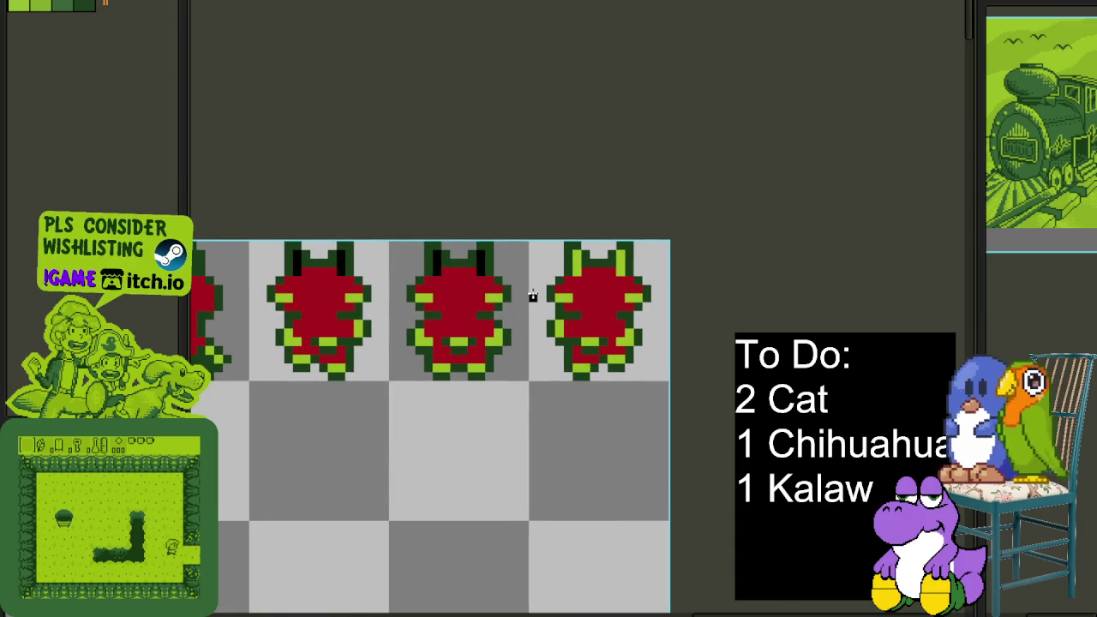
pyautogui.scroll(2, 541, 289)
pyautogui.moveTo(627, 193); pyautogui.dragTo(627, 251)
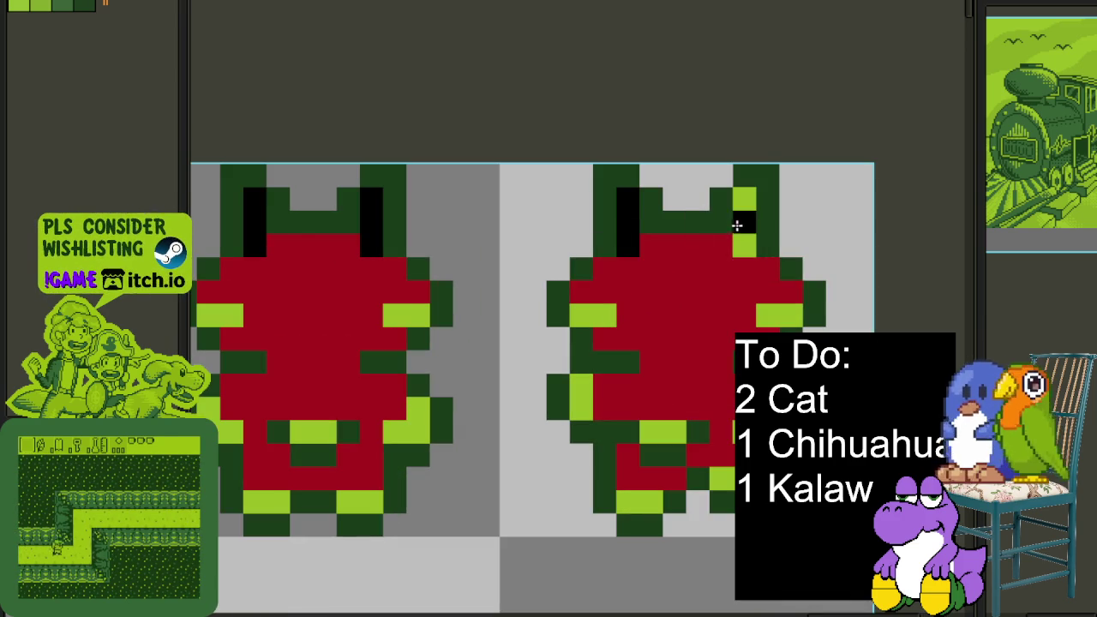
pyautogui.moveTo(745, 193); pyautogui.dragTo(745, 250)
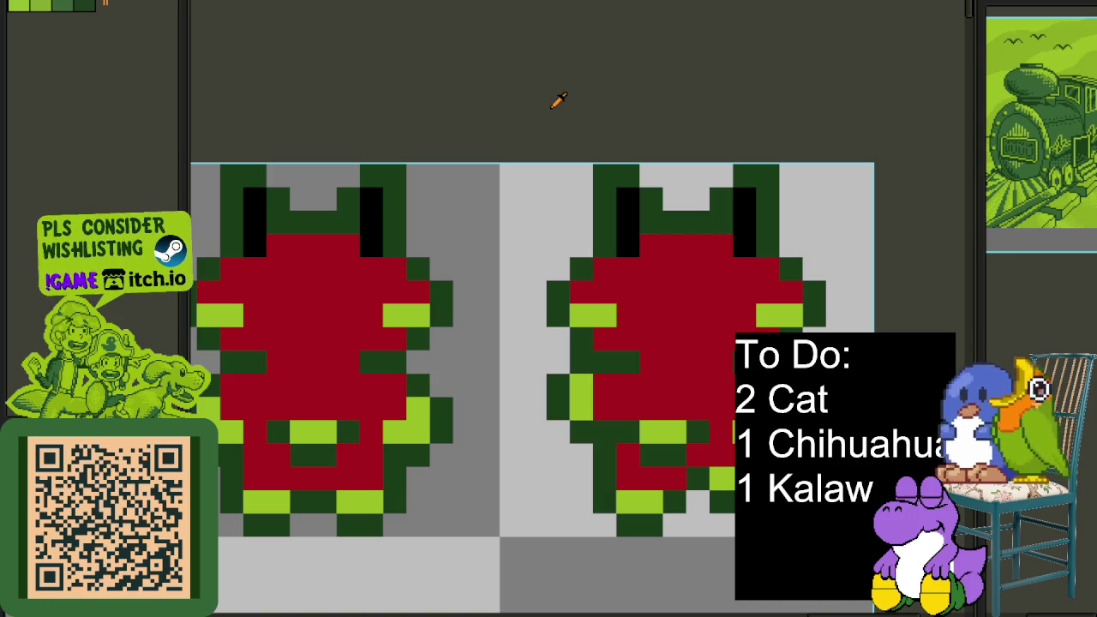
# Paint a black ear on another side-view cat frame
pyautogui.scroll(-2, 493, 273)
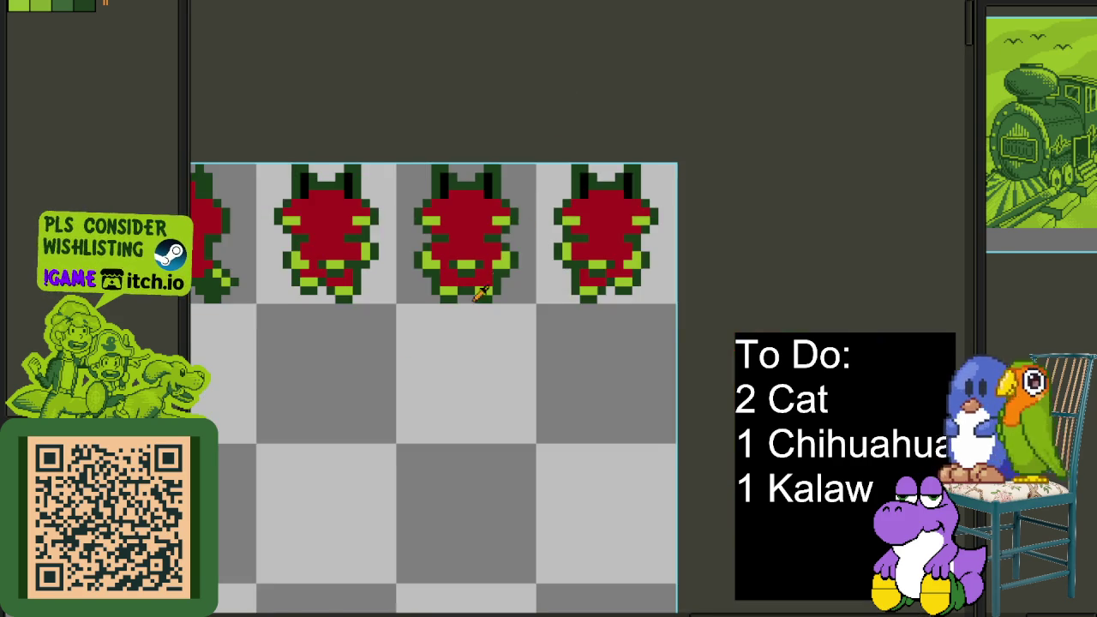
pyautogui.scroll(-2, 388, 361)
pyautogui.moveTo(283, 382)
pyautogui.mouseDown()
pyautogui.moveTo(657, 412)
pyautogui.moveTo(608, 399)
pyautogui.moveTo(560, 432)
pyautogui.mouseUp()
pyautogui.scroll(2, 568, 274)
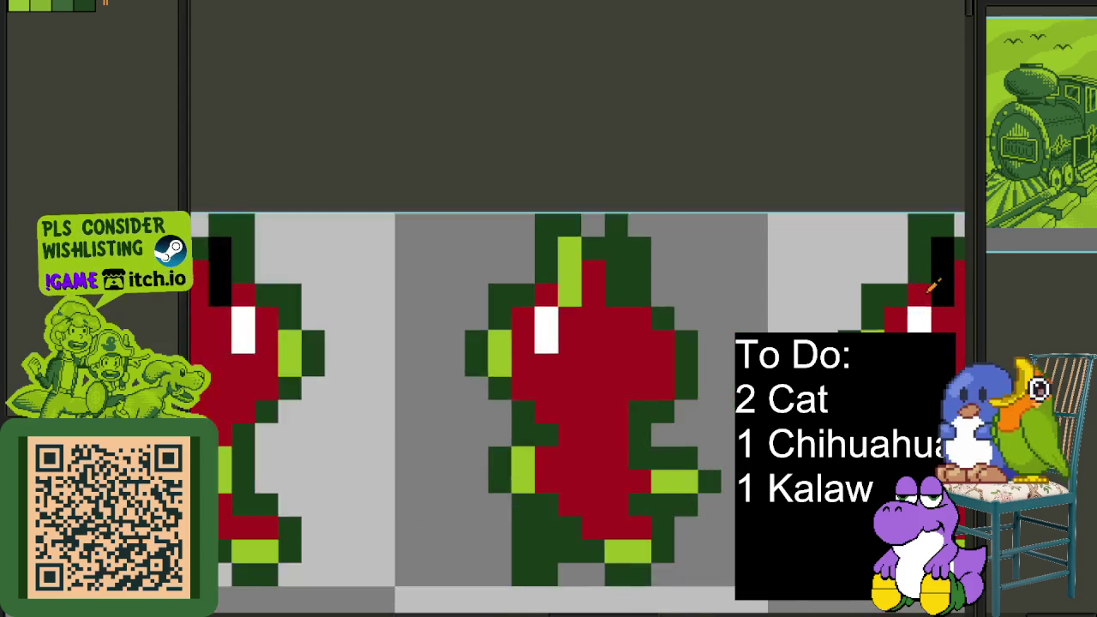
pyautogui.scroll(1, 568, 275)
pyautogui.moveTo(387, 229); pyautogui.dragTo(390, 266)
# Paint a black ear on the first side-view cat frame
pyautogui.scroll(-2, 390, 265)
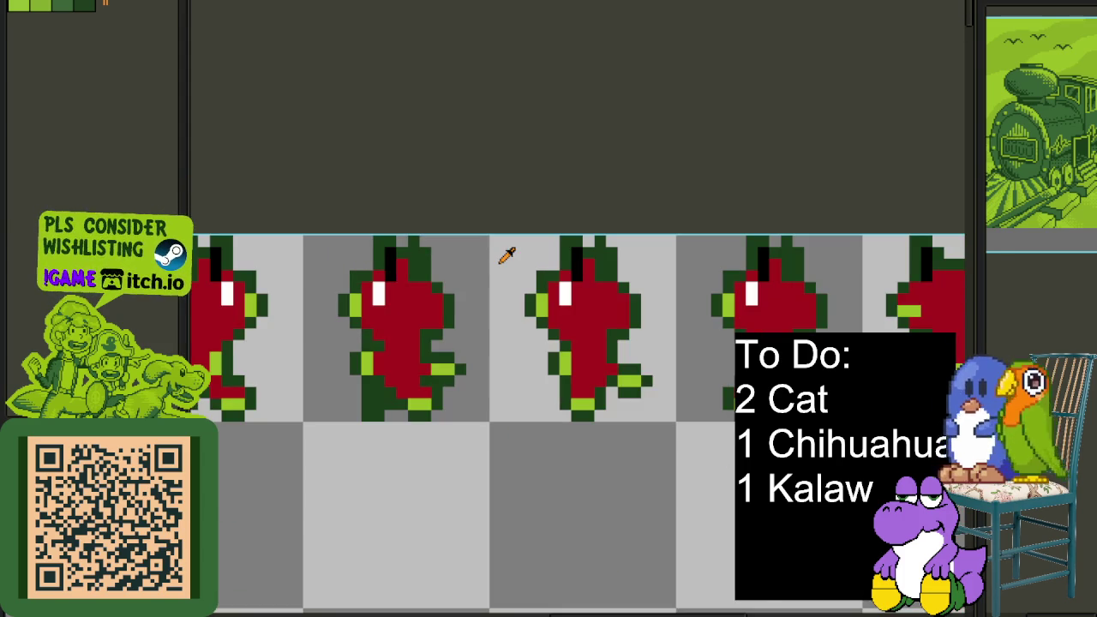
pyautogui.scroll(-1, 504, 261)
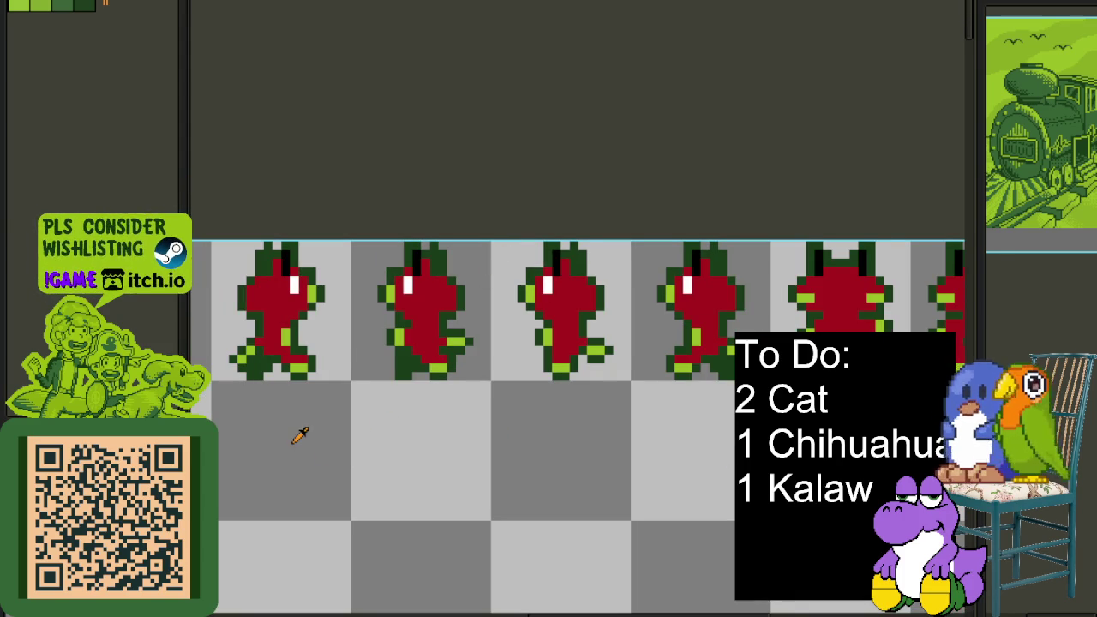
pyautogui.moveTo(299, 436); pyautogui.dragTo(628, 367)
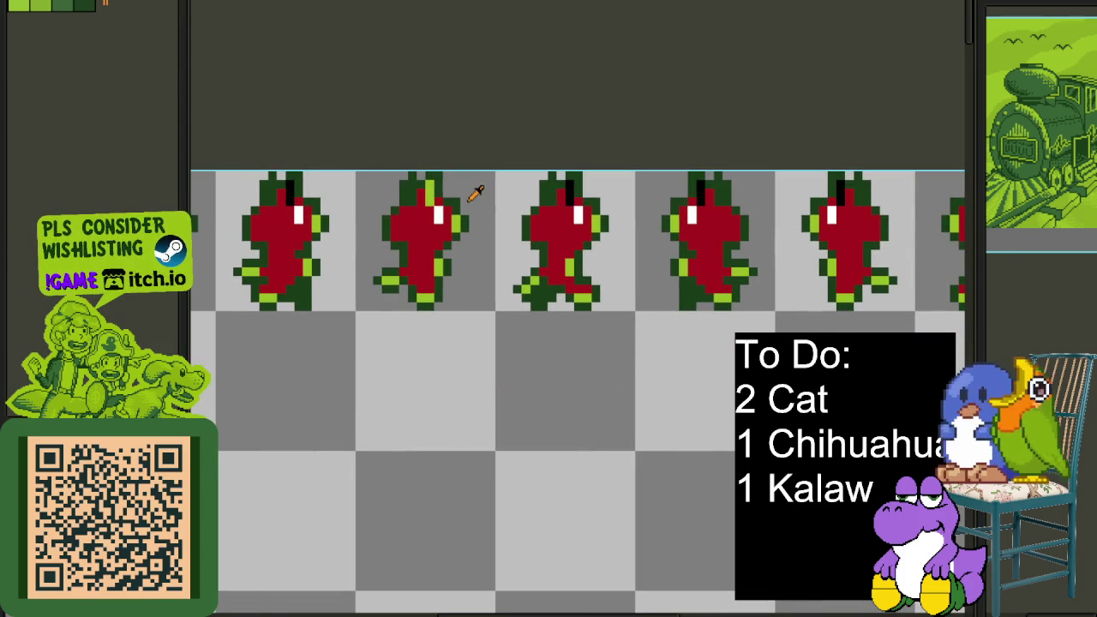
pyautogui.scroll(1, 477, 207)
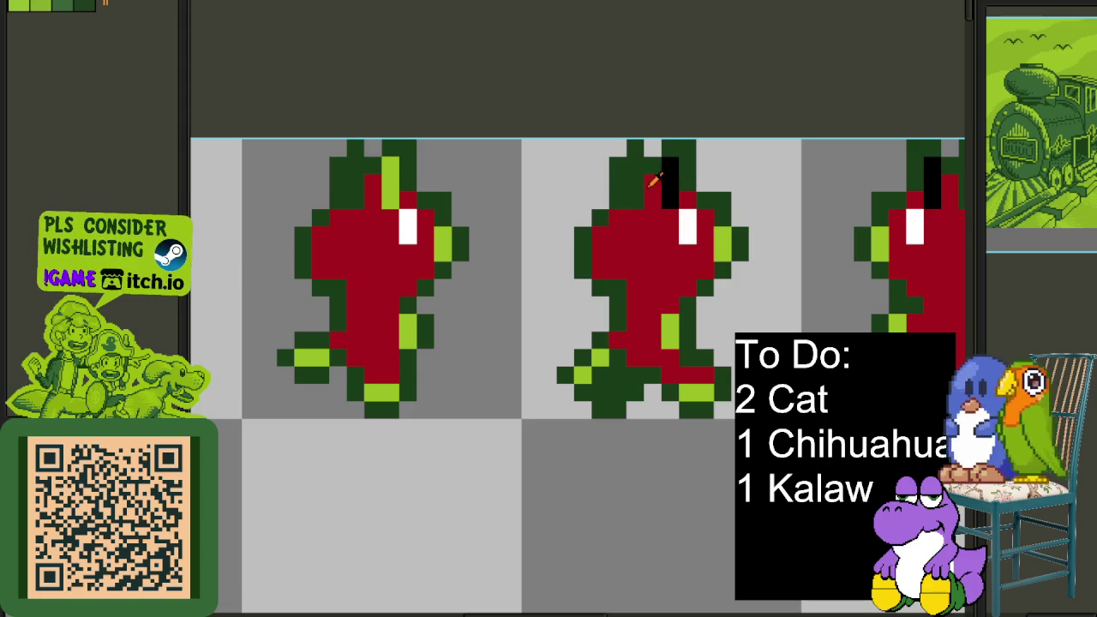
pyautogui.moveTo(387, 190); pyautogui.dragTo(386, 167)
# Save the sprite sheet with Ctrl+S
pyautogui.scroll(-2, 459, 177)
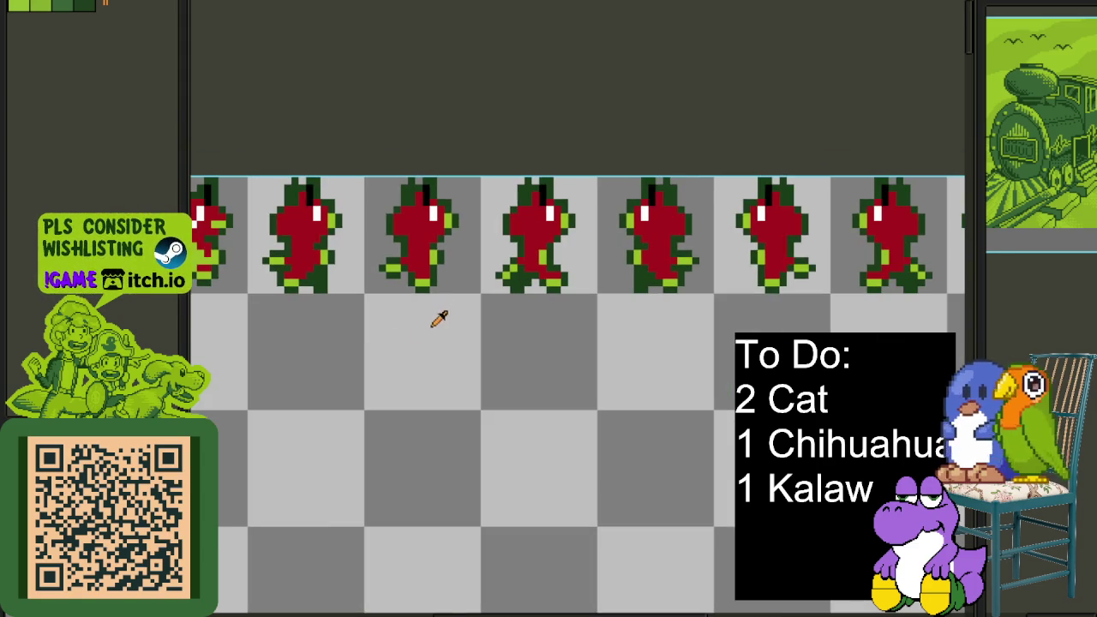
pyautogui.hotkey('ctrl', 's')
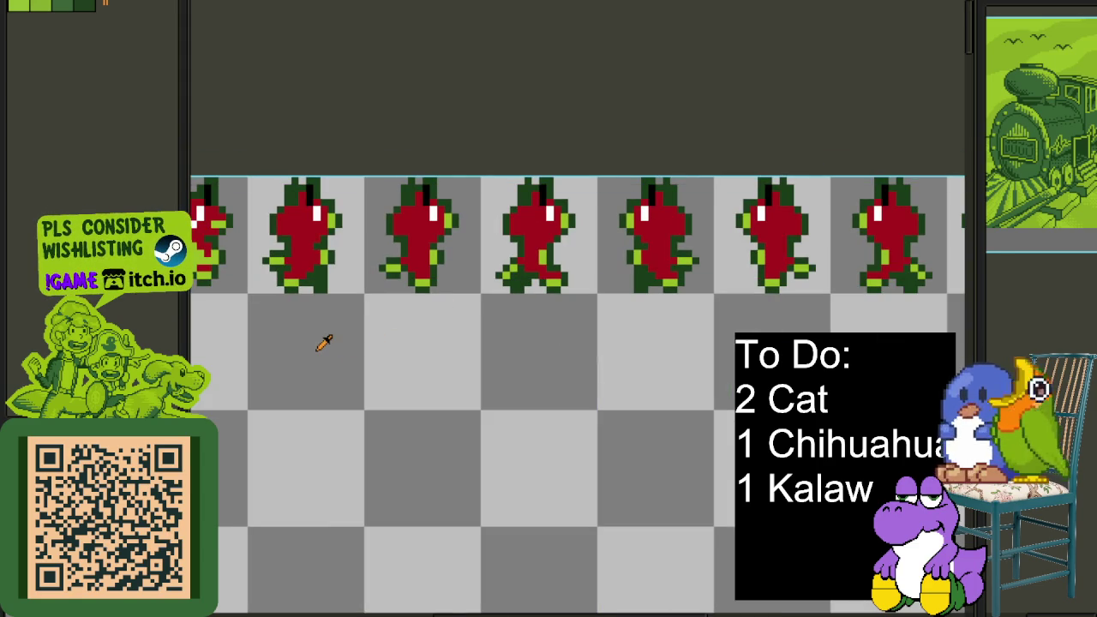
pyautogui.hscroll(-3, 246, 355)
pyautogui.hscroll(-5, 497, 331)
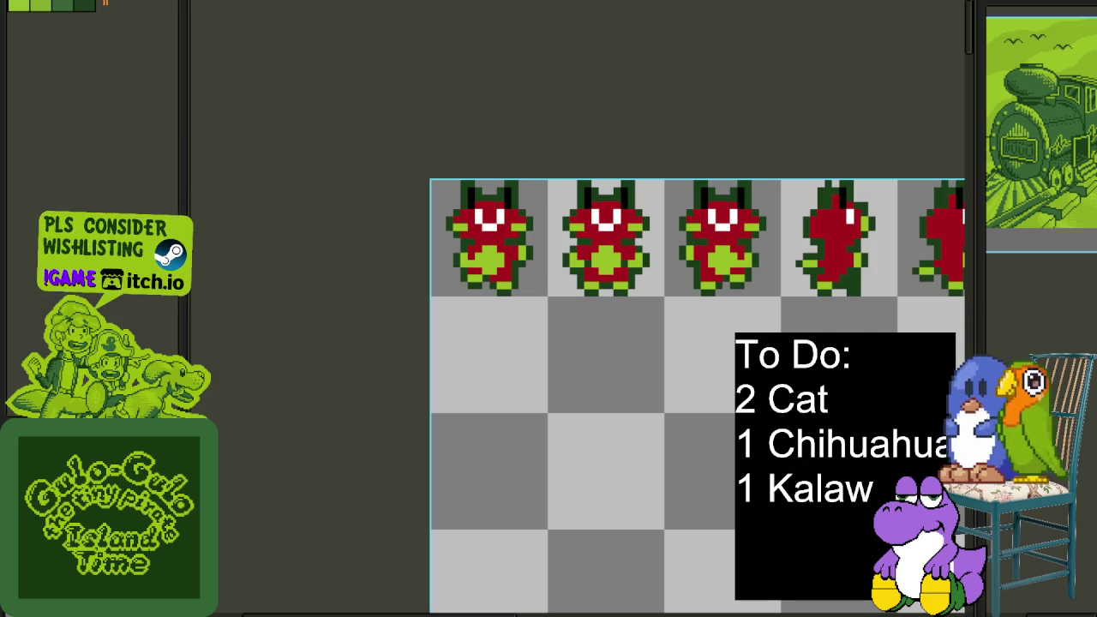
# Open cells in the lower part of the board and flag the first nearby mines
pyautogui.click(622, 514)
pyautogui.click(600, 426)
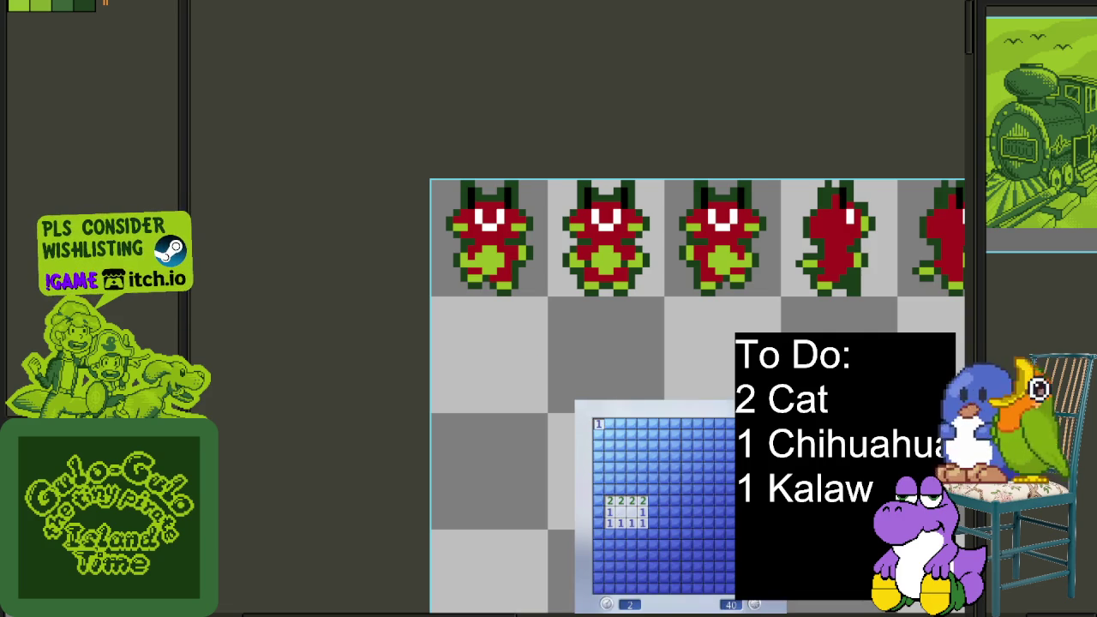
pyautogui.click(720, 581)
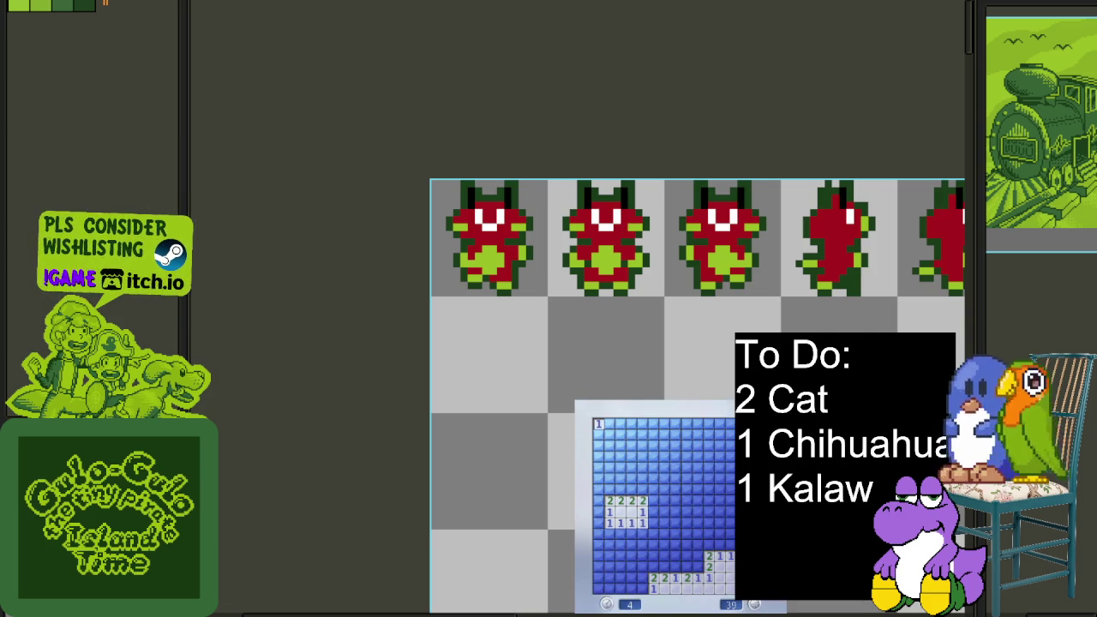
pyautogui.rightClick(702, 568)
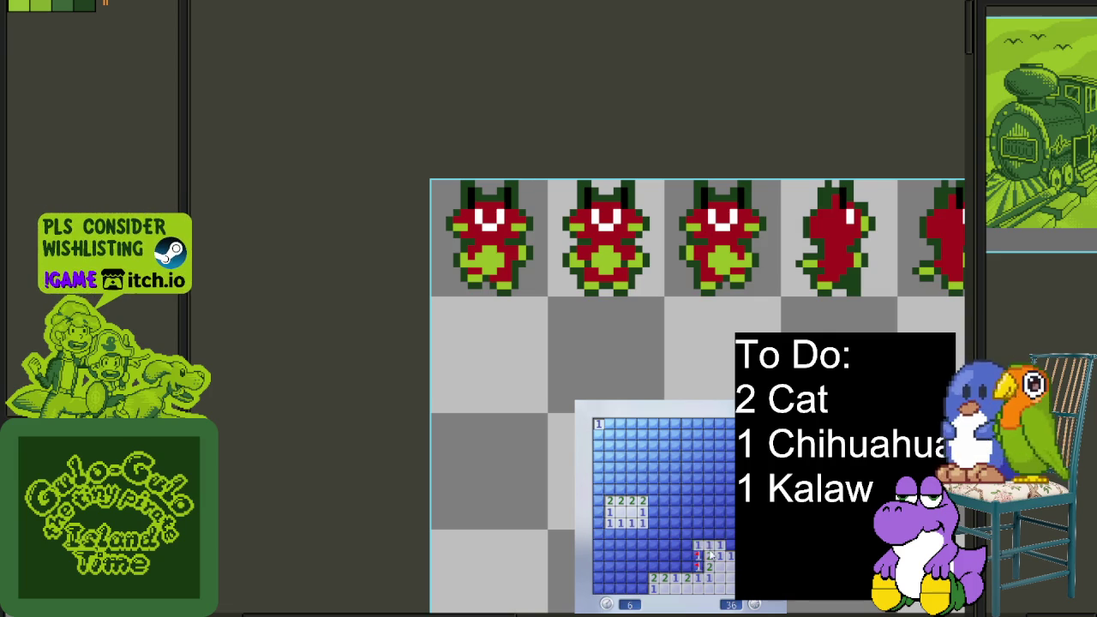
pyautogui.click(709, 548)
pyautogui.rightClick(684, 548)
pyautogui.click(654, 534)
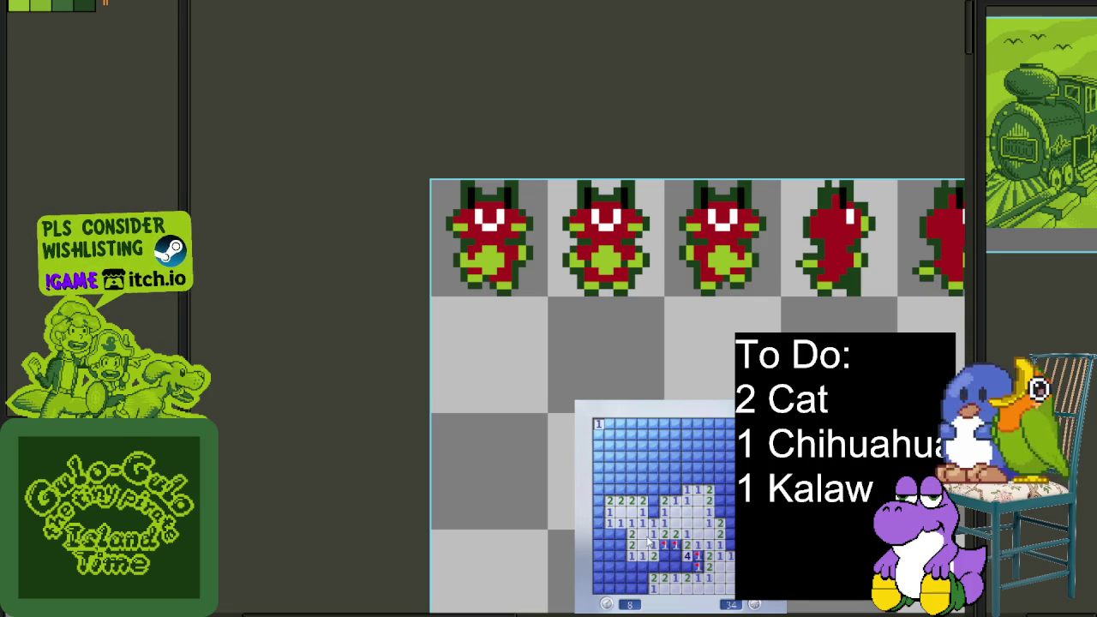
# Flag mines along the lower grid, left side and upper edge
pyautogui.rightClick(674, 566)
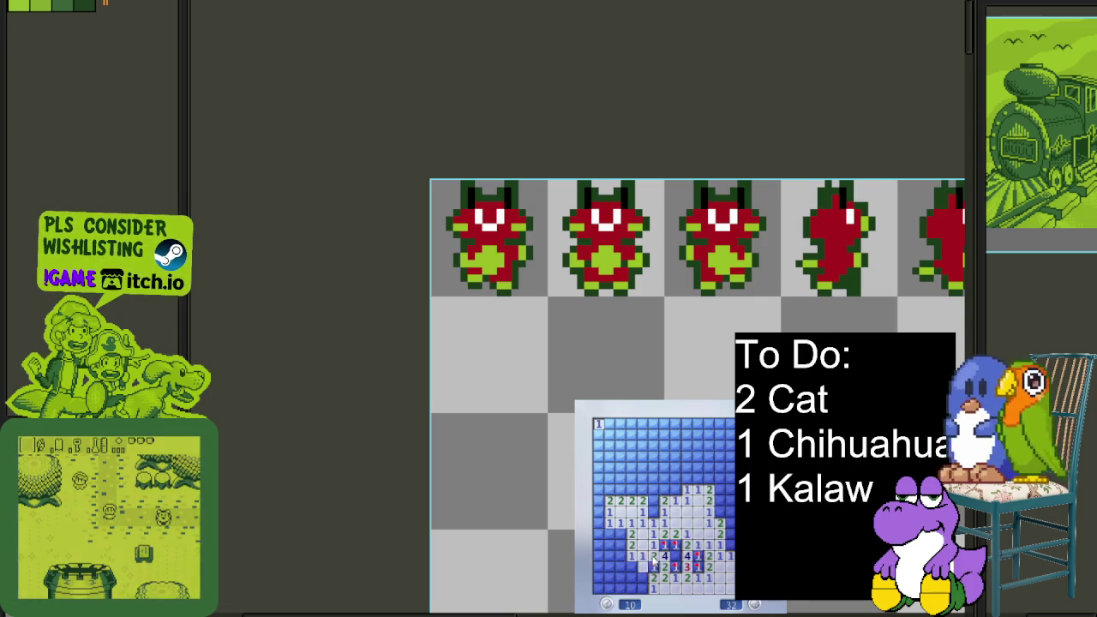
pyautogui.rightClick(648, 566)
pyautogui.rightClick(623, 547)
pyautogui.click(621, 555)
pyautogui.rightClick(622, 563)
pyautogui.rightClick(635, 586)
pyautogui.rightClick(598, 500)
pyautogui.rightClick(653, 512)
# Open safe top cells and flag the mines in the right column
pyautogui.click(678, 491)
pyautogui.rightClick(689, 482)
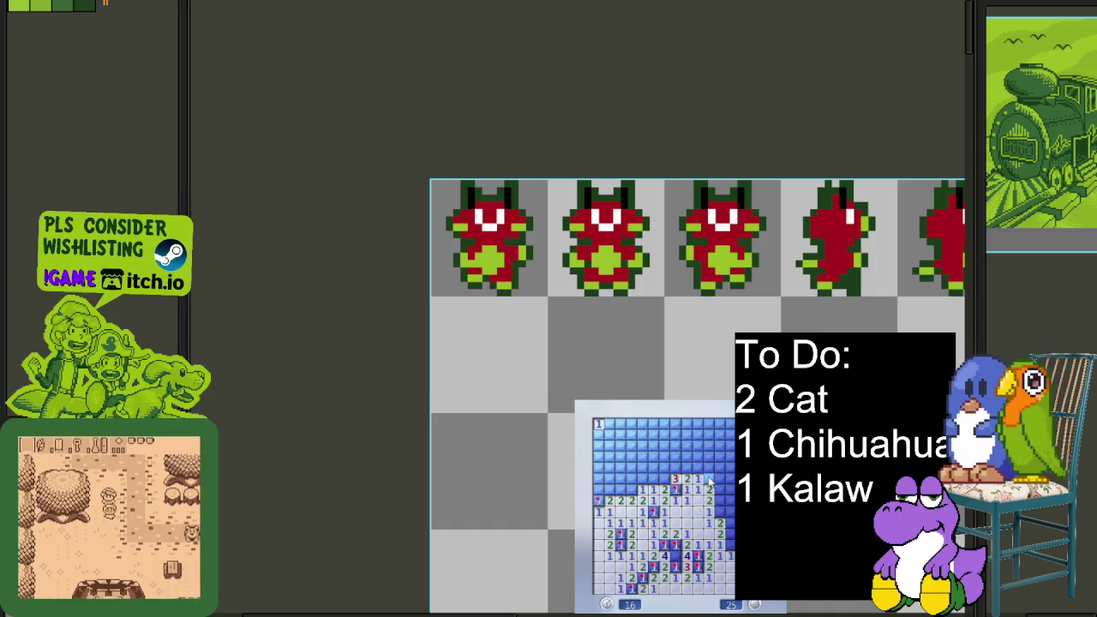
pyautogui.click(711, 463)
pyautogui.rightClick(726, 512)
pyautogui.rightClick(729, 523)
pyautogui.rightClick(728, 545)
pyautogui.rightClick(730, 531)
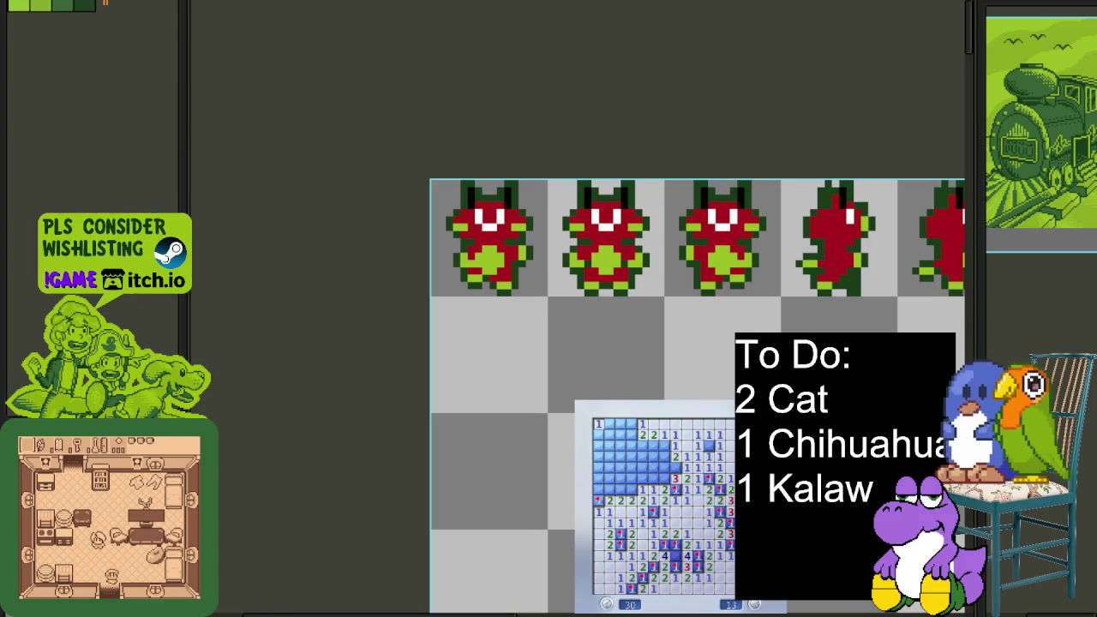
# Flag mines and reveal safe cells across the upper-right and upper-middle area
pyautogui.rightClick(709, 450)
pyautogui.rightClick(674, 472)
pyautogui.click(665, 464)
pyautogui.rightClick(652, 478)
pyautogui.click(641, 461)
pyautogui.rightClick(642, 446)
pyautogui.click(635, 478)
pyautogui.rightClick(631, 488)
# Clear the top-left corner, flagging the final mine, then start a new game with F2
pyautogui.click(609, 459)
pyautogui.rightClick(622, 467)
pyautogui.click(610, 435)
pyautogui.rightClick(632, 435)
pyautogui.rightClick(609, 423)
pyautogui.click(626, 423)
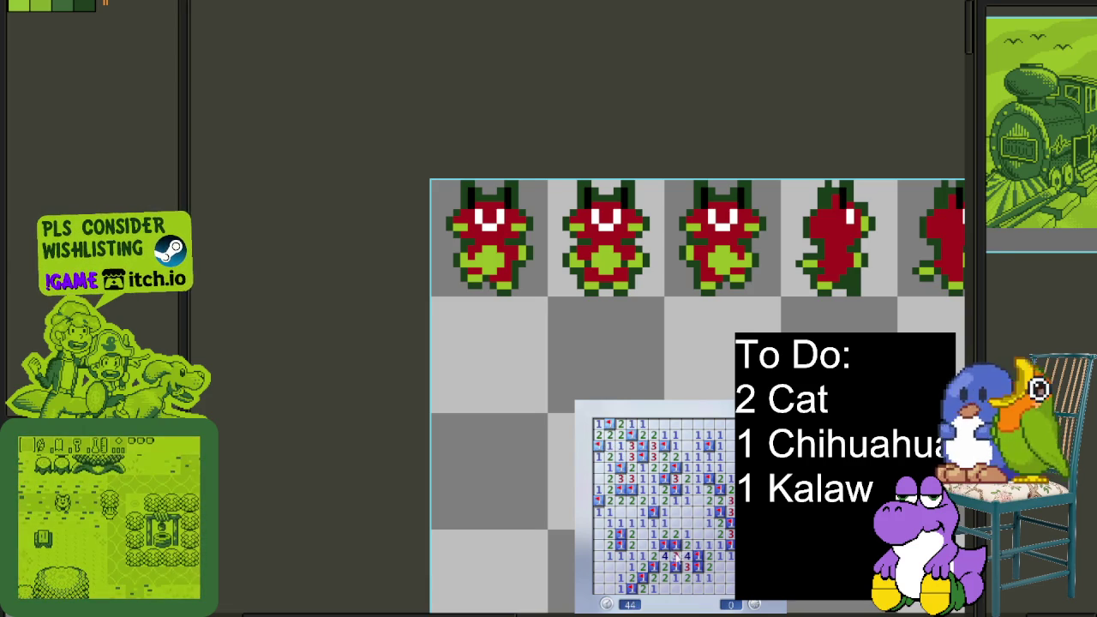
pyautogui.press('F2')
pyautogui.click(727, 556)
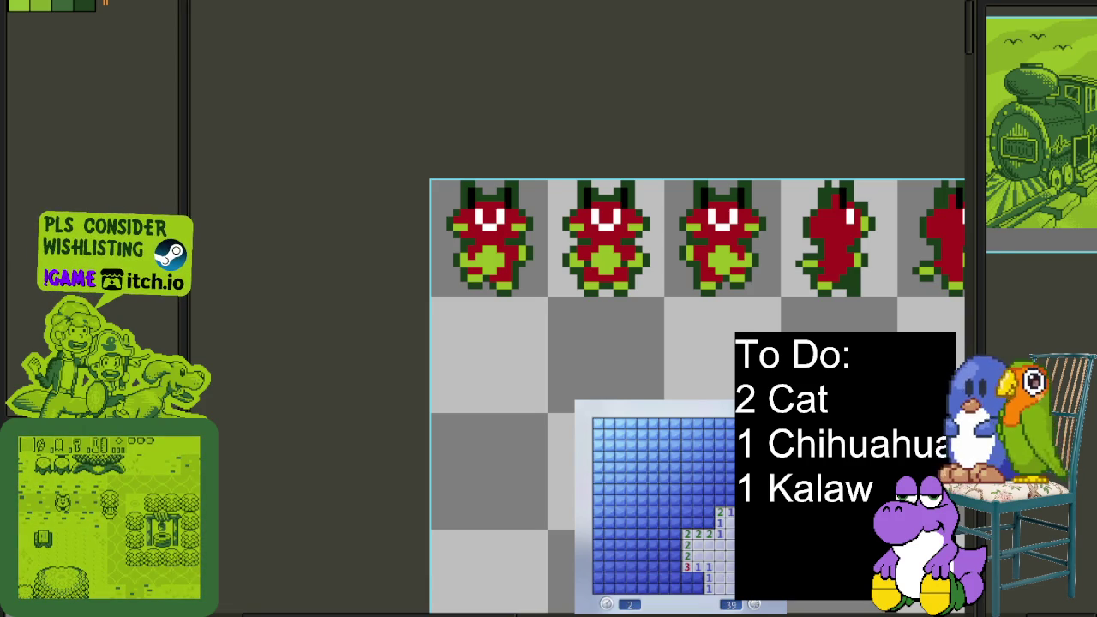
# Flag mines and reveal safe cells around the lower-right opening
pyautogui.rightClick(729, 502)
pyautogui.click(727, 508)
pyautogui.rightClick(724, 502)
pyautogui.rightClick(709, 524)
pyautogui.rightClick(705, 500)
pyautogui.click(698, 512)
pyautogui.rightClick(697, 489)
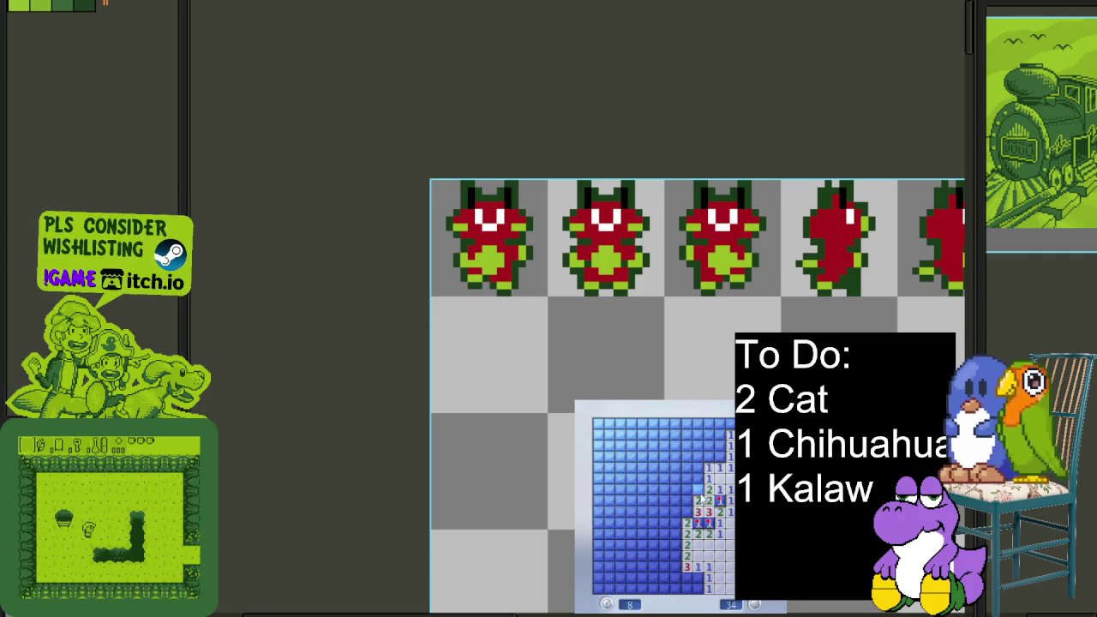
# Expand the opening upward, flagging the mines near the top
pyautogui.click(698, 471)
pyautogui.rightClick(720, 461)
pyautogui.click(721, 452)
pyautogui.rightClick(730, 440)
pyautogui.rightClick(731, 426)
pyautogui.click(710, 429)
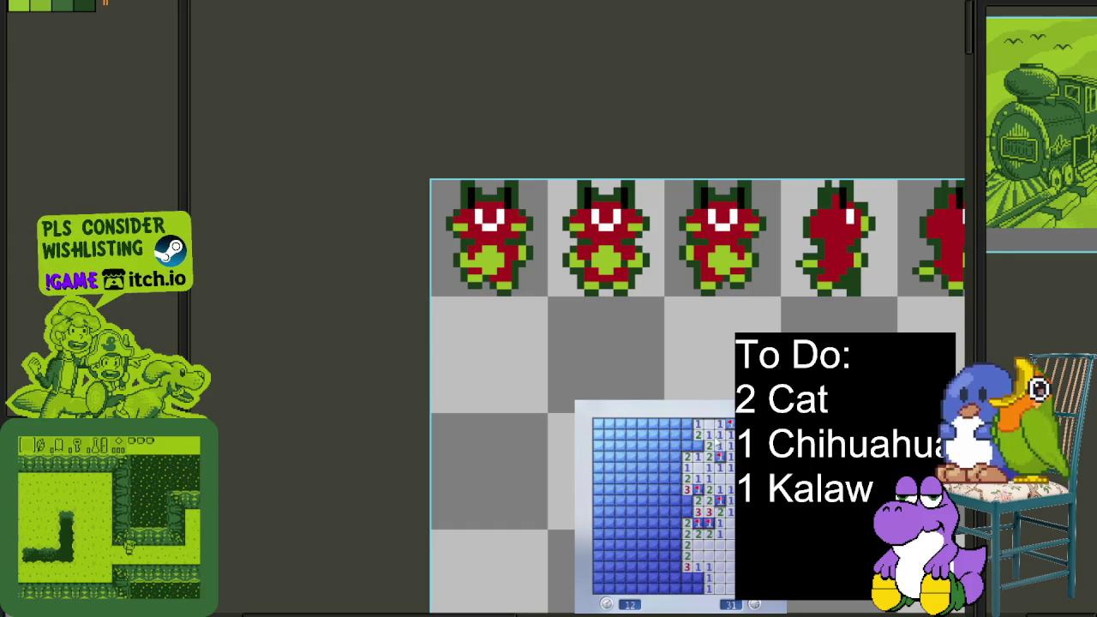
pyautogui.click(698, 447)
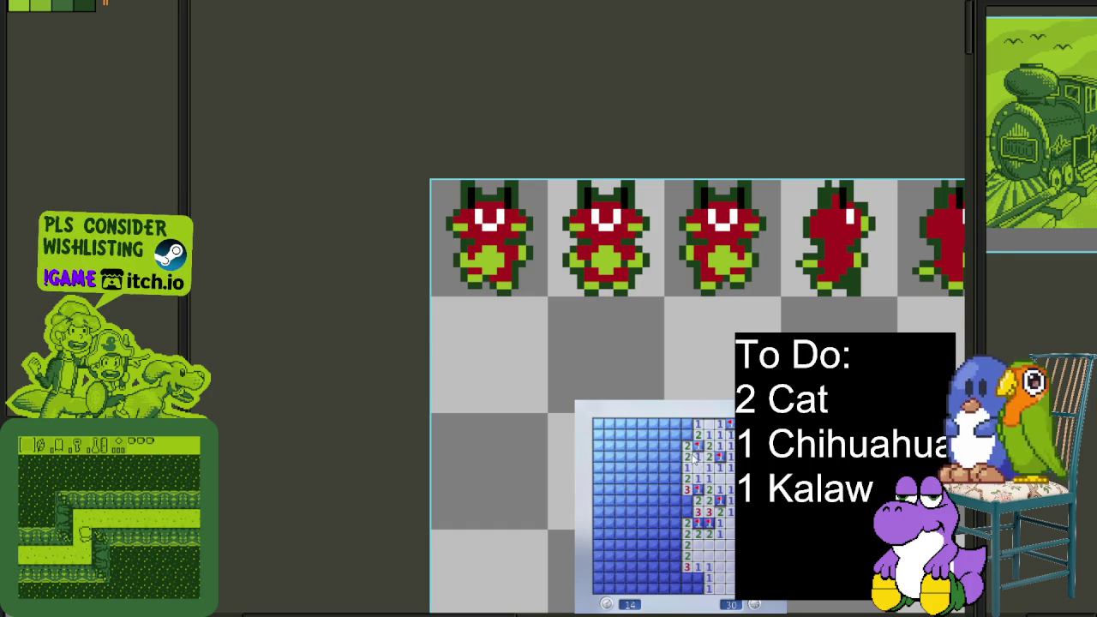
# Flag two bottom-left mines and hit a mine, then start a new game with F2
pyautogui.rightClick(697, 577)
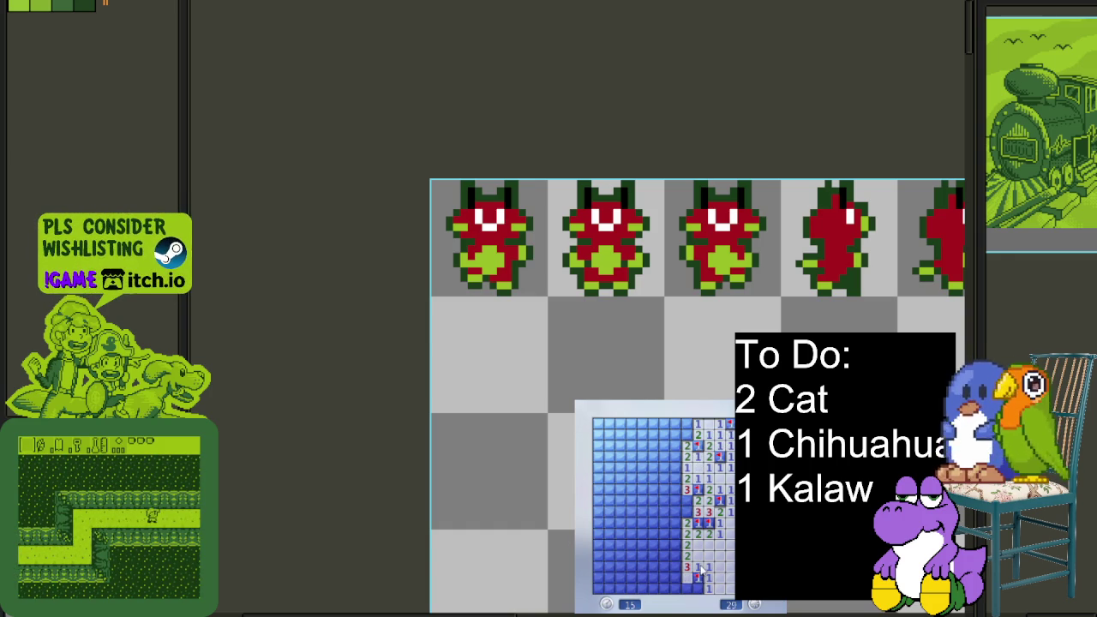
pyautogui.rightClick(698, 588)
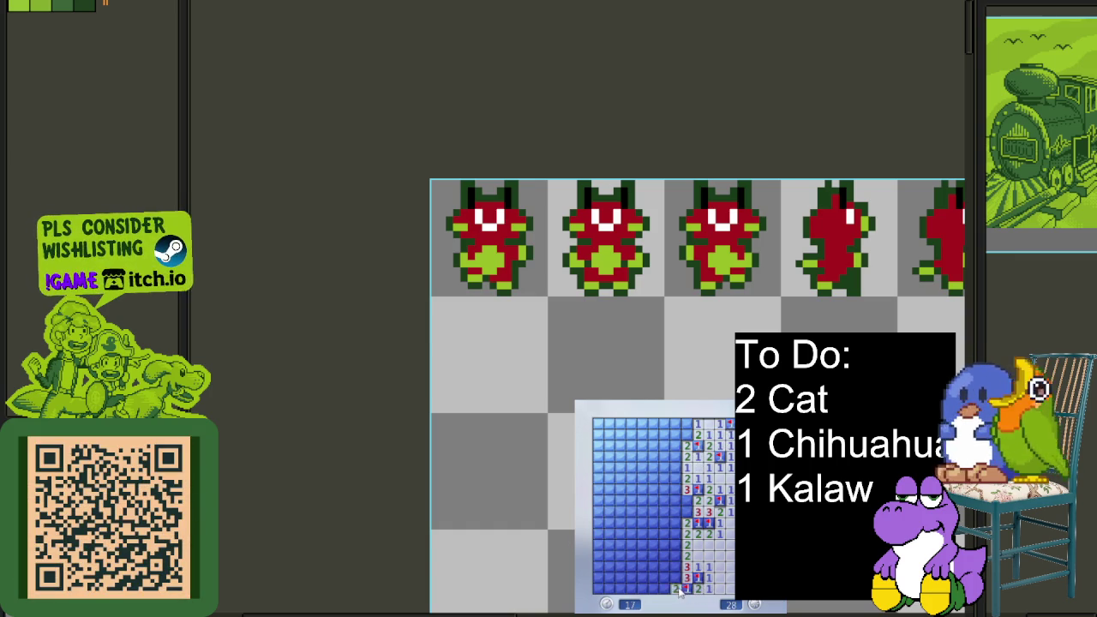
pyautogui.click(665, 588)
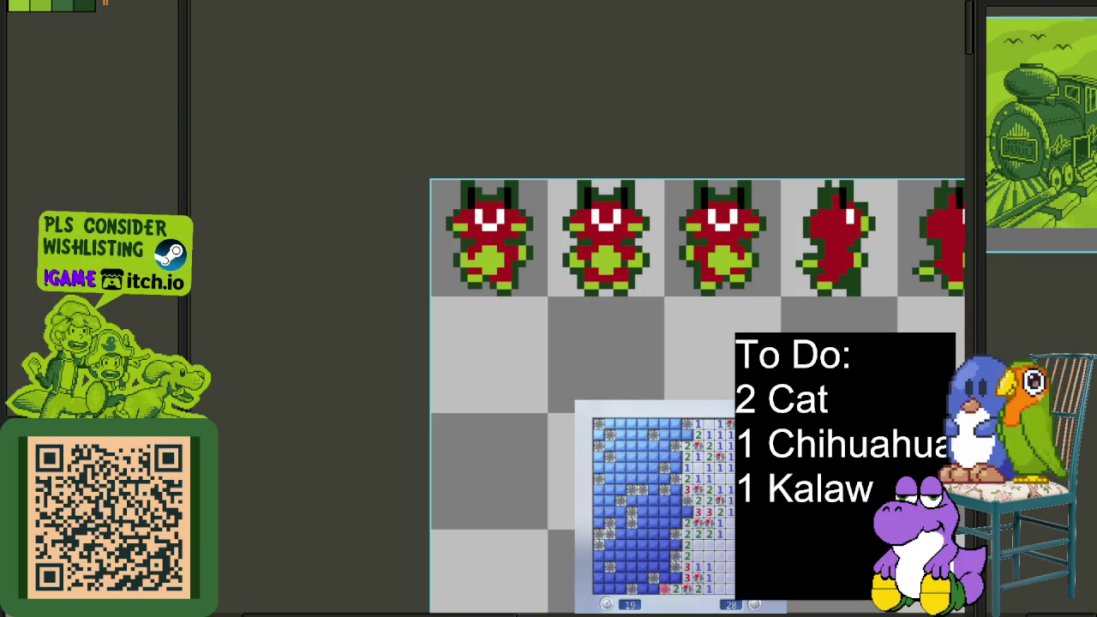
pyautogui.press('F2')
pyautogui.click(716, 572)
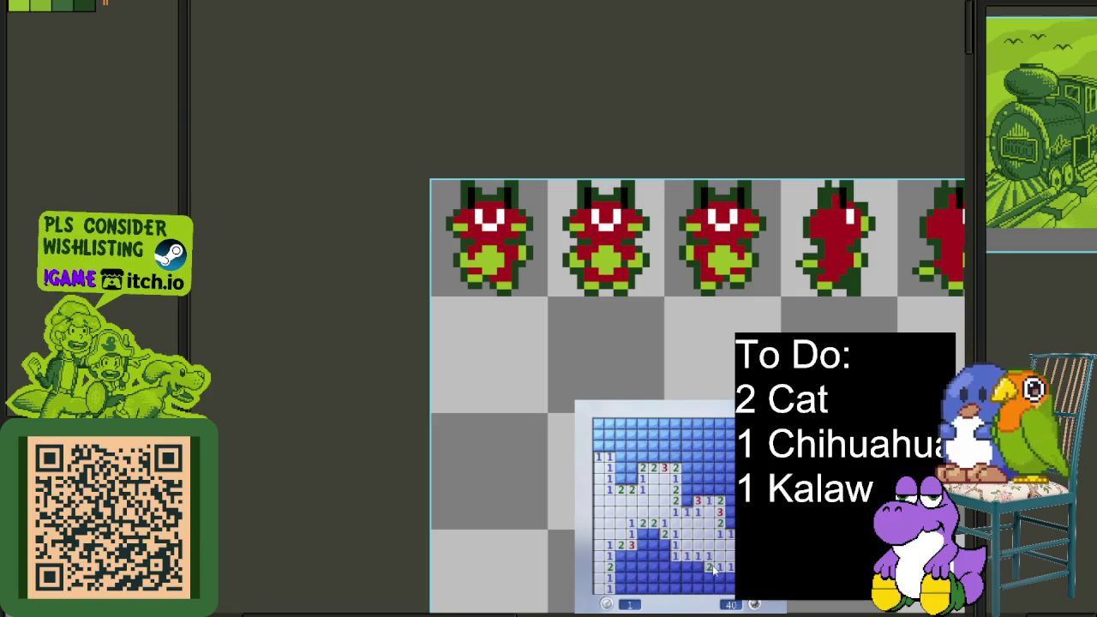
# Flag mines and clear safe cells along the right edge and lower part of the board
pyautogui.rightClick(730, 504)
pyautogui.click(725, 480)
pyautogui.rightClick(730, 494)
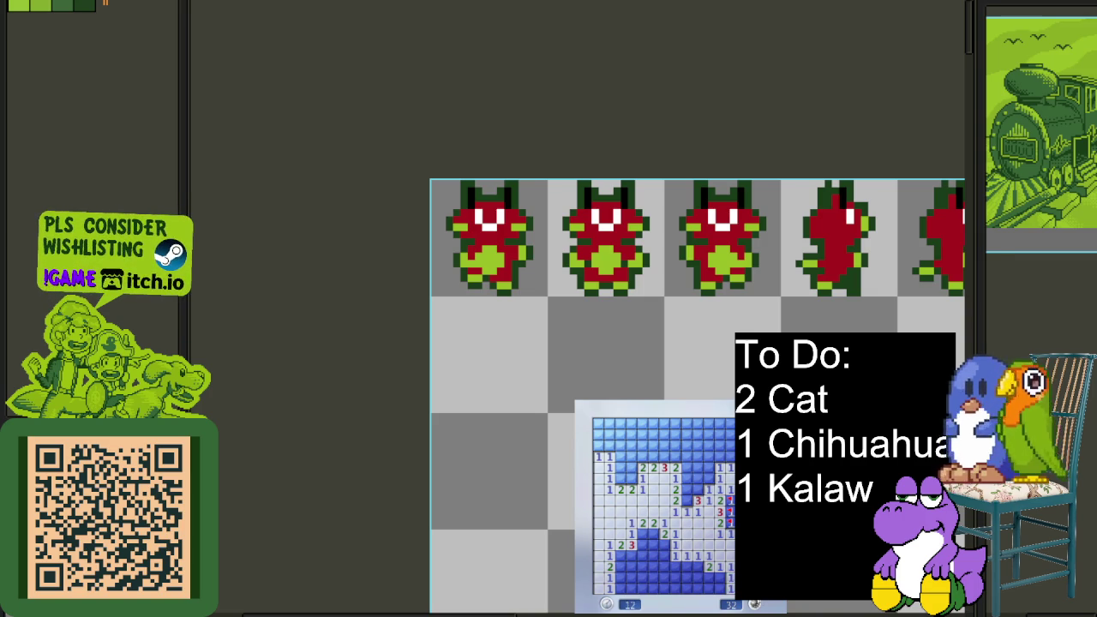
pyautogui.rightClick(722, 579)
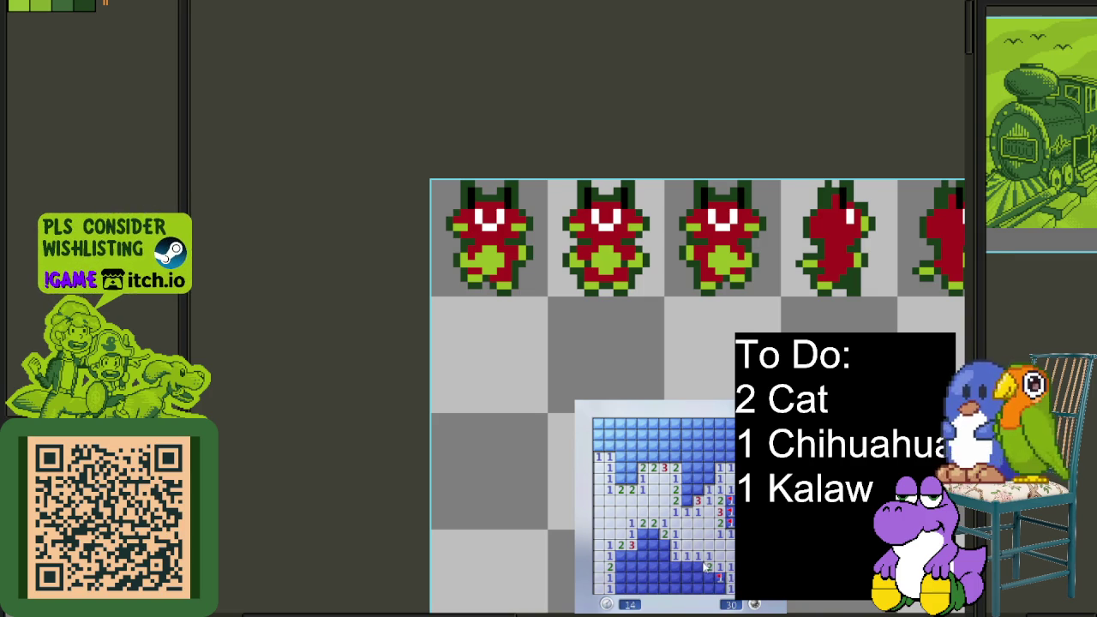
pyautogui.rightClick(698, 567)
pyautogui.click(706, 580)
pyautogui.rightClick(665, 545)
pyautogui.click(653, 545)
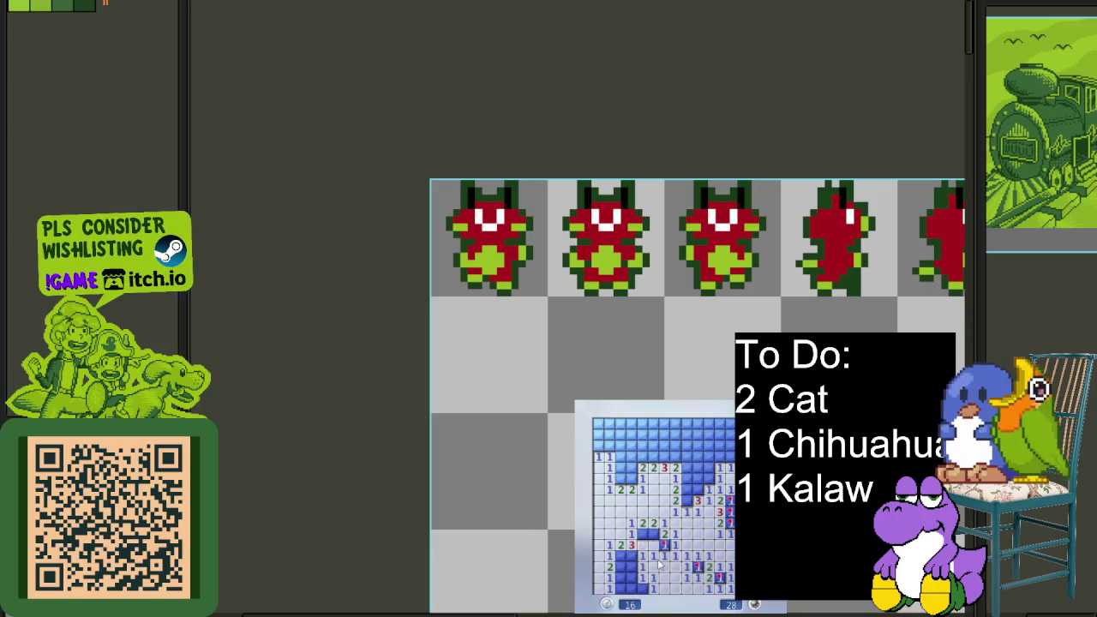
pyautogui.rightClick(653, 533)
pyautogui.rightClick(643, 534)
pyautogui.rightClick(621, 556)
pyautogui.rightClick(620, 579)
pyautogui.click(621, 568)
pyautogui.rightClick(632, 567)
pyautogui.rightClick(642, 588)
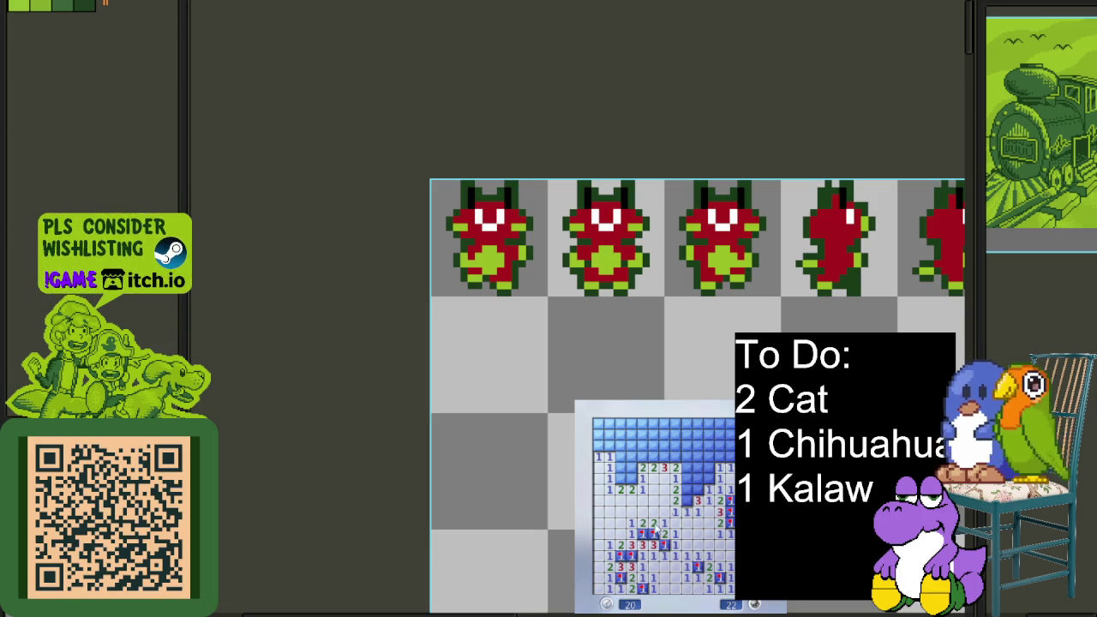
pyautogui.rightClick(687, 501)
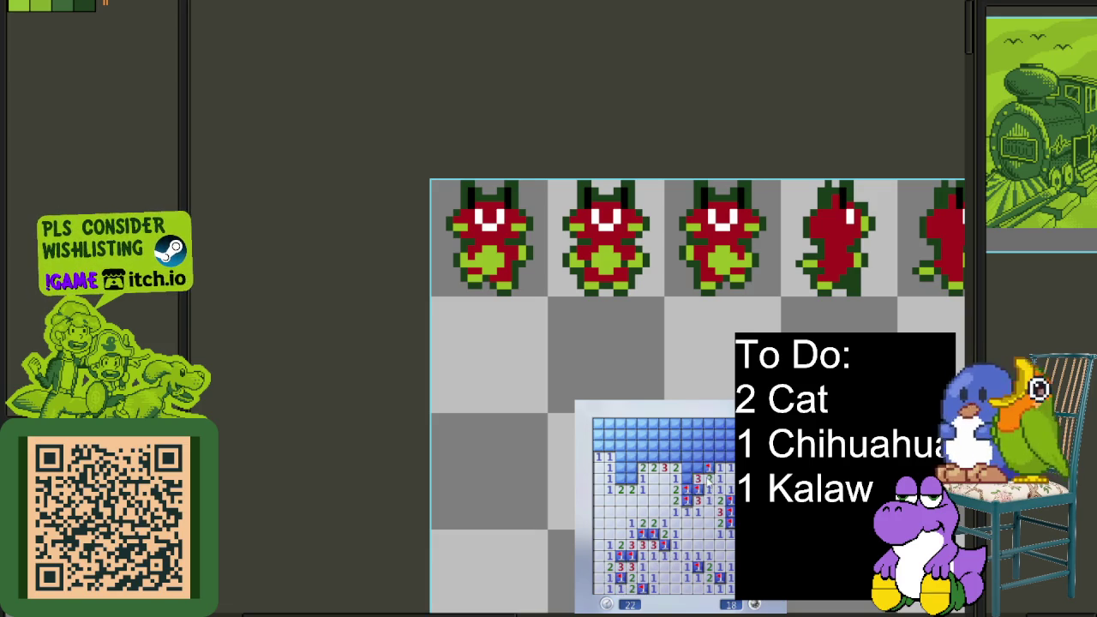
# Clear the top-right, upper-middle and top-left cells, flagging the last remaining mines
pyautogui.click(720, 457)
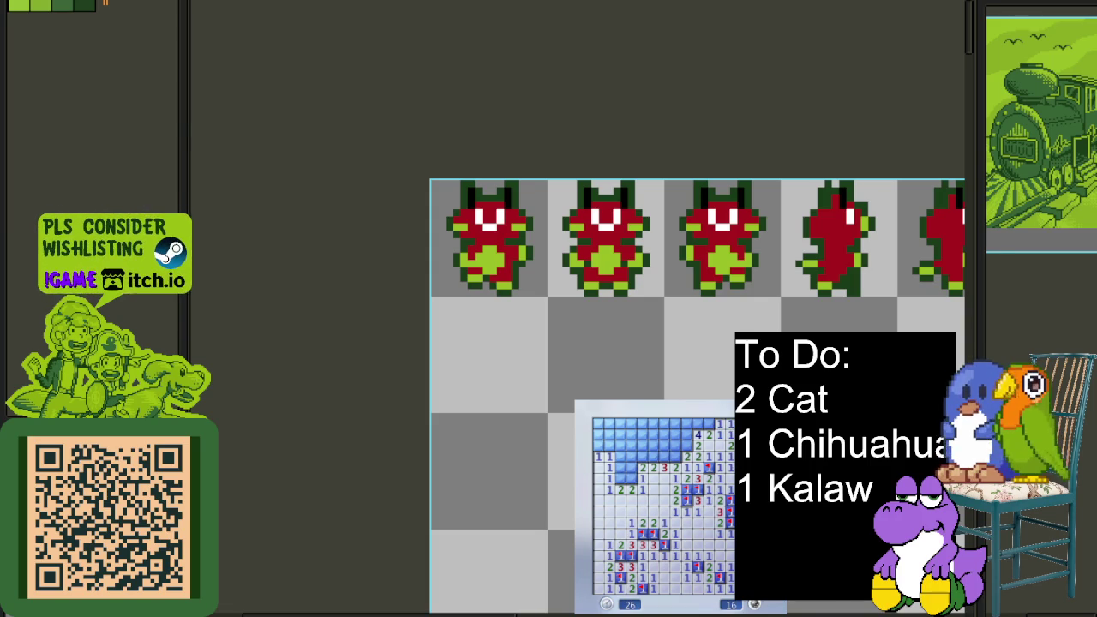
pyautogui.rightClick(705, 425)
pyautogui.rightClick(687, 446)
pyautogui.click(676, 430)
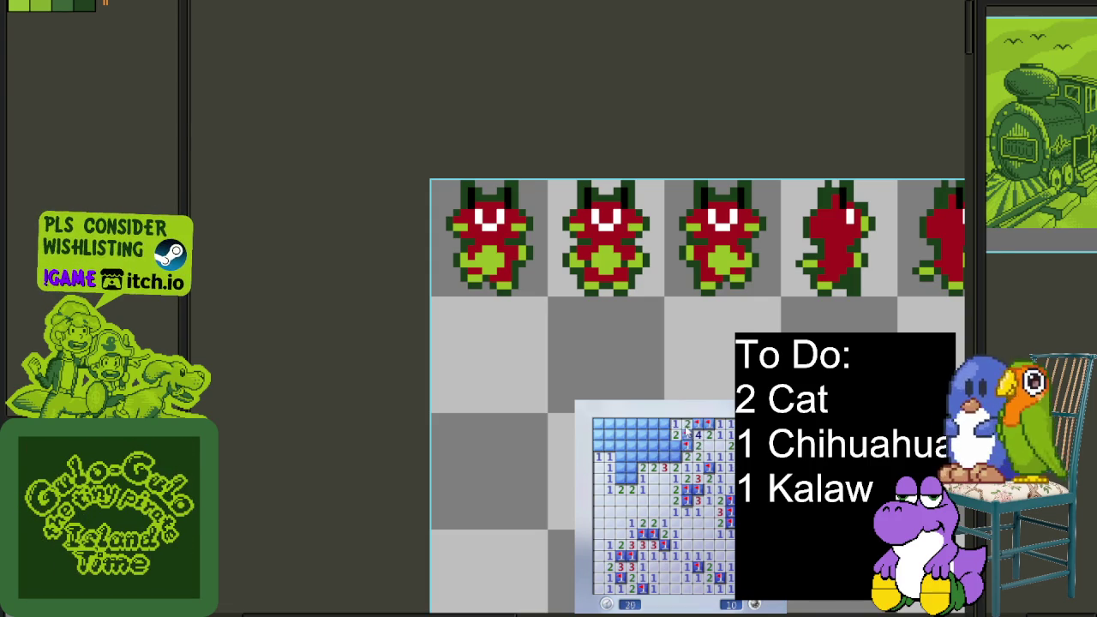
pyautogui.rightClick(674, 457)
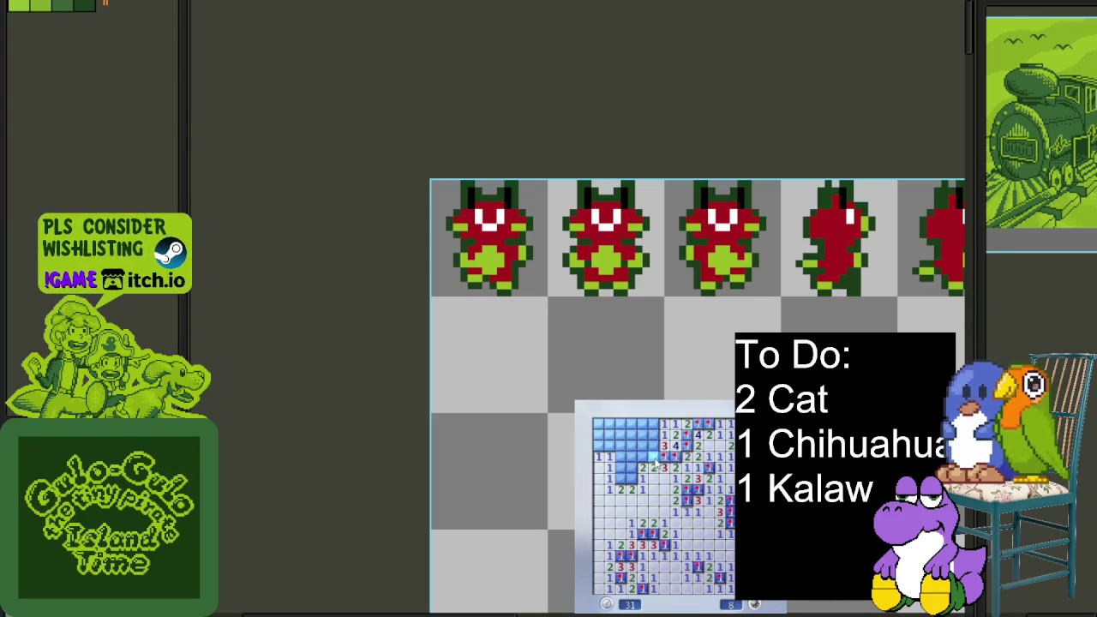
pyautogui.click(650, 461)
pyautogui.click(655, 435)
pyautogui.click(649, 436)
pyautogui.rightClick(653, 423)
pyautogui.rightClick(642, 434)
pyautogui.click(643, 425)
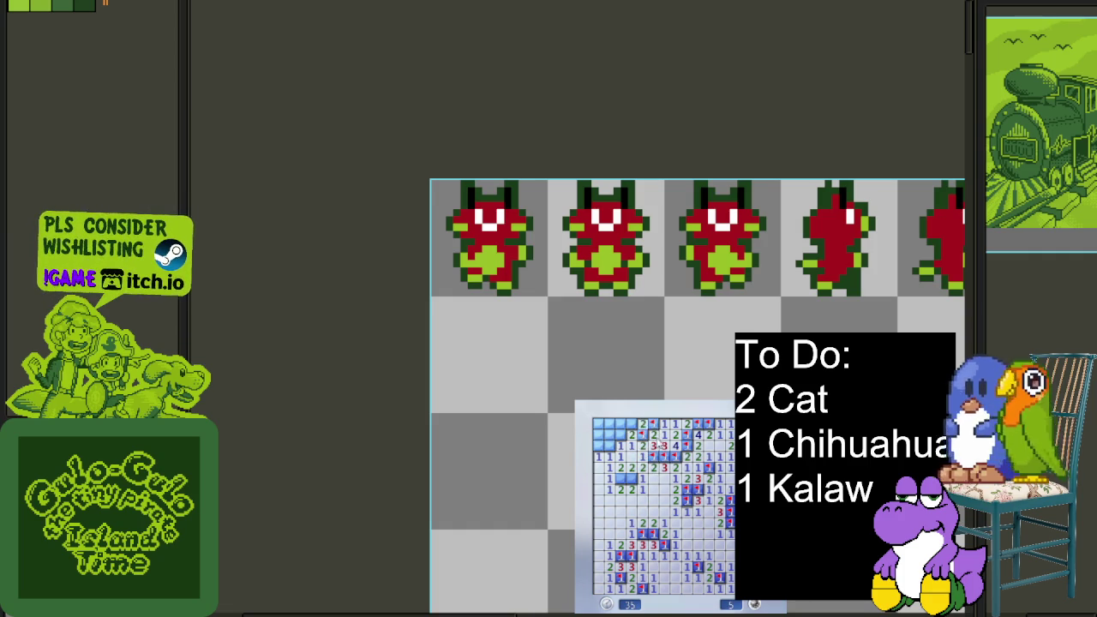
pyautogui.click(632, 425)
pyautogui.rightClick(620, 424)
pyautogui.click(621, 435)
pyautogui.rightClick(610, 446)
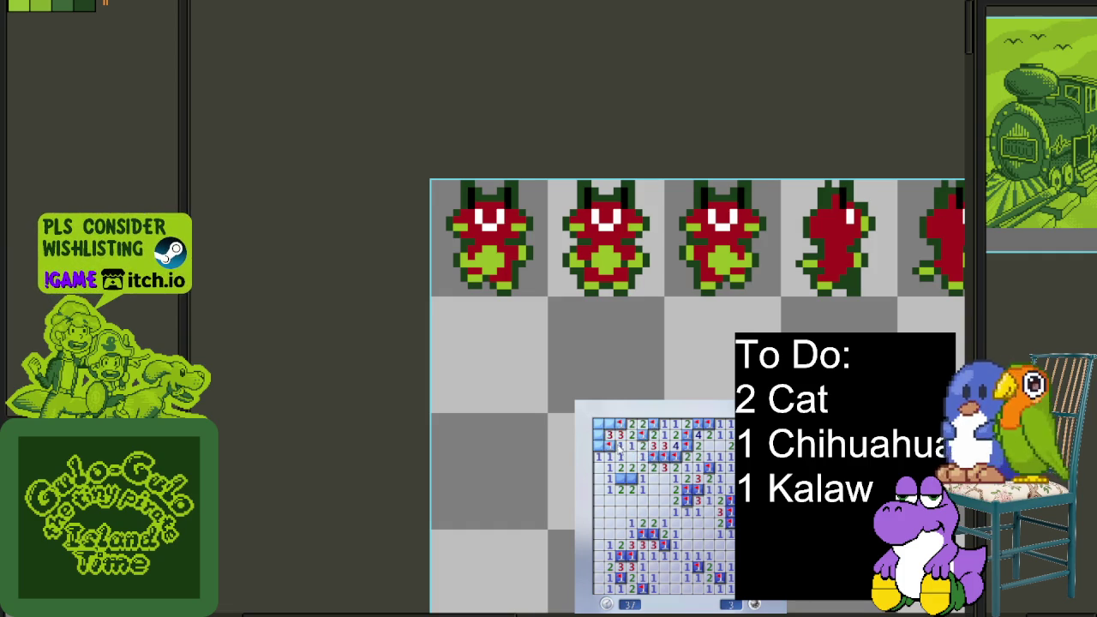
pyautogui.rightClick(599, 435)
pyautogui.rightClick(598, 446)
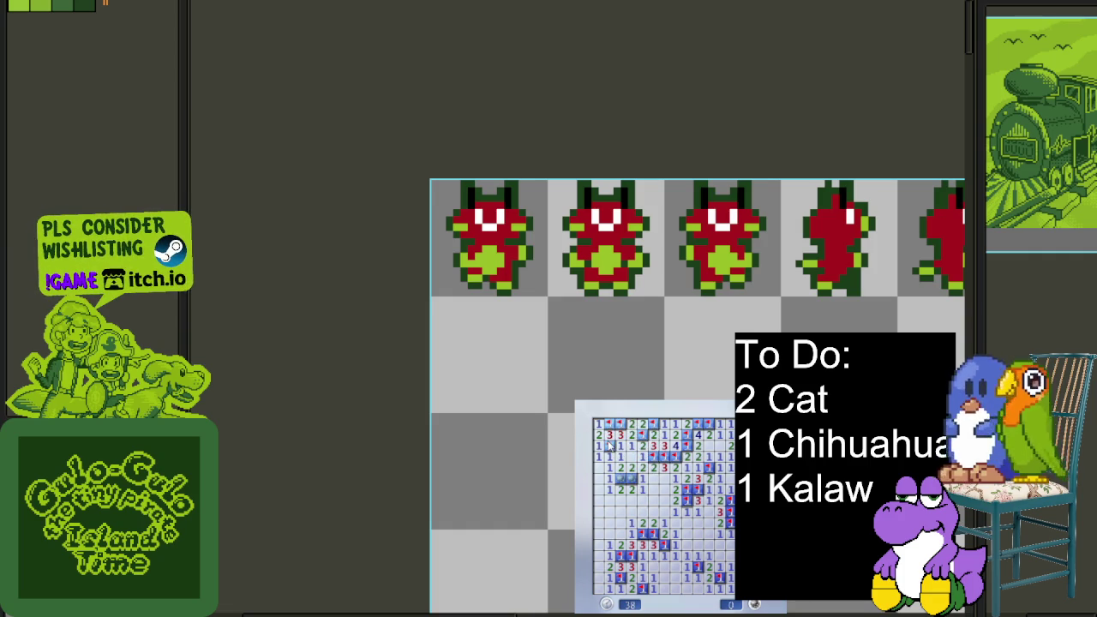
# Start a new game and clear around the opening, flagging mines in the middle rows
pyautogui.press('F2')
pyautogui.click(722, 562)
pyautogui.rightClick(654, 534)
pyautogui.click(643, 547)
pyautogui.rightClick(653, 511)
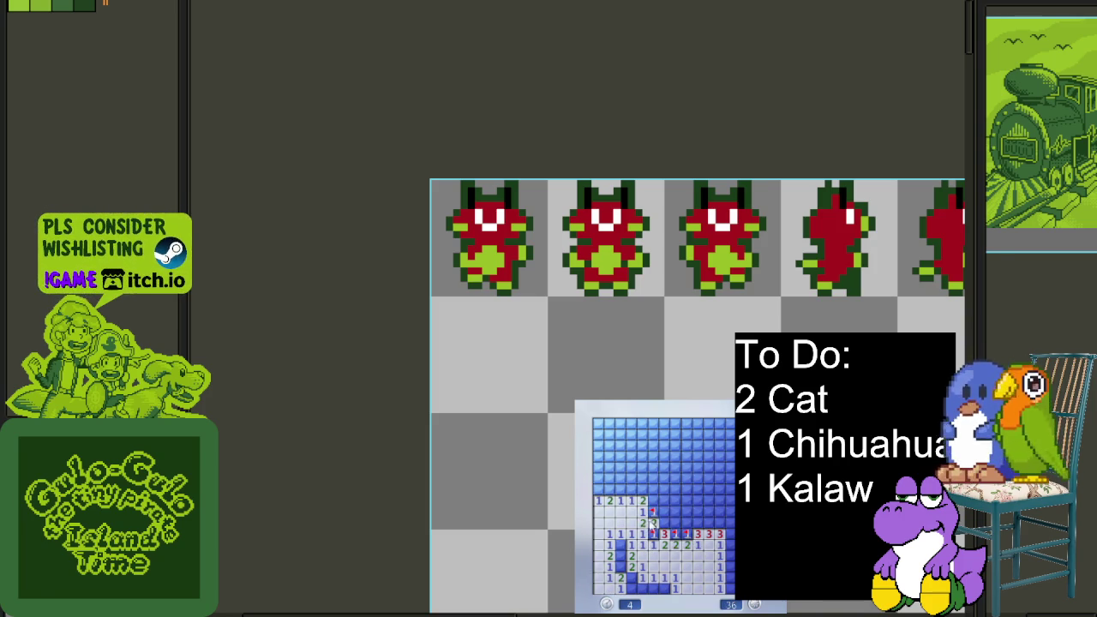
pyautogui.click(663, 512)
pyautogui.rightClick(675, 522)
pyautogui.click(665, 501)
pyautogui.rightClick(676, 511)
pyautogui.click(676, 489)
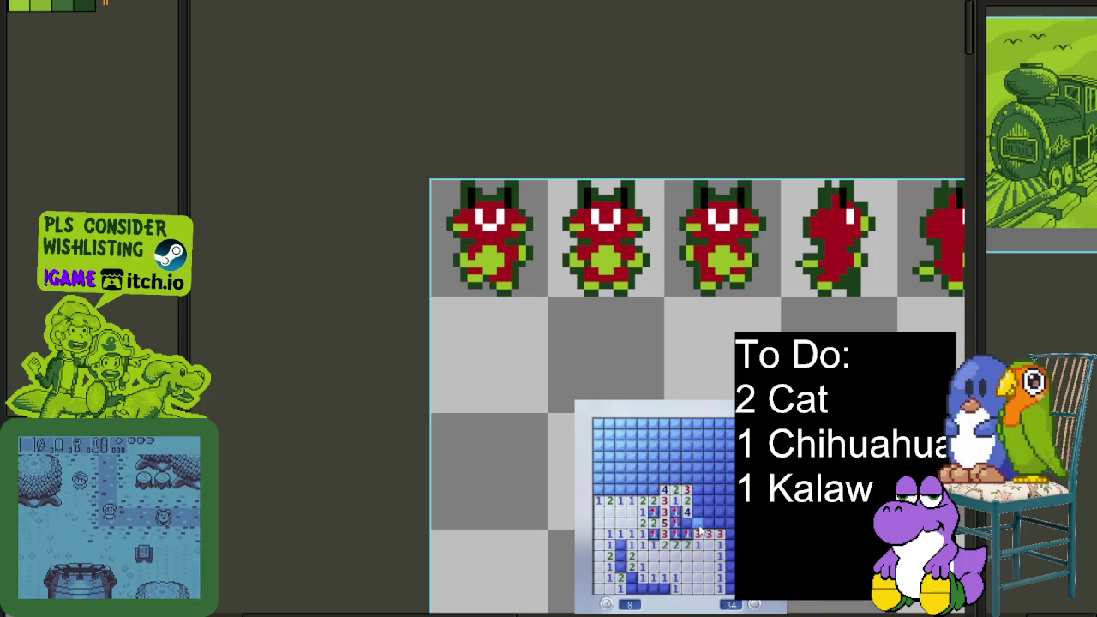
pyautogui.rightClick(709, 523)
pyautogui.rightClick(686, 523)
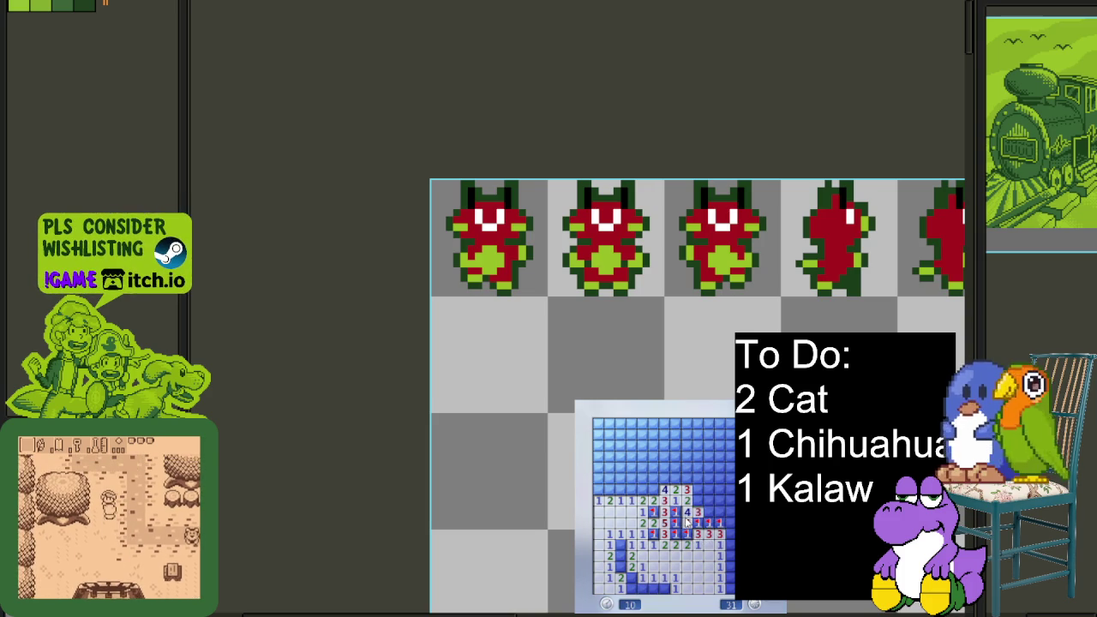
pyautogui.click(698, 512)
pyautogui.rightClick(697, 500)
pyautogui.click(709, 500)
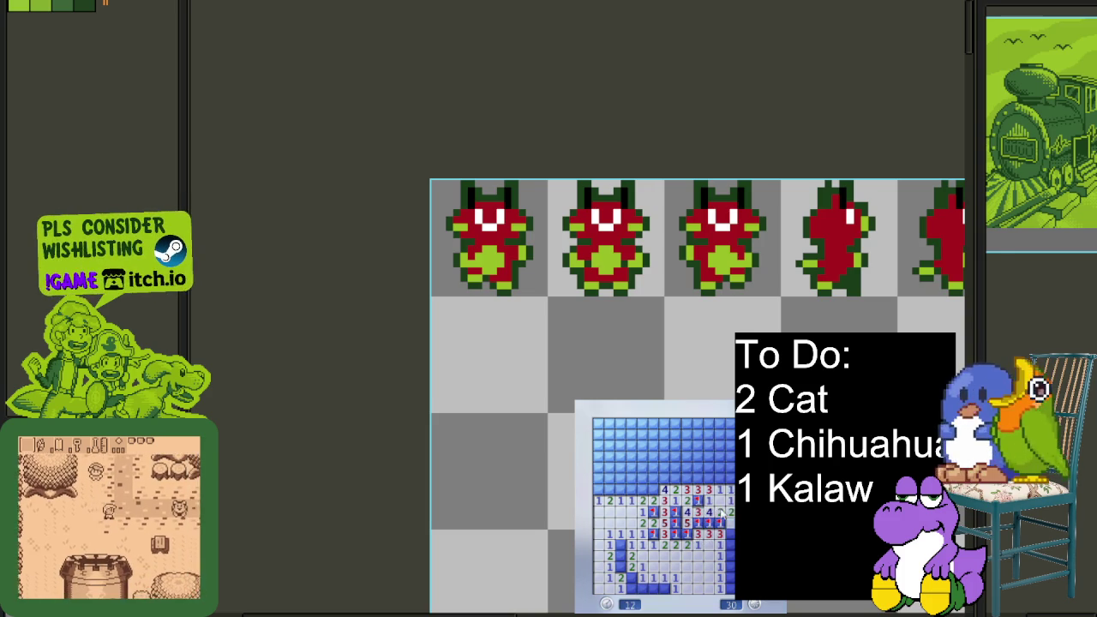
pyautogui.click(720, 467)
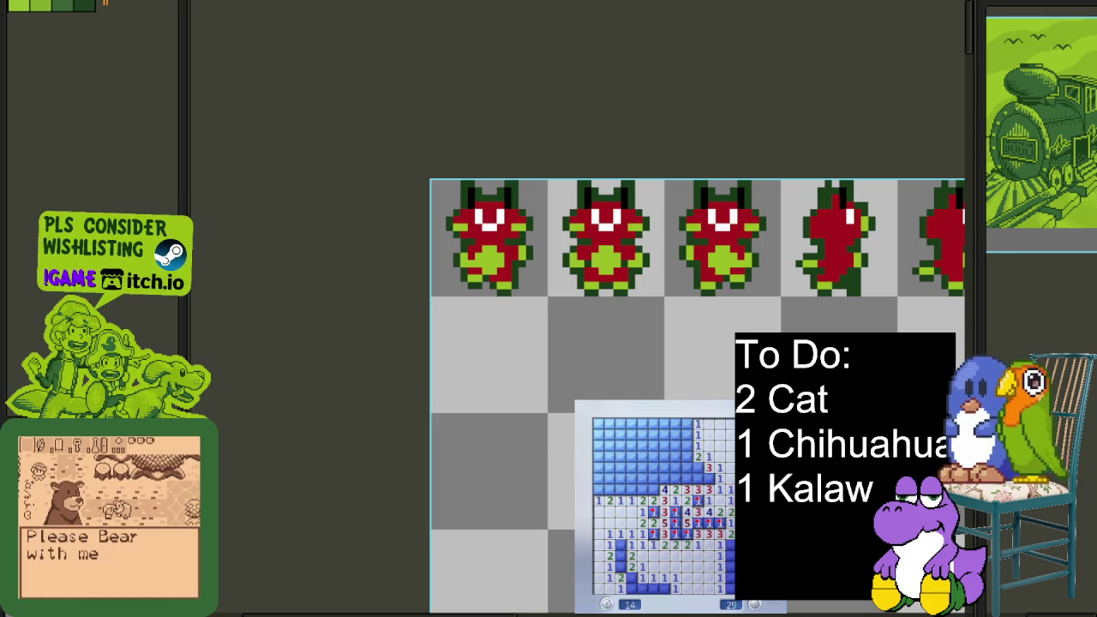
# Flag the upper-row and lower-row mines, hit a mine, then open a fresh board
pyautogui.rightClick(720, 479)
pyautogui.rightClick(687, 478)
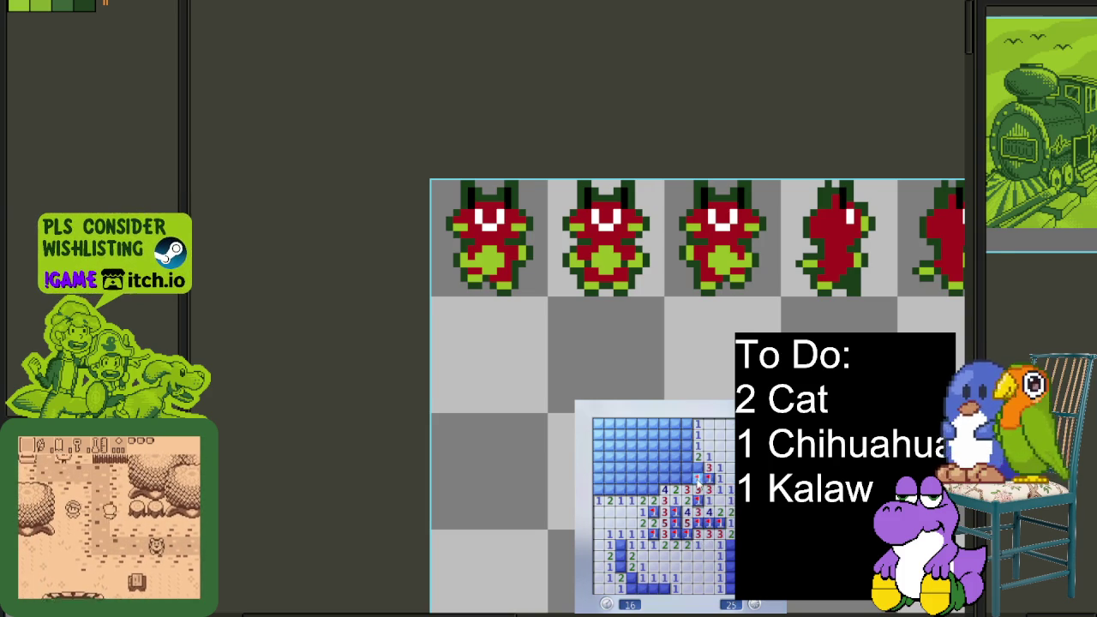
pyautogui.rightClick(675, 479)
pyautogui.rightClick(654, 478)
pyautogui.rightClick(643, 478)
pyautogui.click(631, 489)
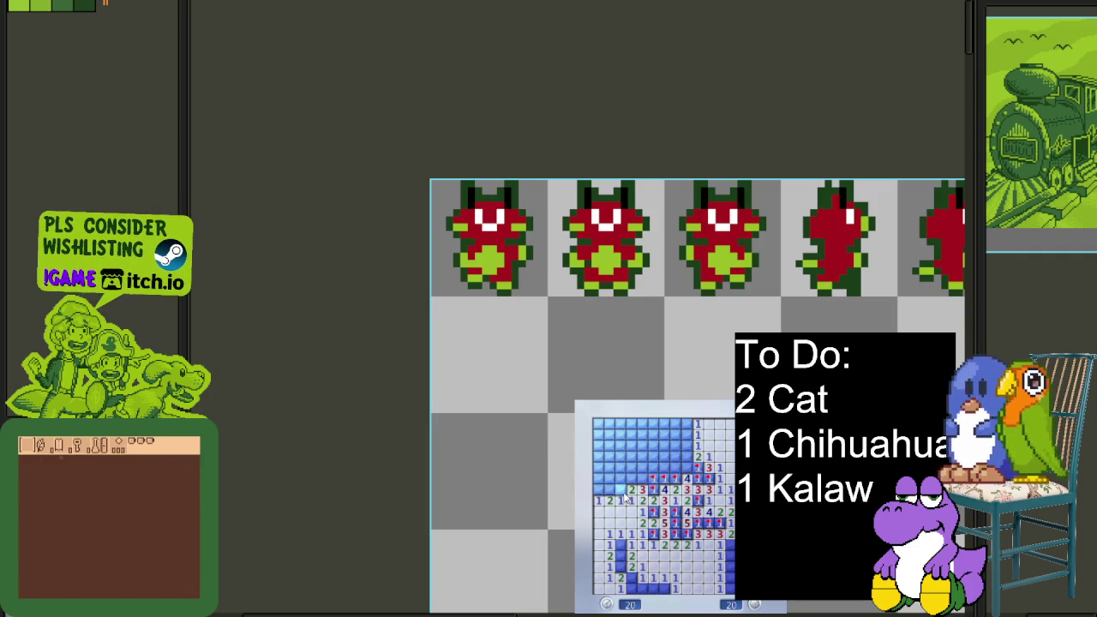
pyautogui.rightClick(620, 490)
pyautogui.click(609, 490)
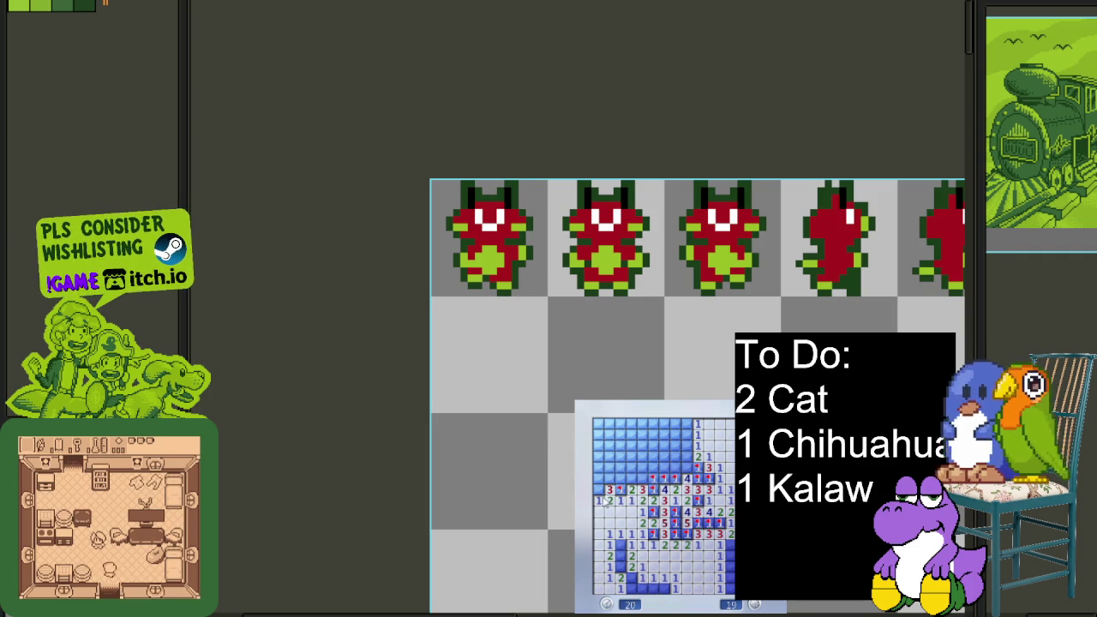
pyautogui.rightClick(631, 578)
pyautogui.click(619, 557)
pyautogui.rightClick(642, 590)
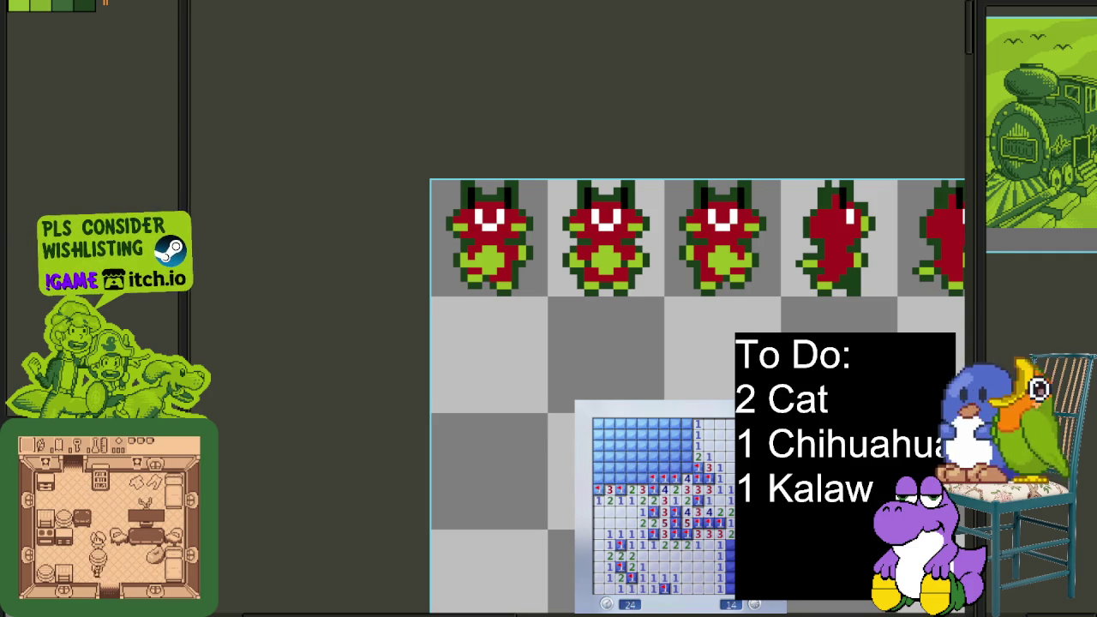
pyautogui.rightClick(729, 567)
pyautogui.rightClick(730, 579)
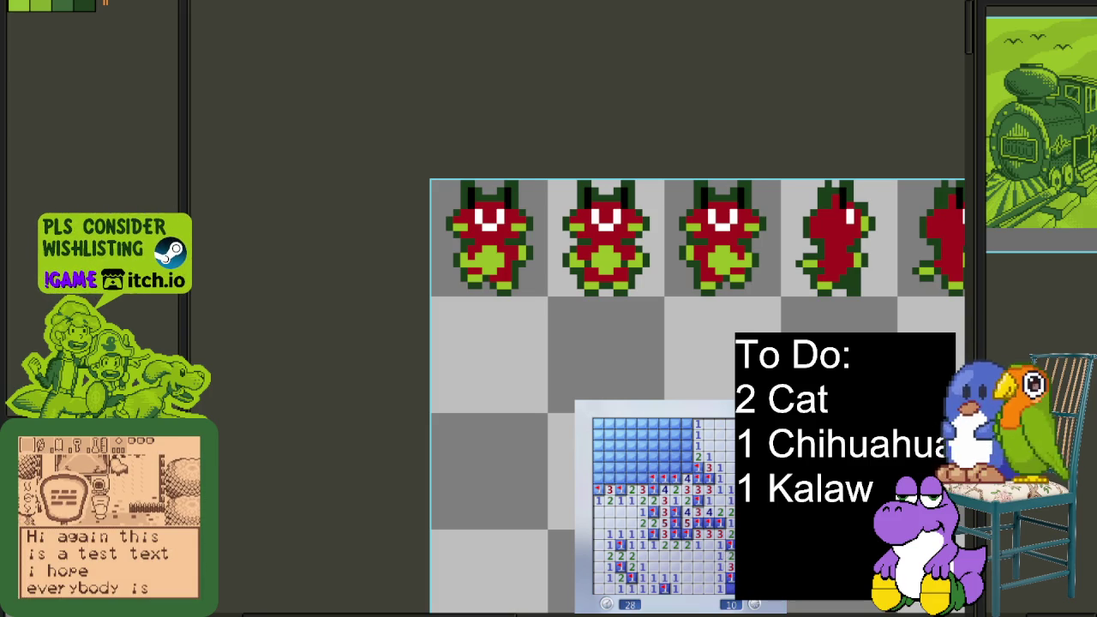
pyautogui.click(688, 470)
pyautogui.press('F2')
pyautogui.click(697, 522)
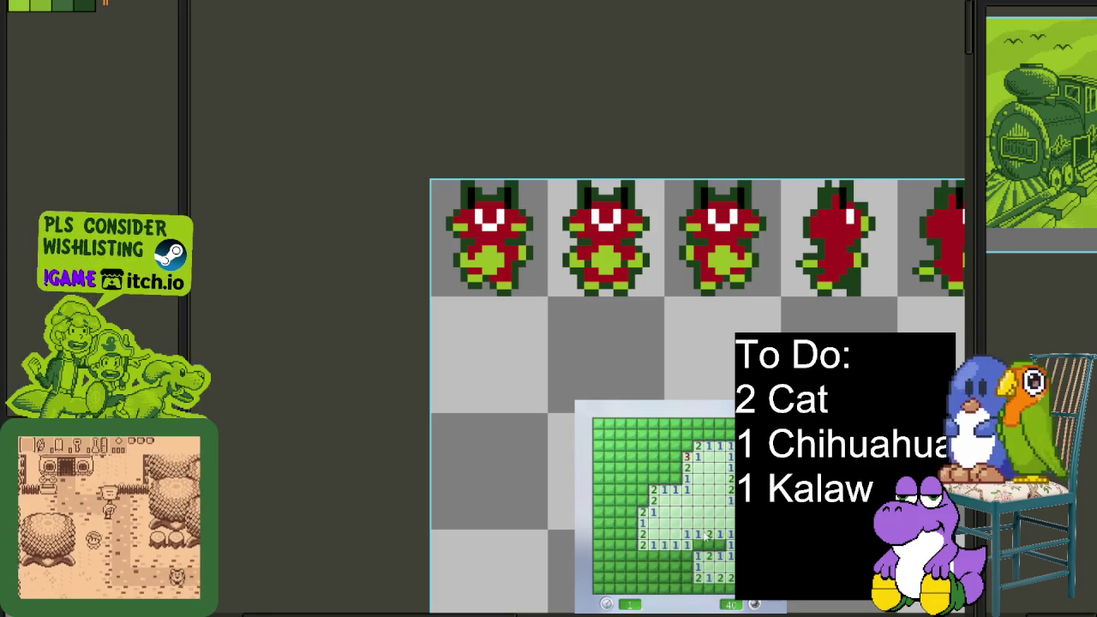
# Flag mines and uncover cells along the opening's lower and left edges
pyautogui.rightClick(697, 545)
pyautogui.click(686, 567)
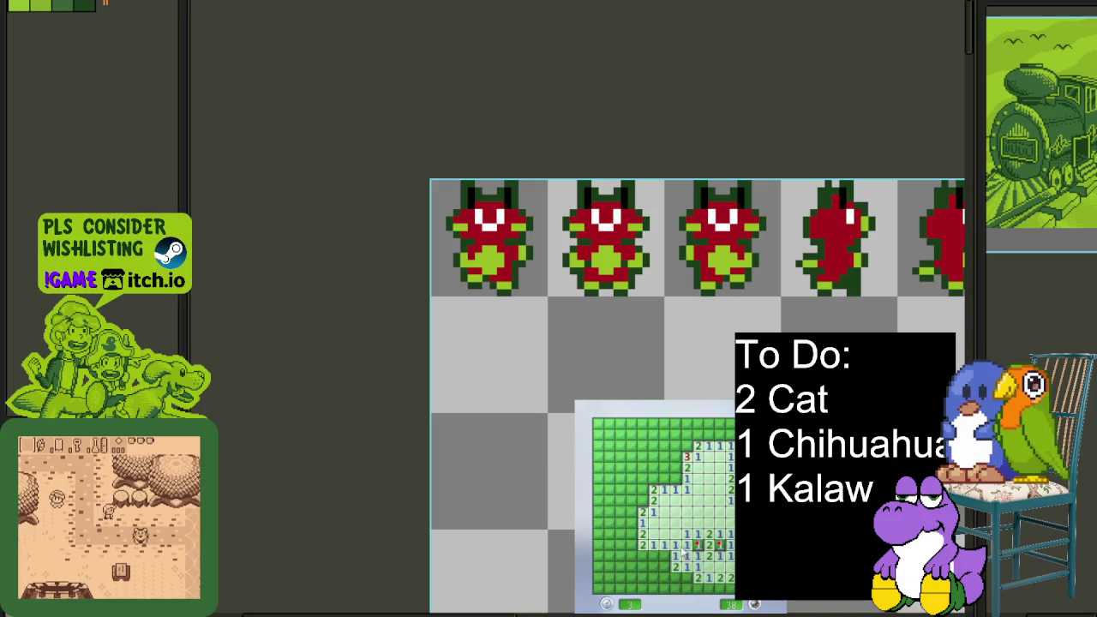
pyautogui.rightClick(663, 555)
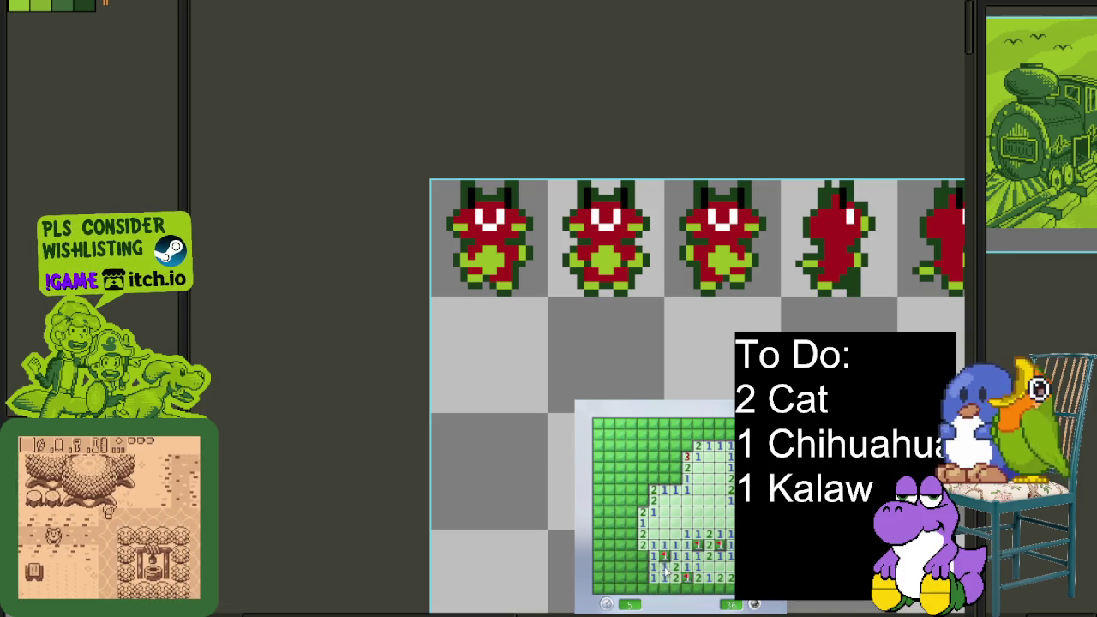
pyautogui.click(656, 565)
pyautogui.click(646, 580)
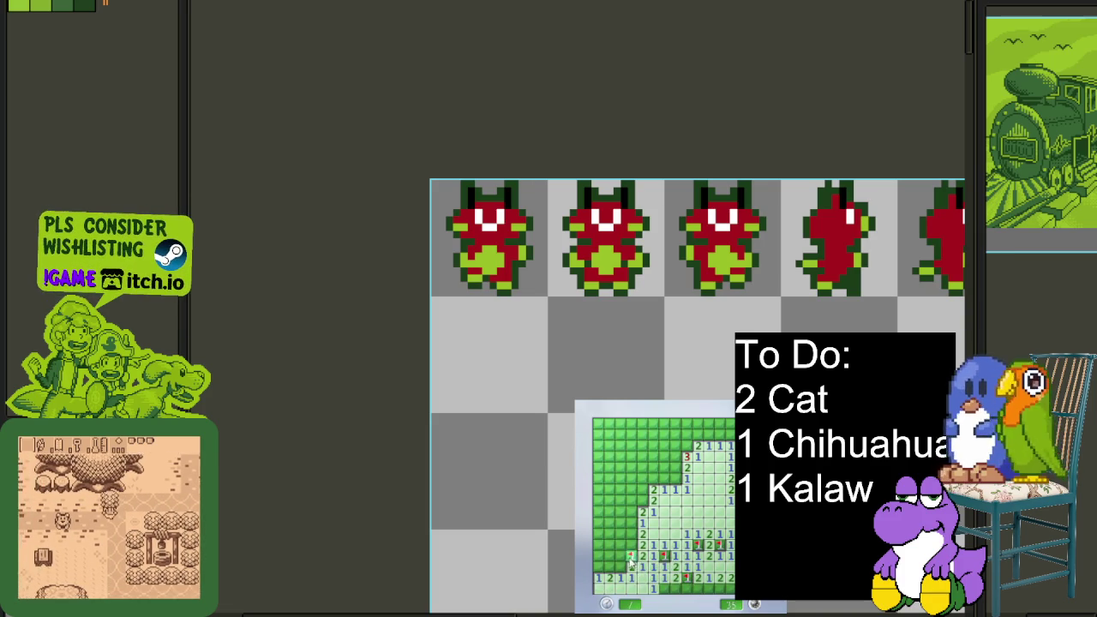
pyautogui.rightClick(636, 533)
pyautogui.rightClick(636, 544)
pyautogui.rightClick(636, 554)
pyautogui.rightClick(642, 500)
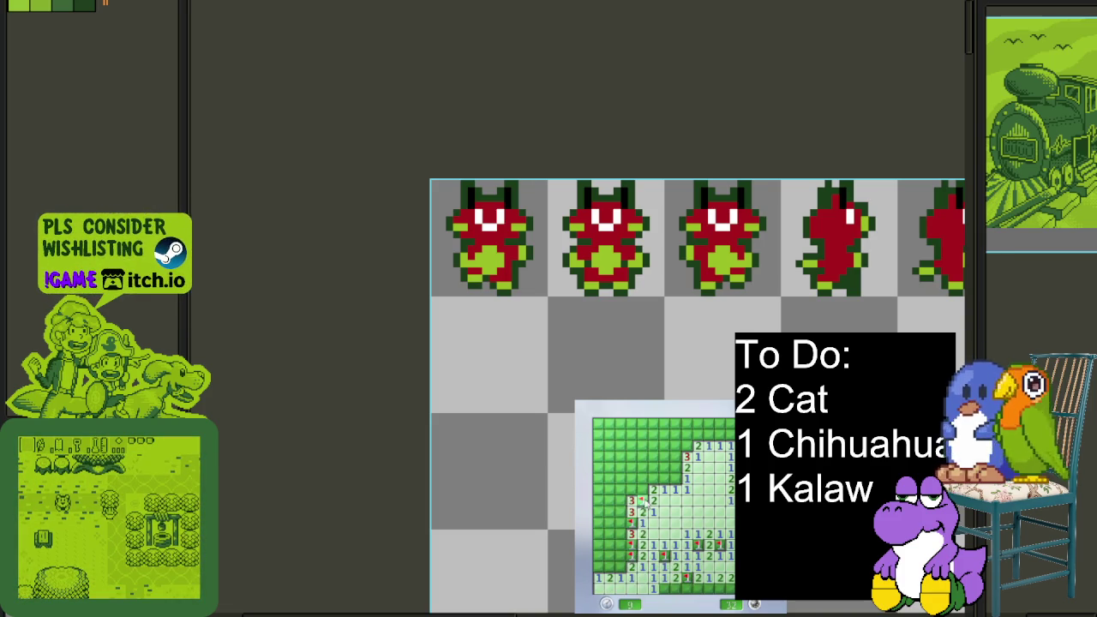
pyautogui.click(655, 485)
pyautogui.rightClick(621, 511)
pyautogui.click(605, 540)
pyautogui.click(619, 556)
pyautogui.rightClick(598, 566)
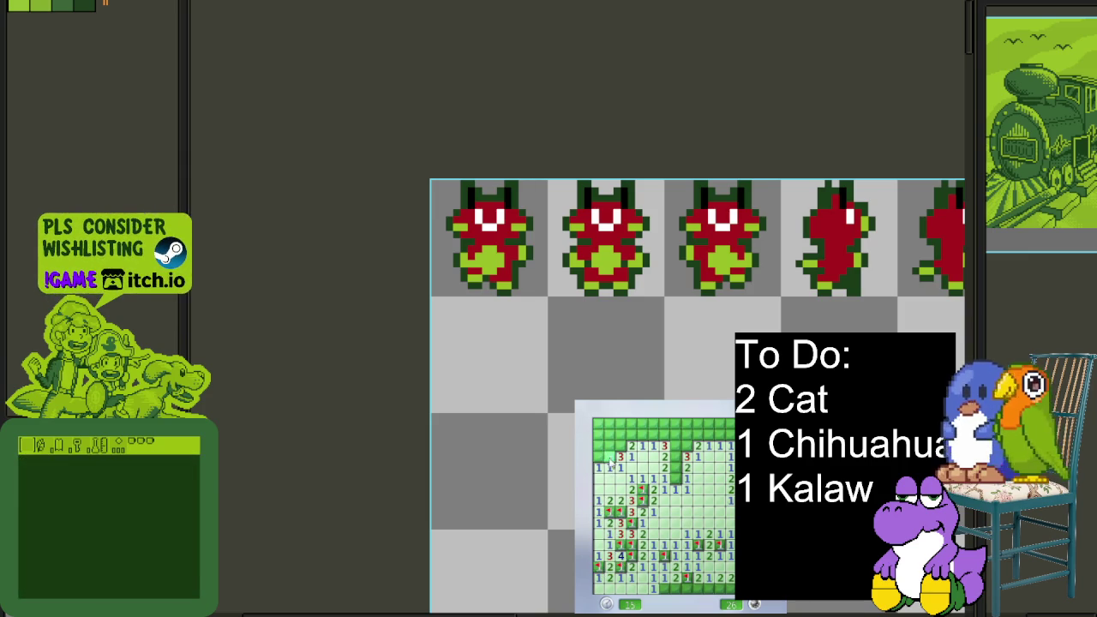
# Clear the top-left, upper-middle and top-right, lose on a mine, and open a new board
pyautogui.rightClick(610, 457)
pyautogui.click(599, 457)
pyautogui.click(600, 435)
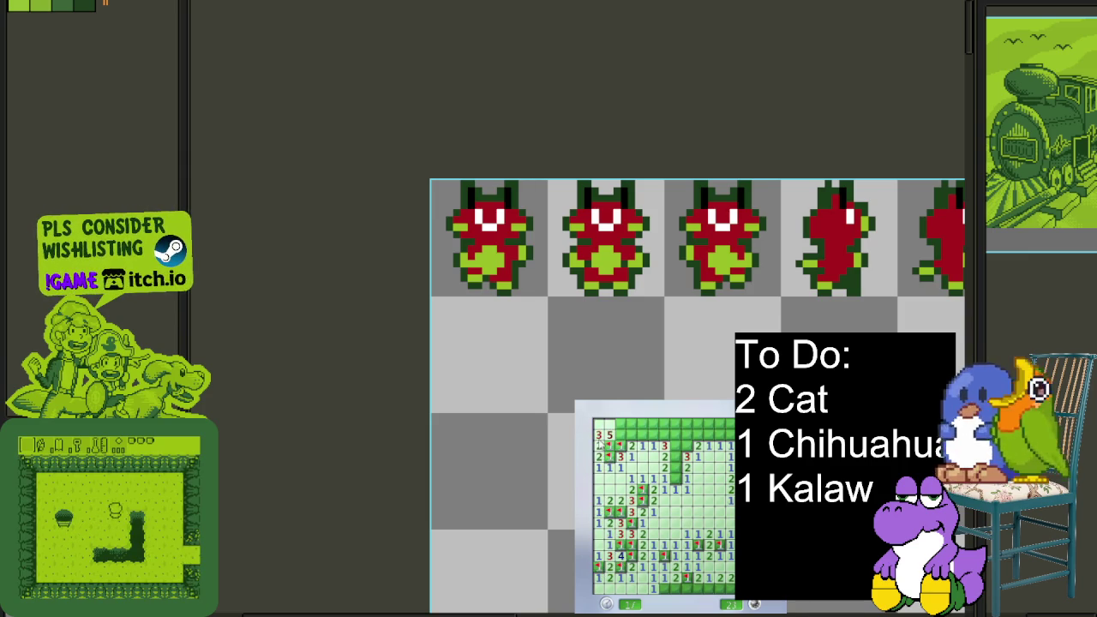
pyautogui.rightClick(598, 423)
pyautogui.click(674, 470)
pyautogui.rightClick(676, 457)
pyautogui.rightClick(675, 445)
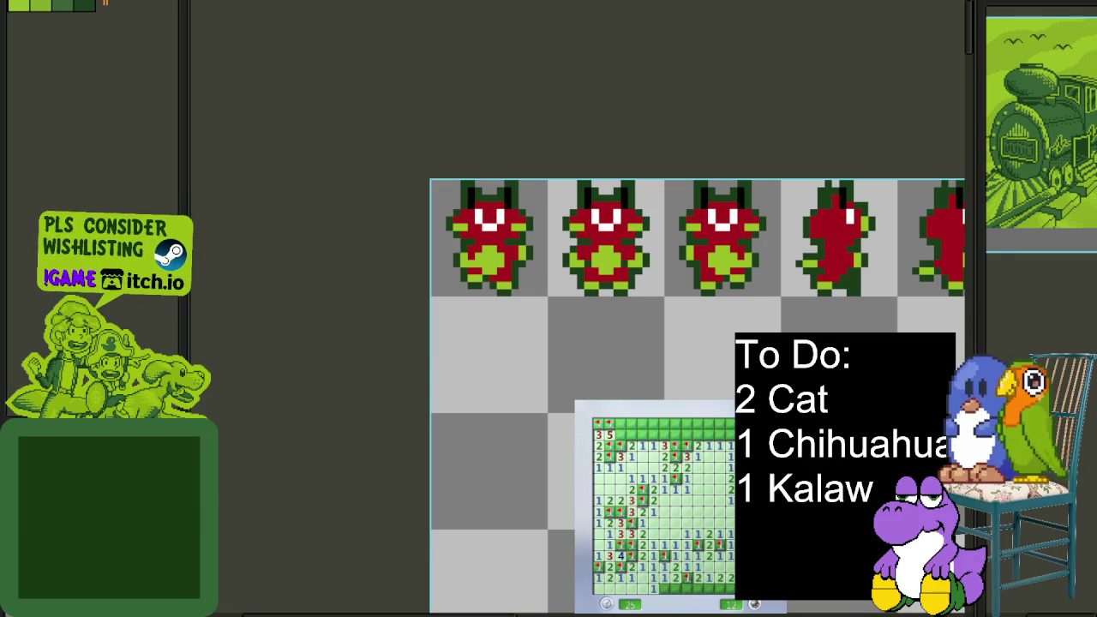
pyautogui.click(724, 439)
pyautogui.rightClick(709, 434)
pyautogui.click(699, 438)
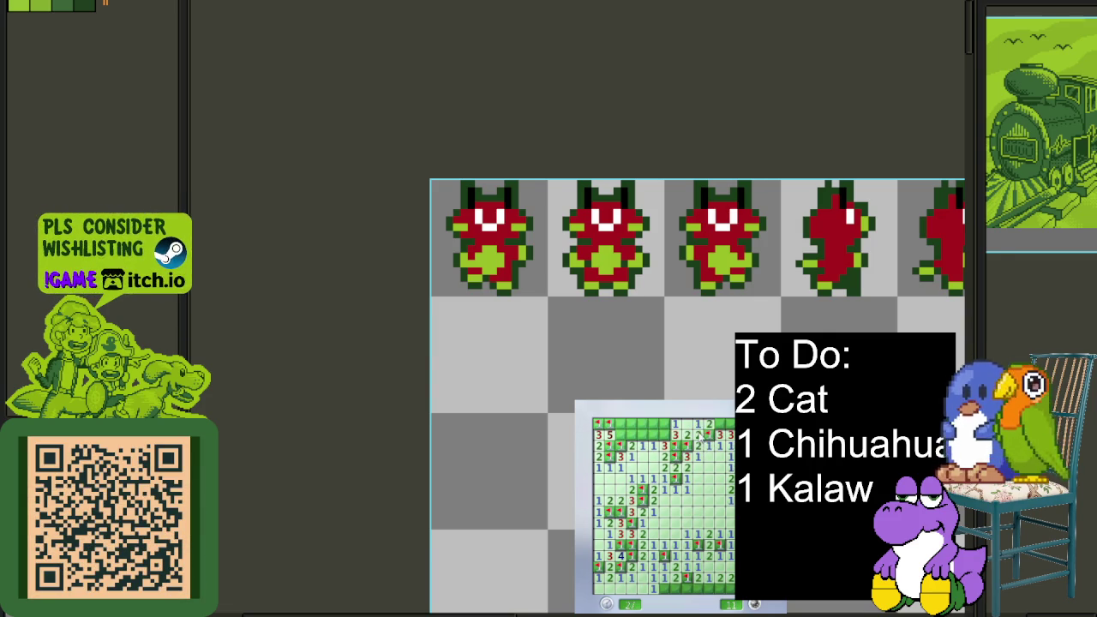
pyautogui.rightClick(727, 425)
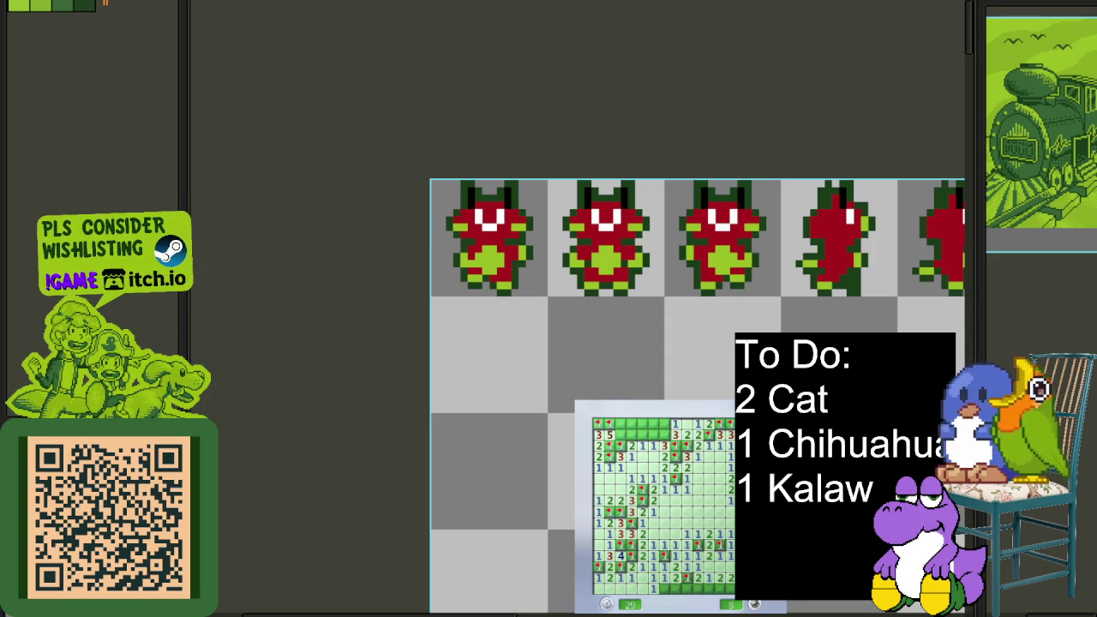
pyautogui.click(664, 438)
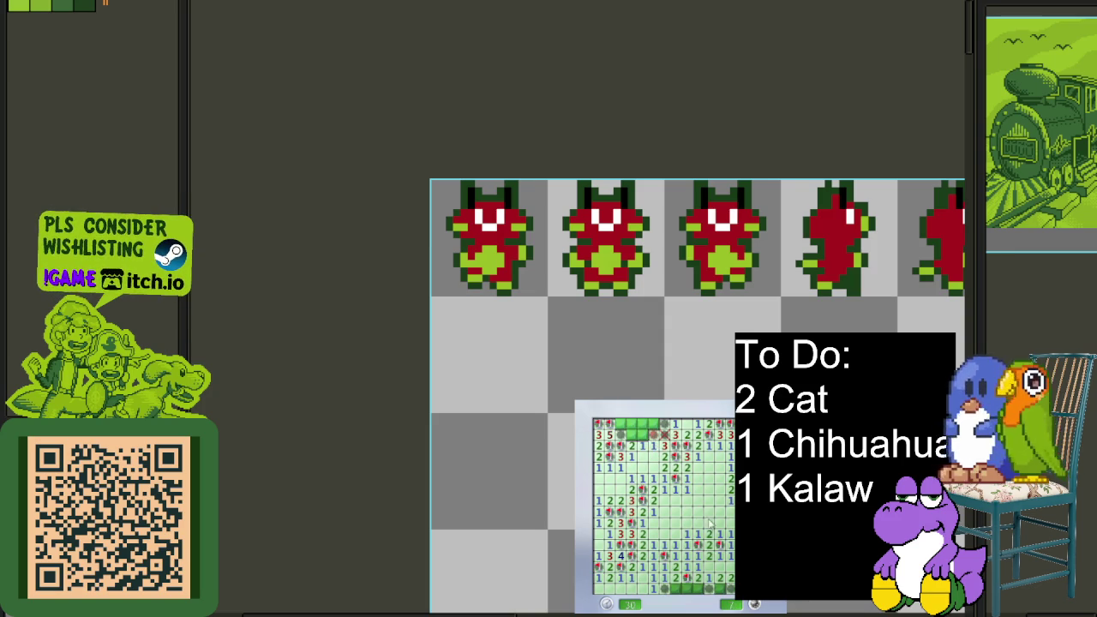
pyautogui.press('F2')
pyautogui.click(725, 541)
pyautogui.rightClick(724, 557)
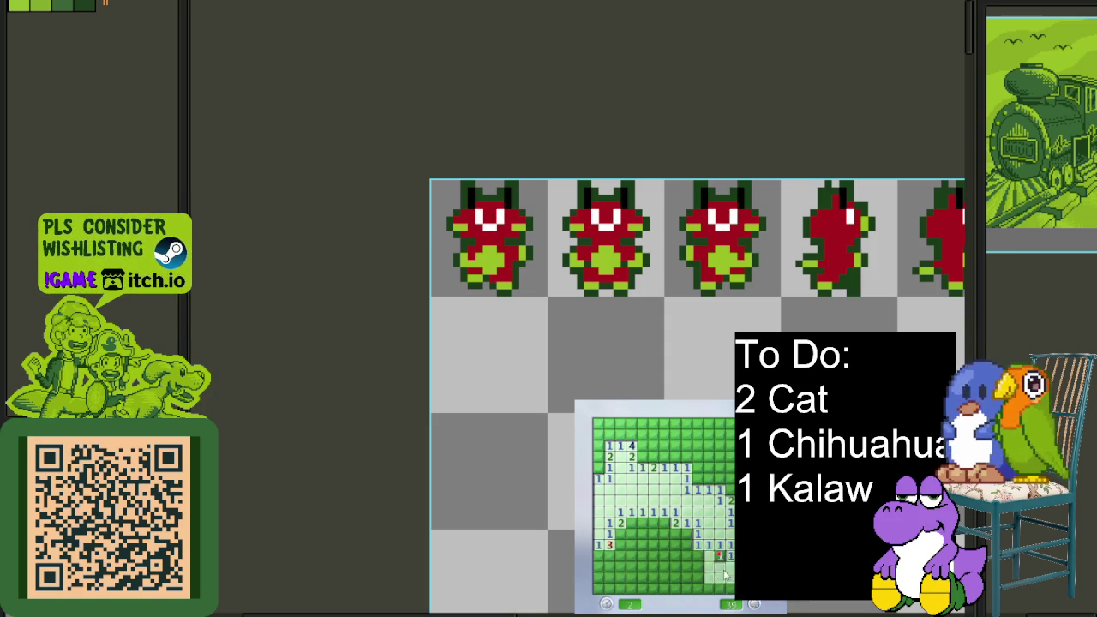
# Flag mines and clear safe cells across the lower and lower-left areas
pyautogui.click(703, 549)
pyautogui.rightClick(697, 566)
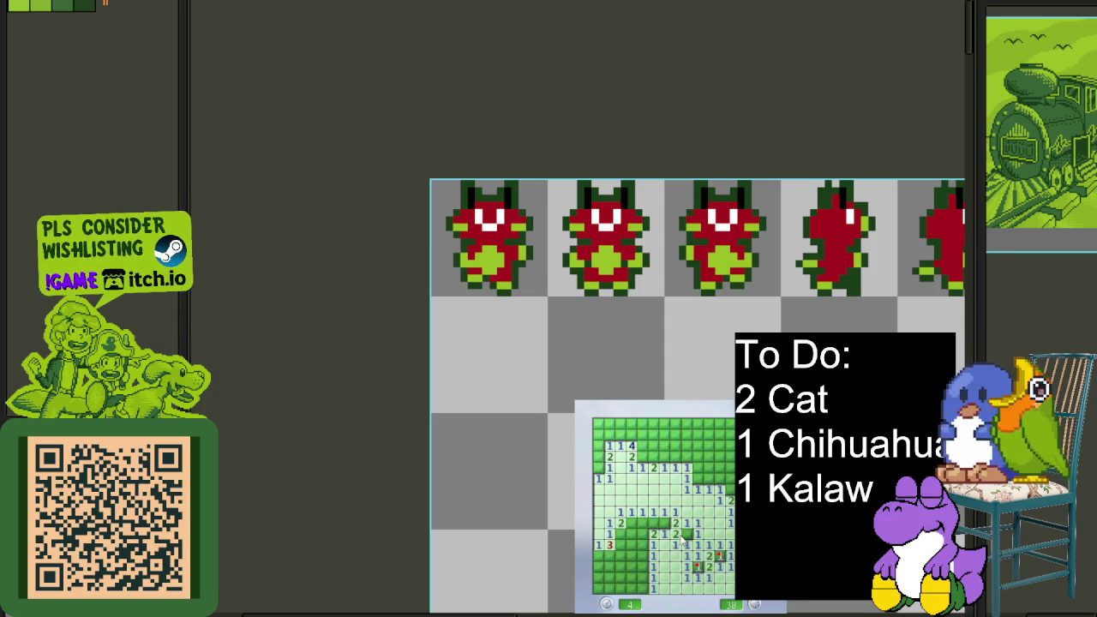
pyautogui.rightClick(687, 533)
pyautogui.rightClick(631, 522)
pyautogui.click(625, 545)
pyautogui.rightClick(643, 544)
pyautogui.click(637, 561)
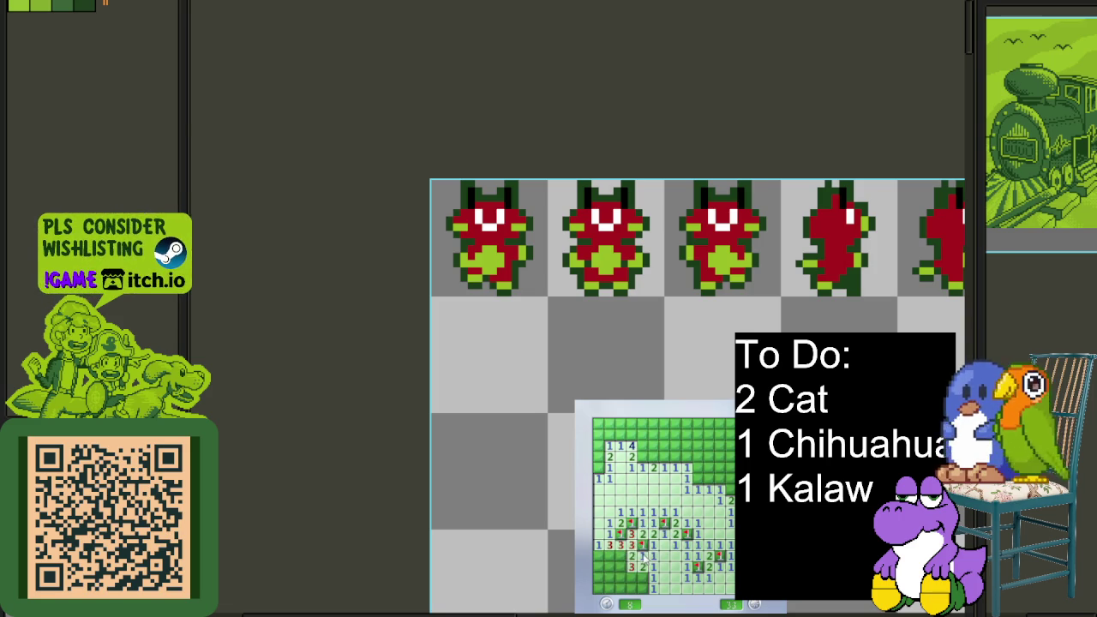
pyautogui.click(598, 556)
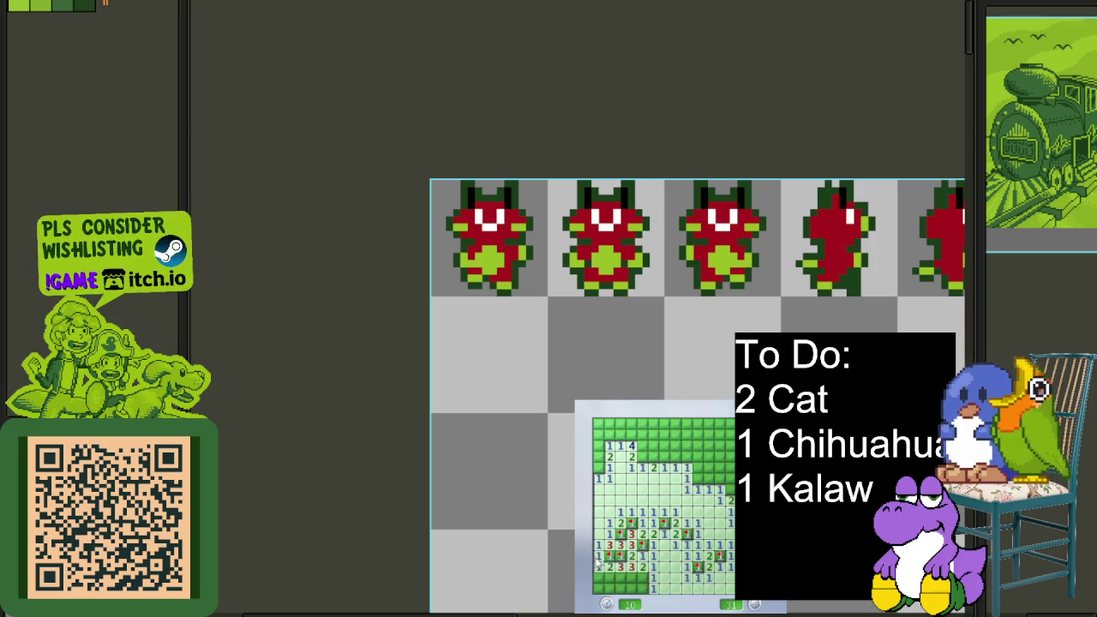
pyautogui.click(610, 583)
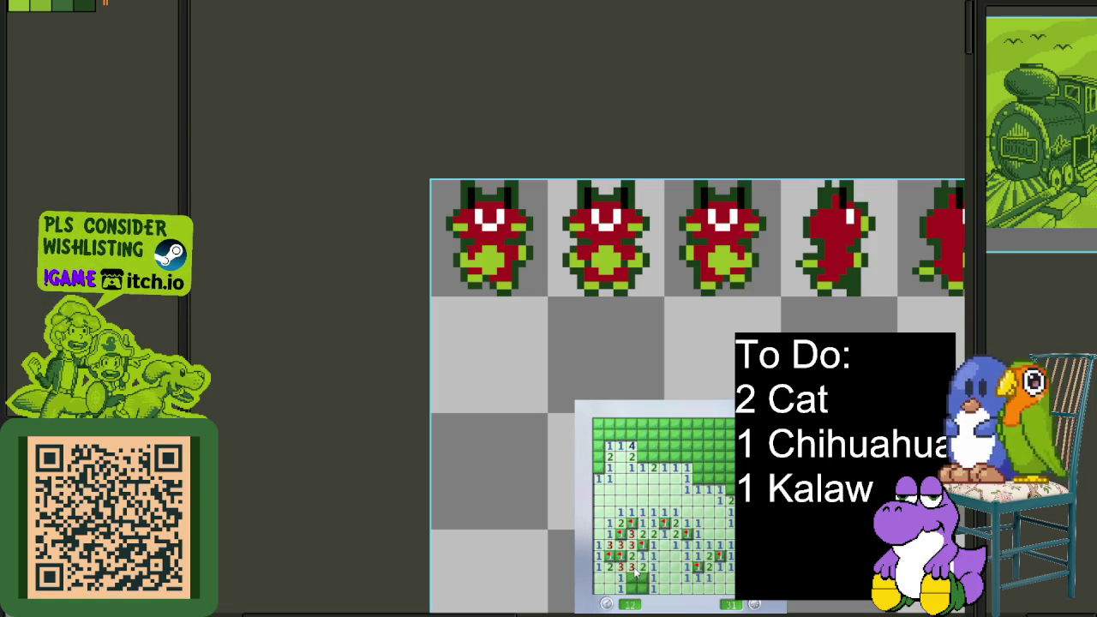
pyautogui.rightClick(632, 579)
pyautogui.rightClick(642, 579)
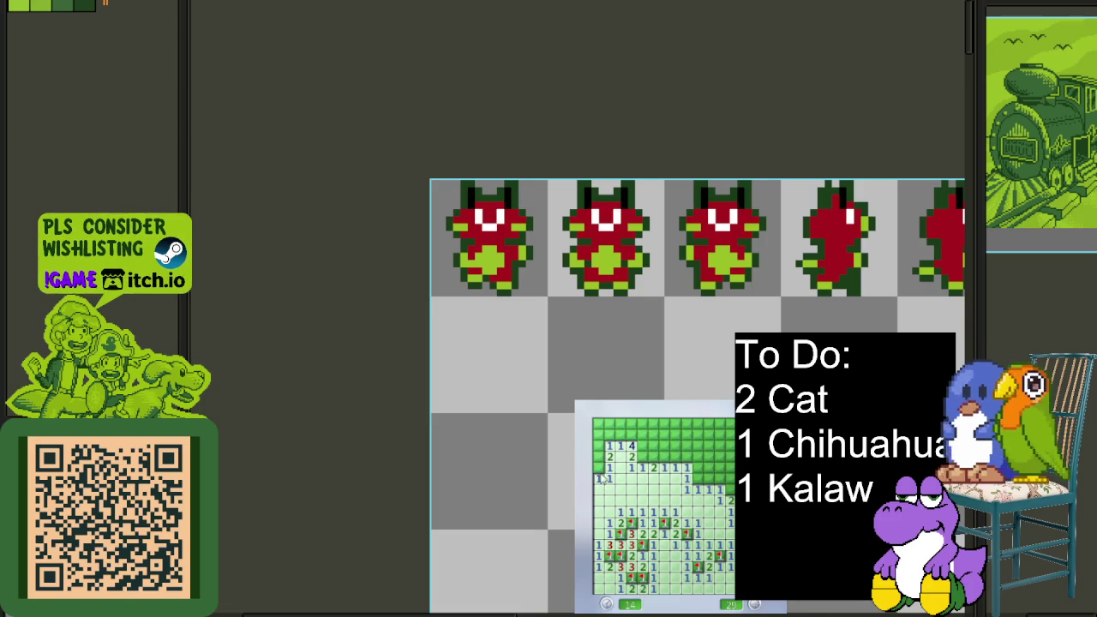
# Clear the top rows and right side, then return to the Aseprite cat sprite sheet
pyautogui.rightClick(598, 467)
pyautogui.click(609, 433)
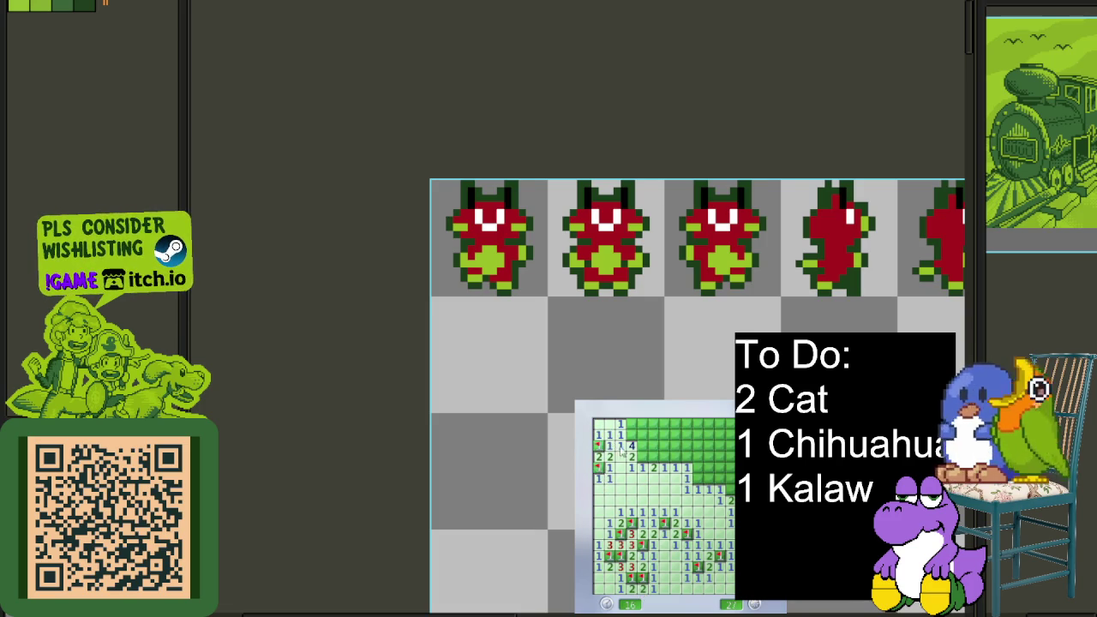
pyautogui.rightClick(639, 435)
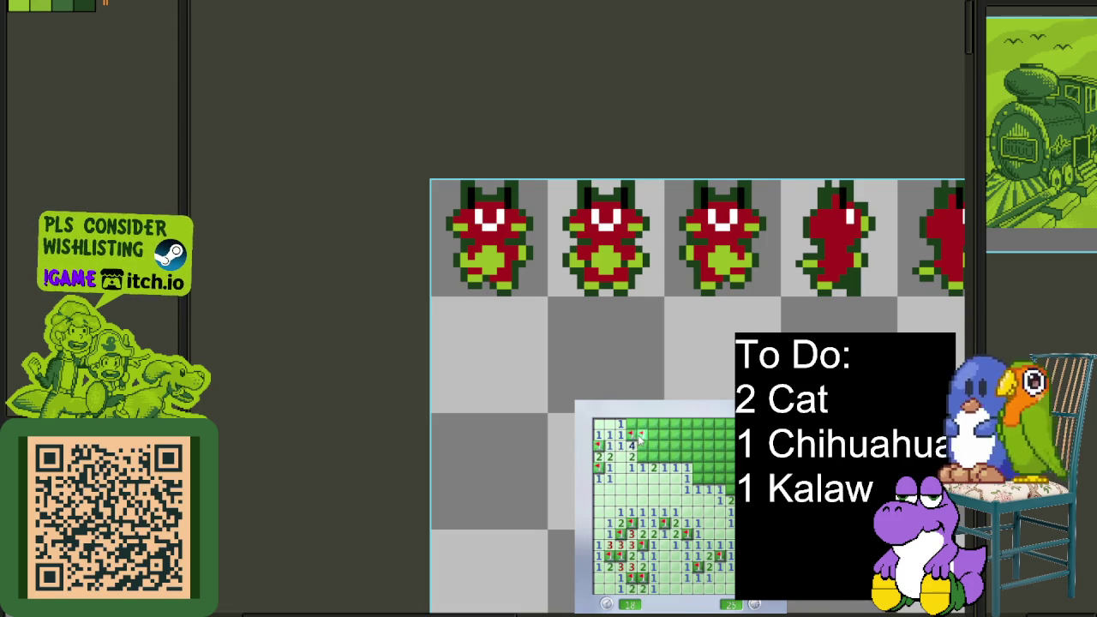
pyautogui.click(657, 445)
pyautogui.rightClick(663, 456)
pyautogui.click(632, 424)
pyautogui.rightClick(641, 423)
pyautogui.click(655, 429)
pyautogui.click(668, 439)
pyautogui.rightClick(677, 456)
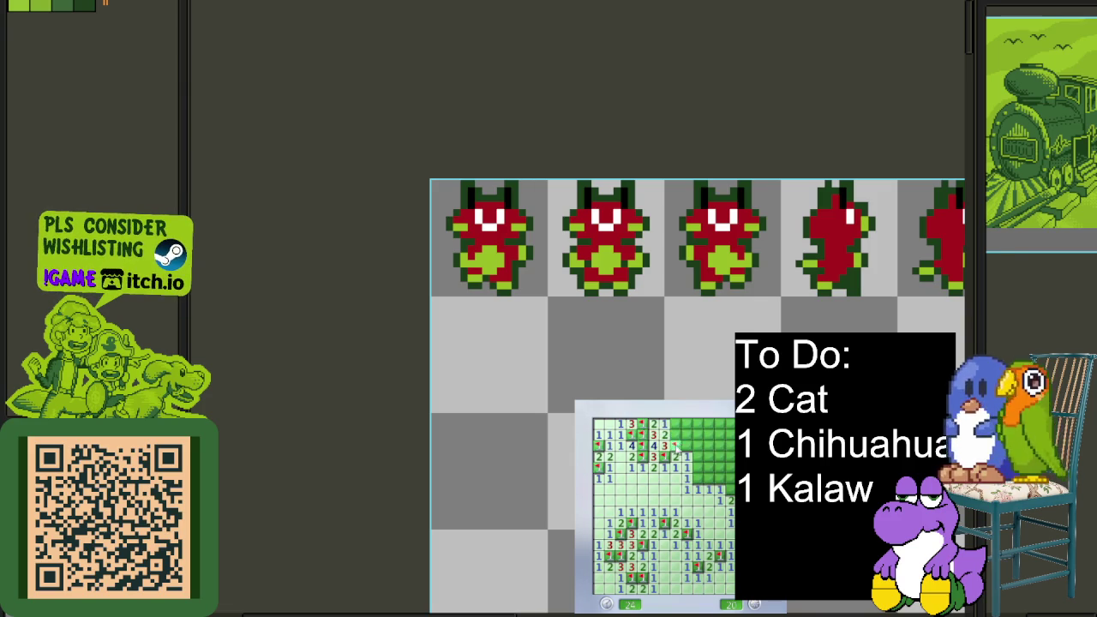
pyautogui.click(687, 428)
pyautogui.click(690, 447)
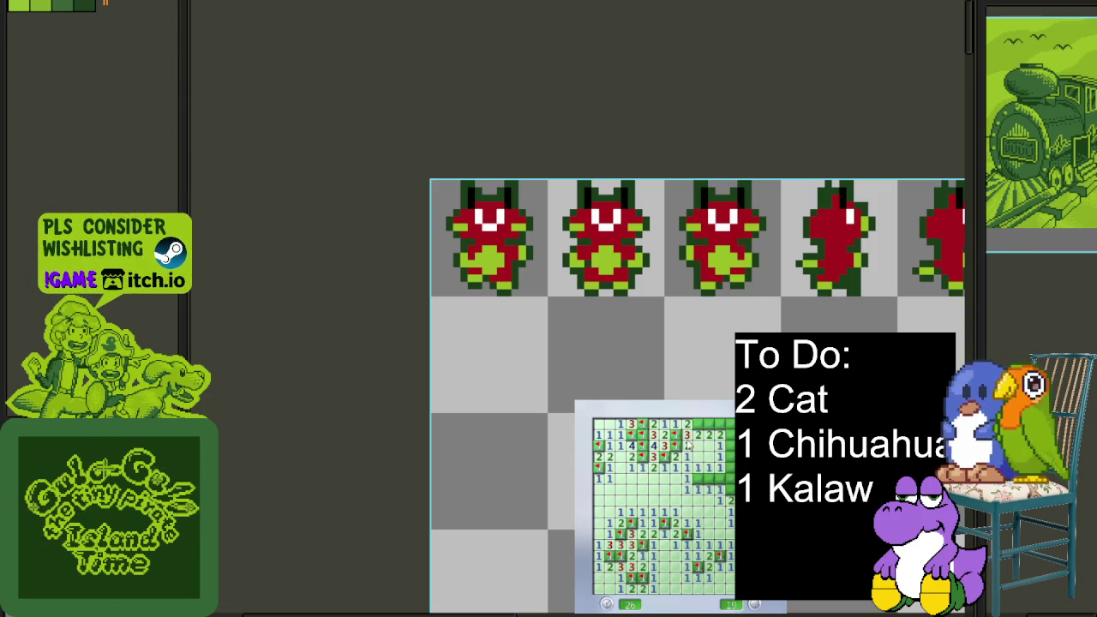
pyautogui.rightClick(708, 423)
pyautogui.click(708, 474)
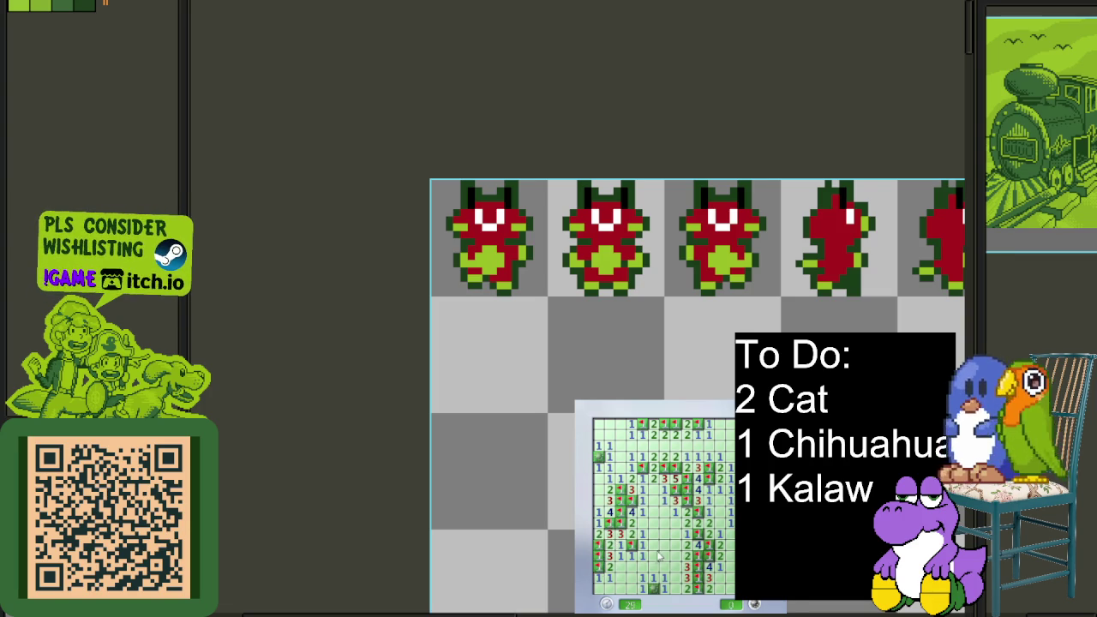
pyautogui.hotkey('ctrl', 'Tab')
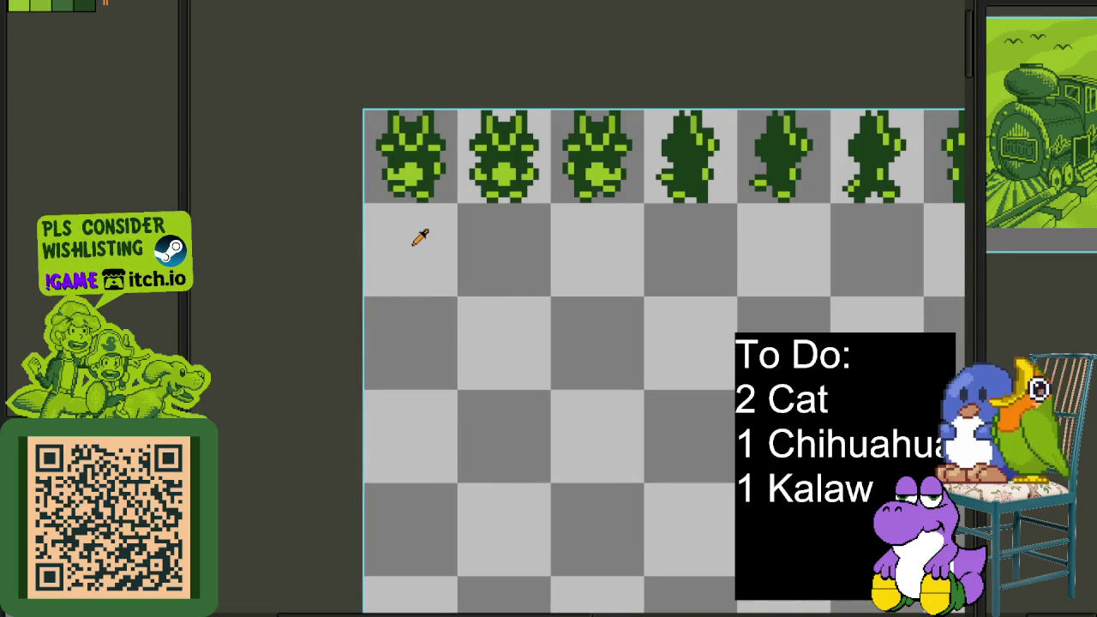
pyautogui.scroll(1, 419, 164)
pyautogui.scroll(1, 411, 112)
pyautogui.scroll(1, 389, 139)
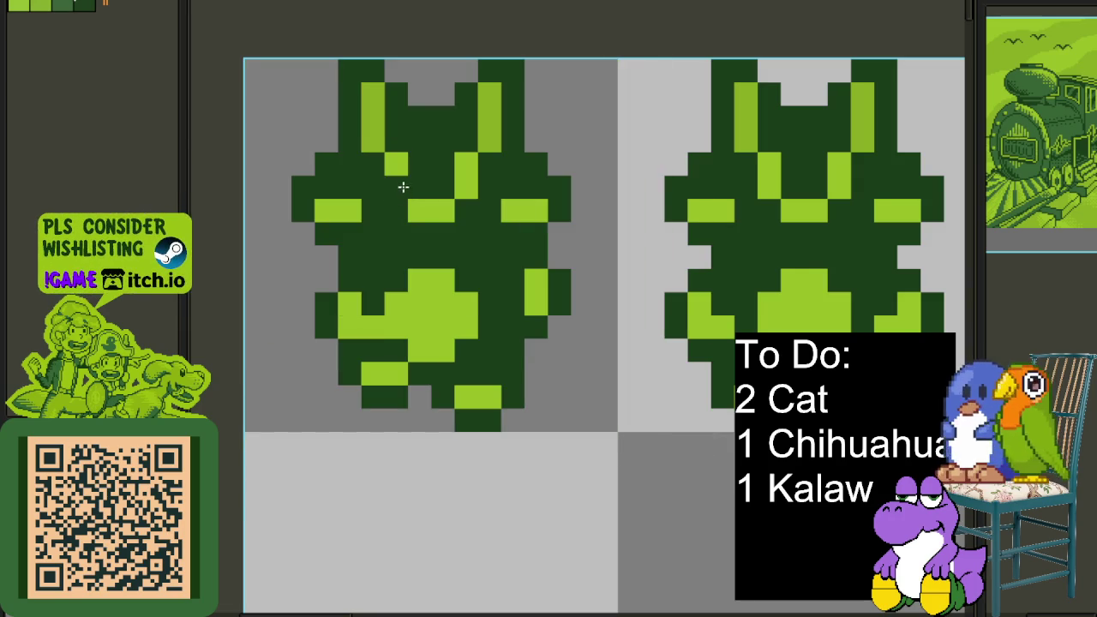
pyautogui.click(403, 189)
pyautogui.rightClick(378, 141)
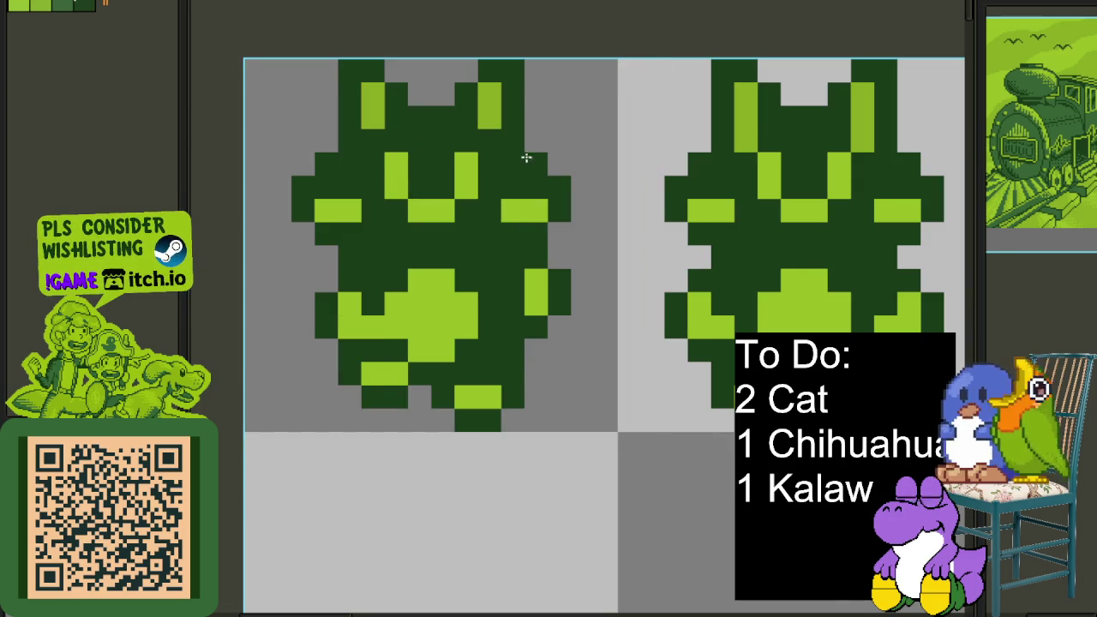
pyautogui.scroll(-3, 659, 202)
pyautogui.scroll(3, 663, 200)
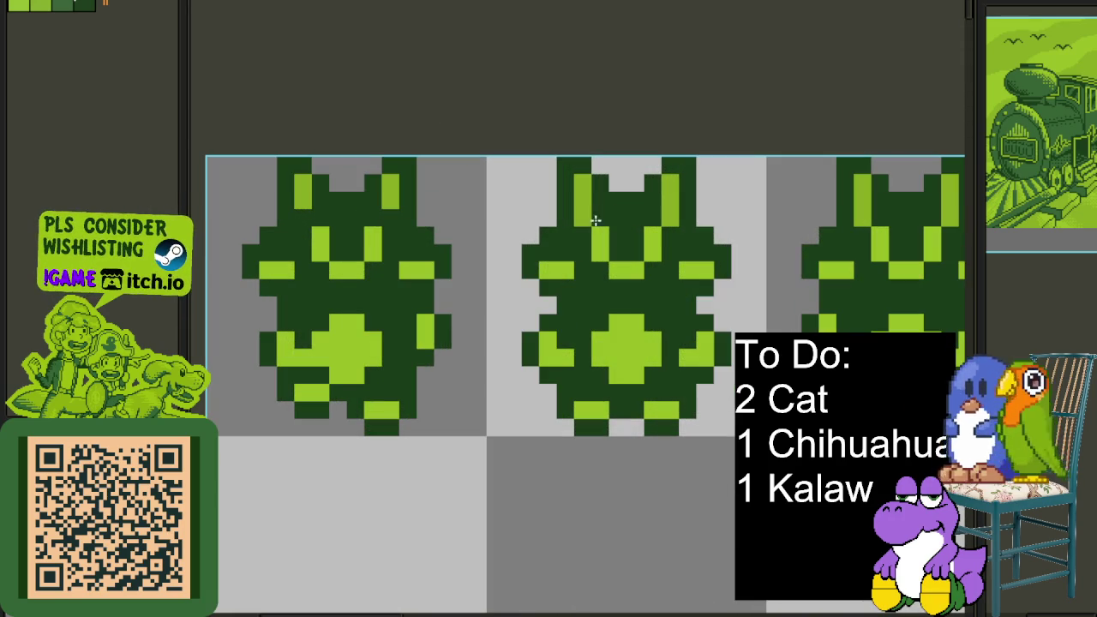
pyautogui.moveTo(681, 219); pyautogui.dragTo(450, 224)
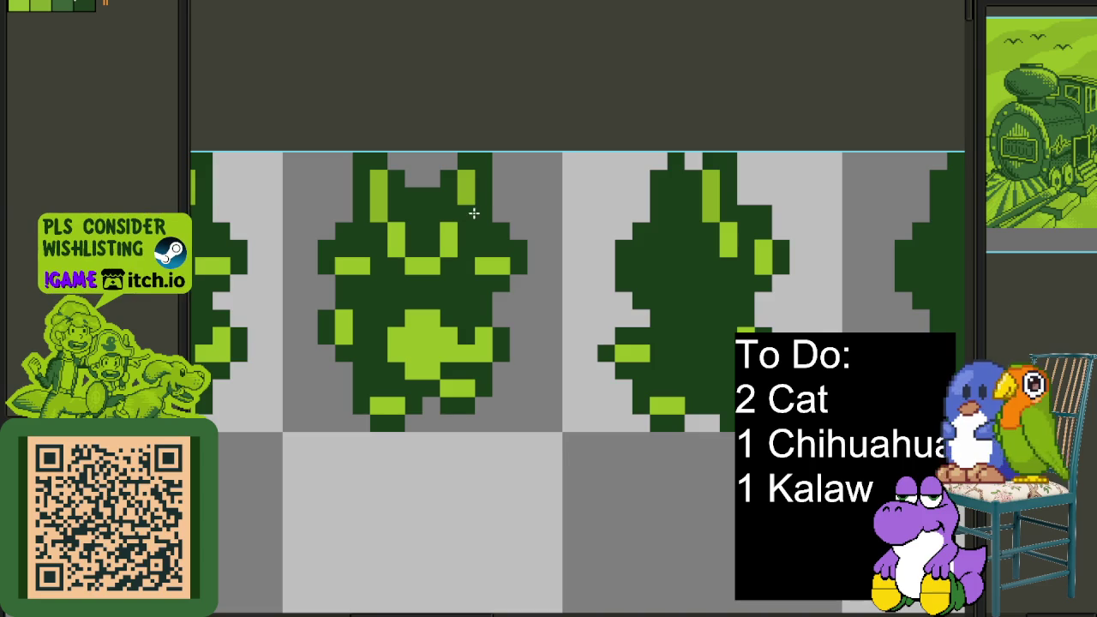
pyautogui.moveTo(816, 225); pyautogui.dragTo(578, 230)
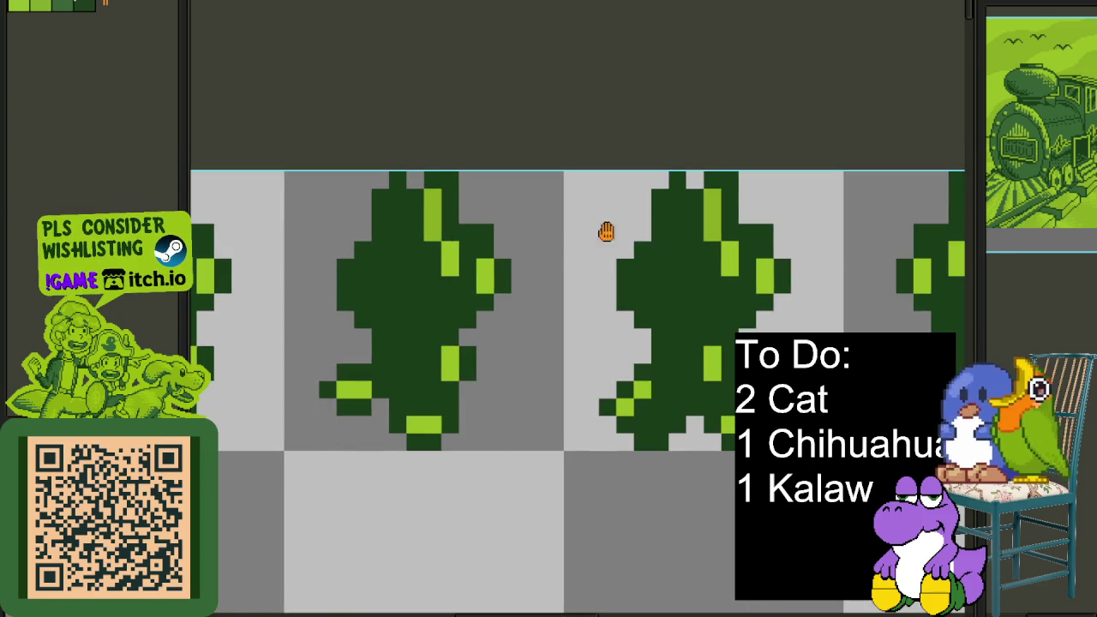
pyautogui.moveTo(757, 235); pyautogui.dragTo(529, 244)
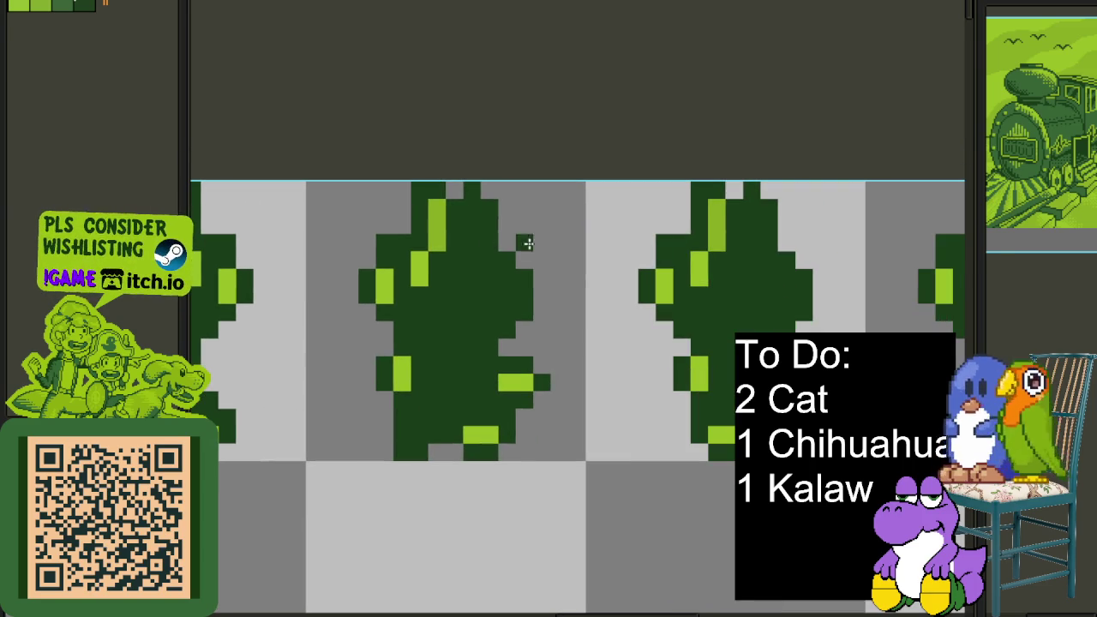
pyautogui.moveTo(706, 242); pyautogui.dragTo(634, 219)
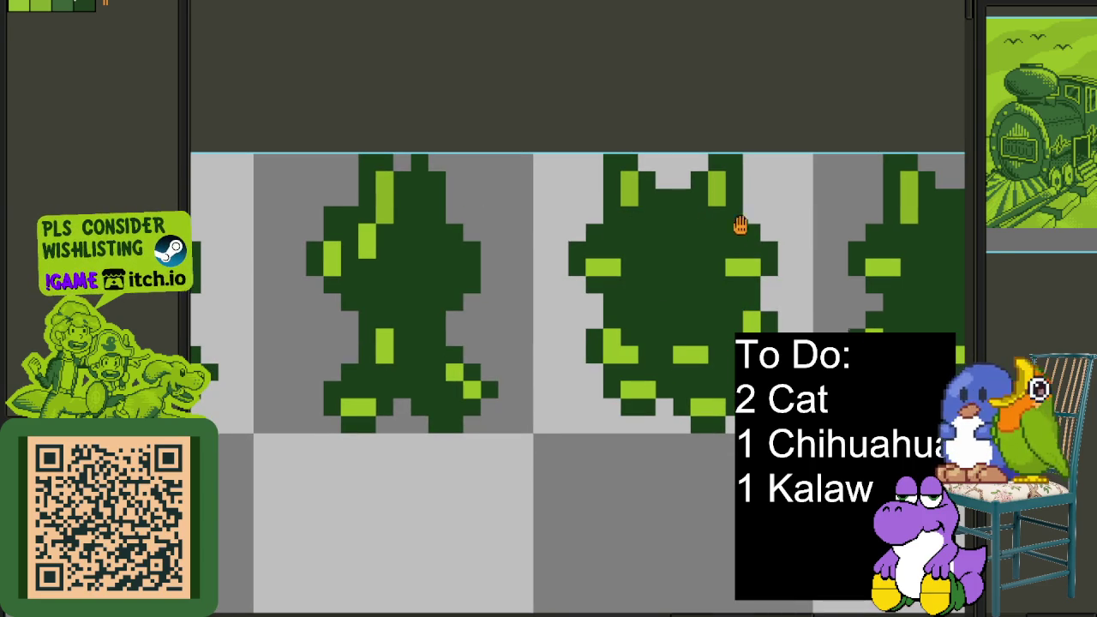
pyautogui.moveTo(751, 223); pyautogui.dragTo(571, 230)
pyautogui.scroll(-5, 598, 223)
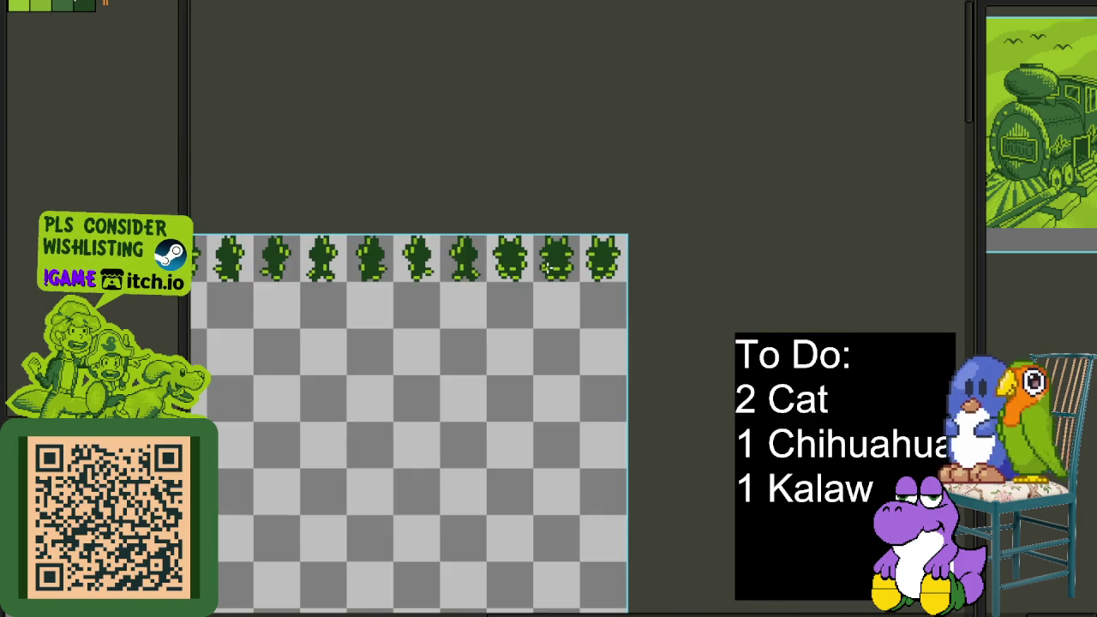
pyautogui.scroll(3, 512, 237)
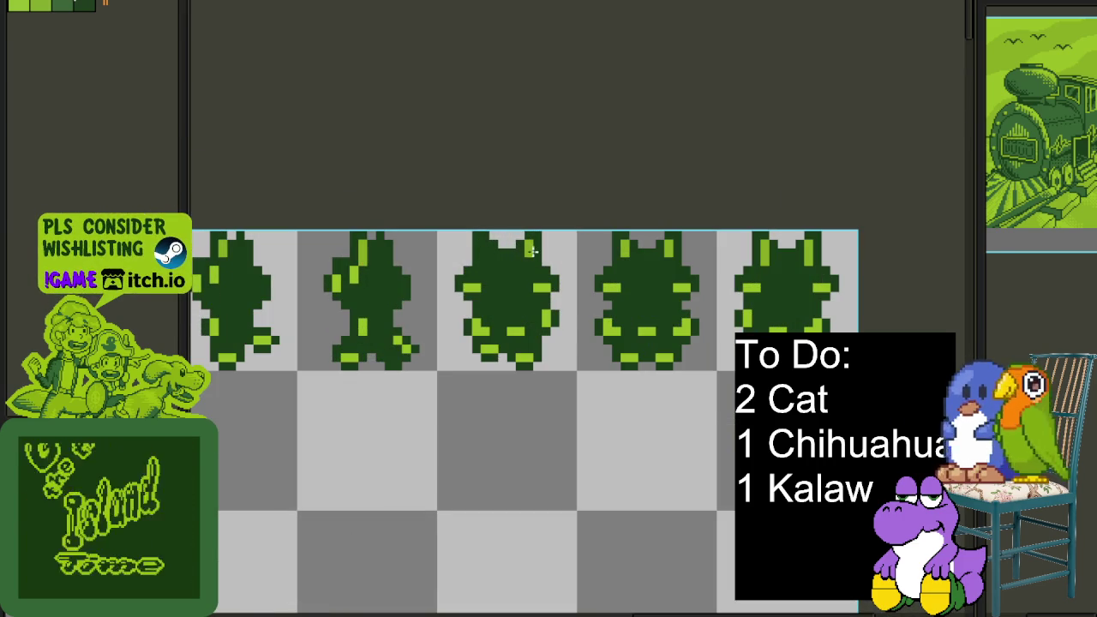
pyautogui.scroll(-2, 524, 247)
pyautogui.scroll(2, 578, 259)
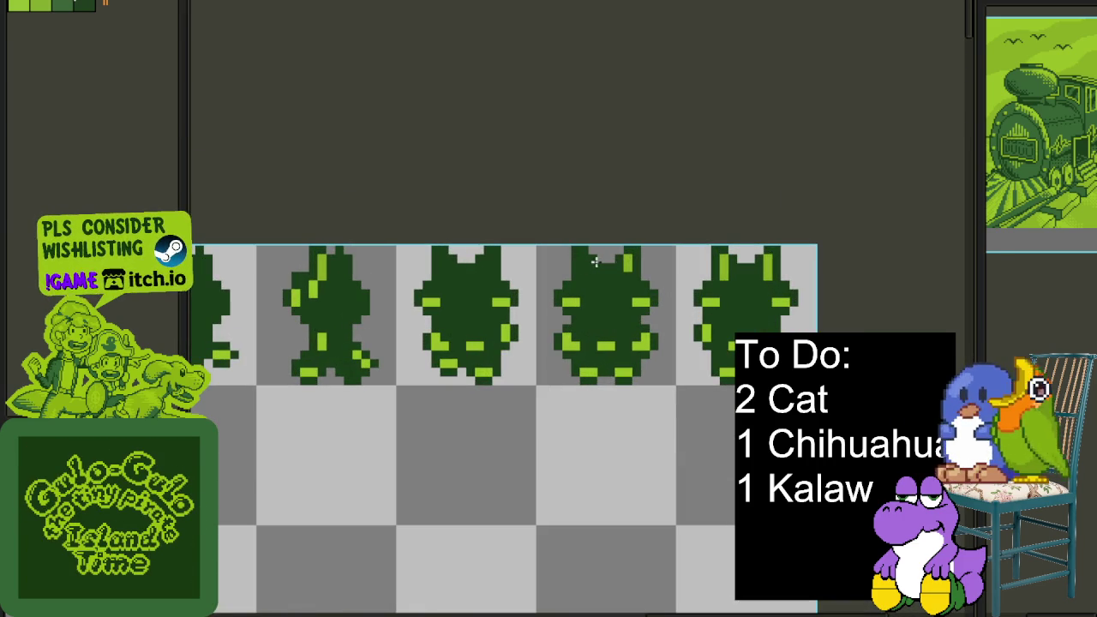
pyautogui.scroll(-2, 768, 270)
pyautogui.scroll(-2, 607, 341)
pyautogui.scroll(3, 605, 341)
pyautogui.scroll(1, 460, 363)
pyautogui.scroll(-1, 459, 372)
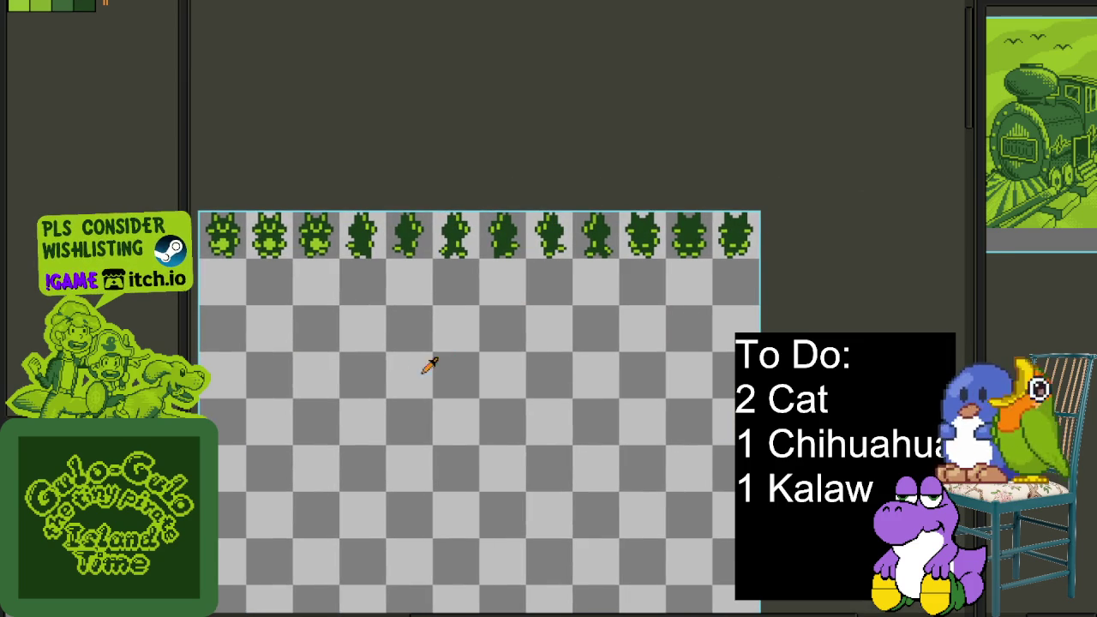
pyautogui.scroll(-2, 397, 393)
pyautogui.scroll(2, 512, 347)
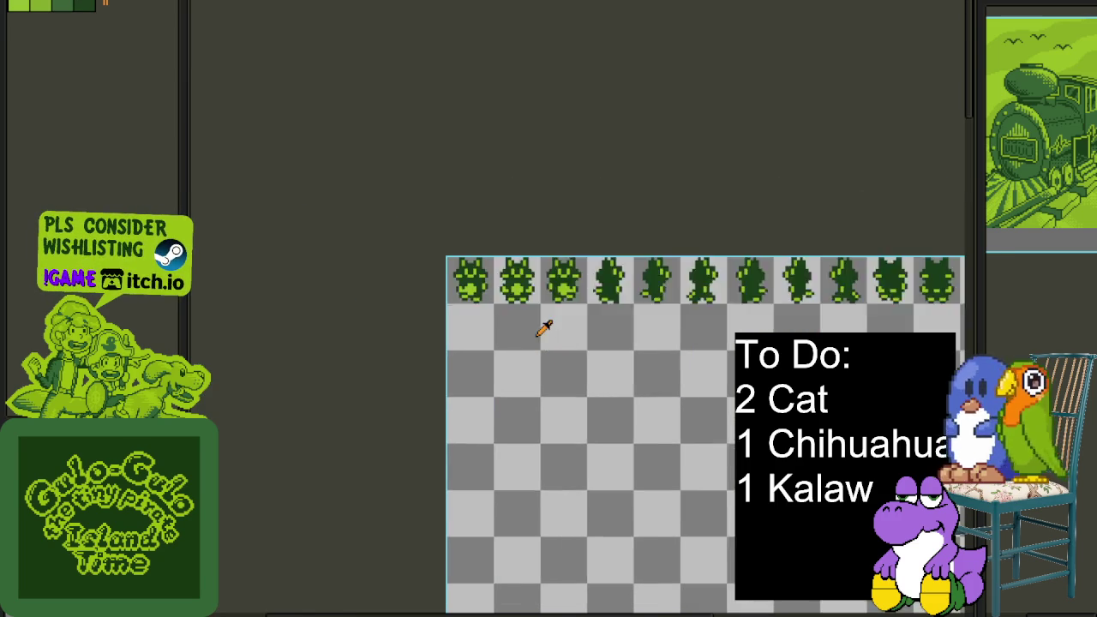
# Zoom in and paint white accent pixels on the first cat frames' lower bodies
pyautogui.scroll(1, 544, 319)
pyautogui.scroll(1, 572, 223)
pyautogui.scroll(1, 358, 256)
pyautogui.scroll(-1, 257, 171)
pyautogui.scroll(1, 87, 44)
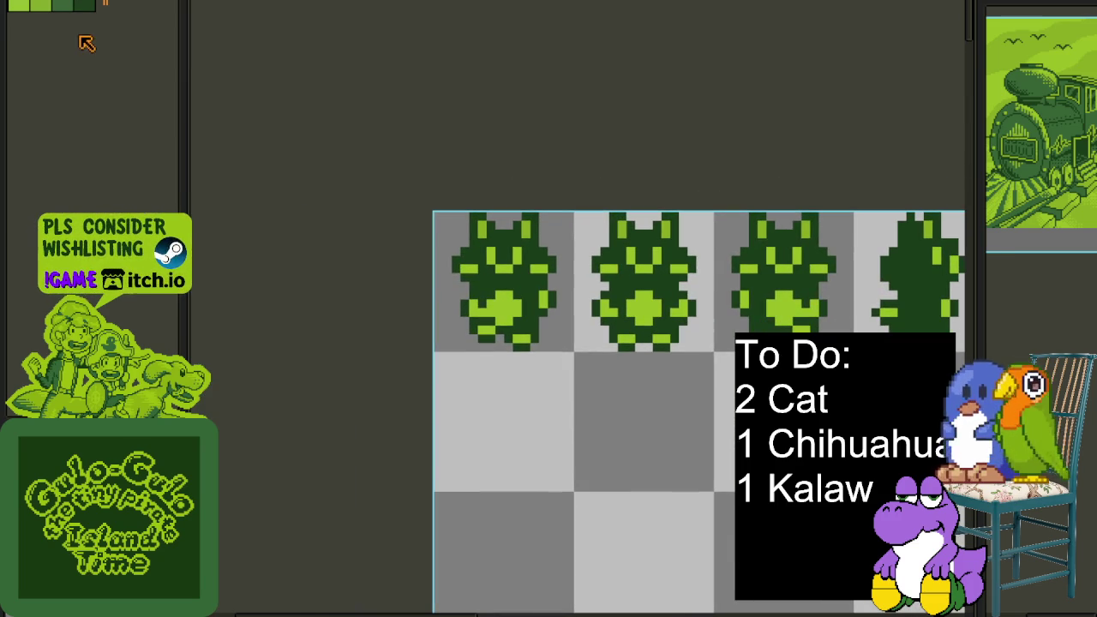
pyautogui.scroll(1, 575, 355)
pyautogui.scroll(1, 514, 335)
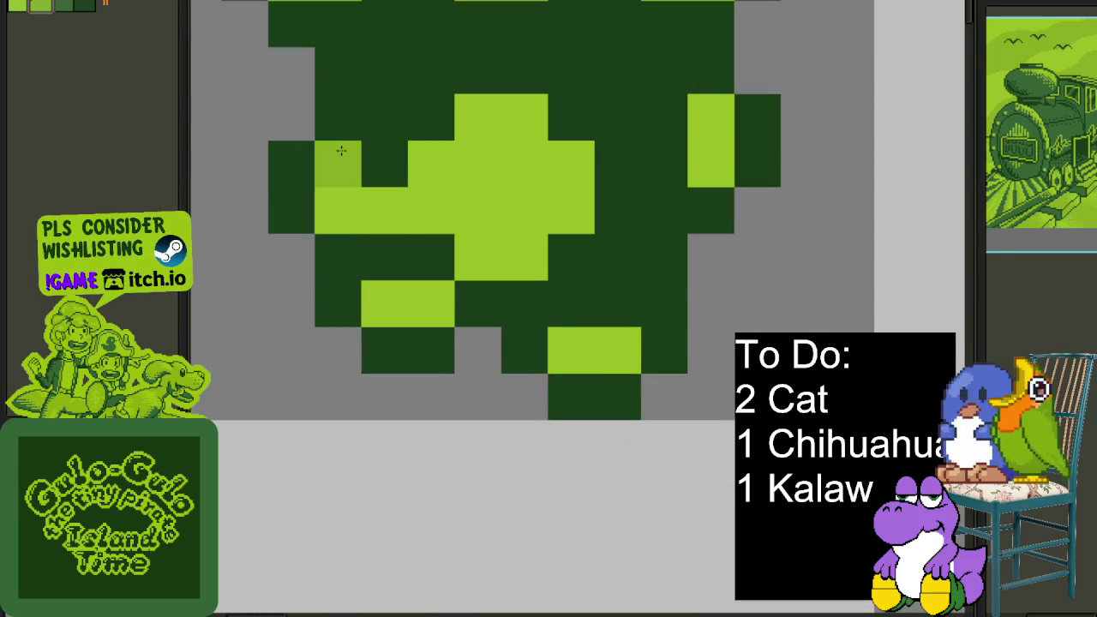
pyautogui.moveTo(336, 165); pyautogui.dragTo(326, 196)
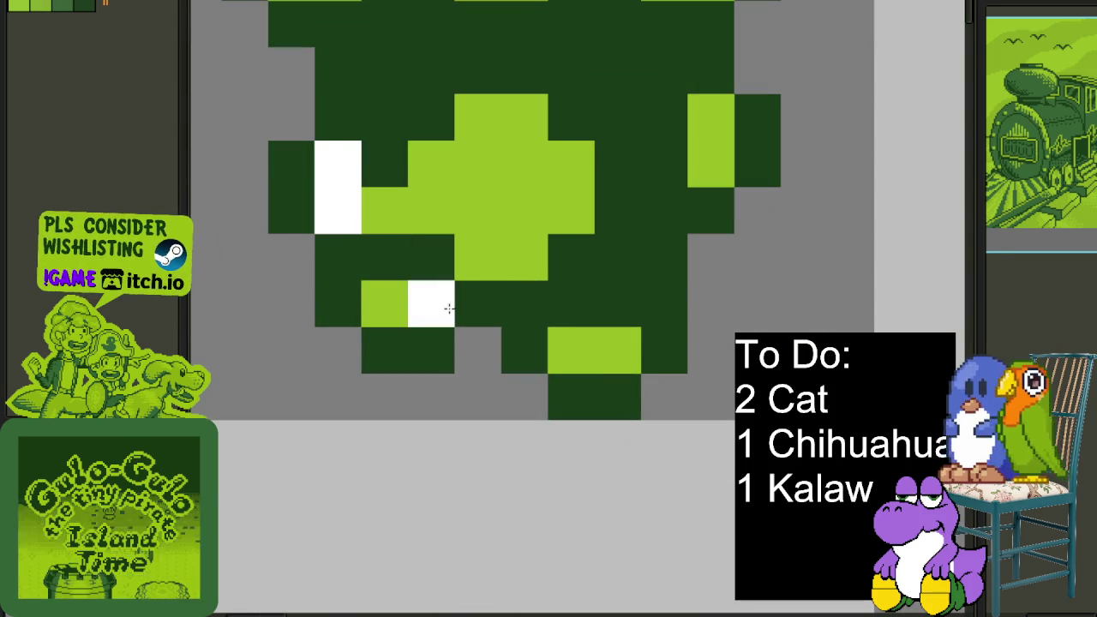
pyautogui.moveTo(399, 301); pyautogui.dragTo(431, 303)
pyautogui.moveTo(617, 350); pyautogui.dragTo(571, 350)
pyautogui.moveTo(711, 116); pyautogui.dragTo(693, 163)
# Add mirrored white L-shaped marks and two white bars at the cat's bottom
pyautogui.scroll(-1, 693, 164)
pyautogui.scroll(1, 352, 336)
pyautogui.moveTo(352, 336); pyautogui.dragTo(303, 306)
pyautogui.moveTo(621, 353); pyautogui.dragTo(612, 360)
pyautogui.moveTo(553, 459); pyautogui.dragTo(514, 458)
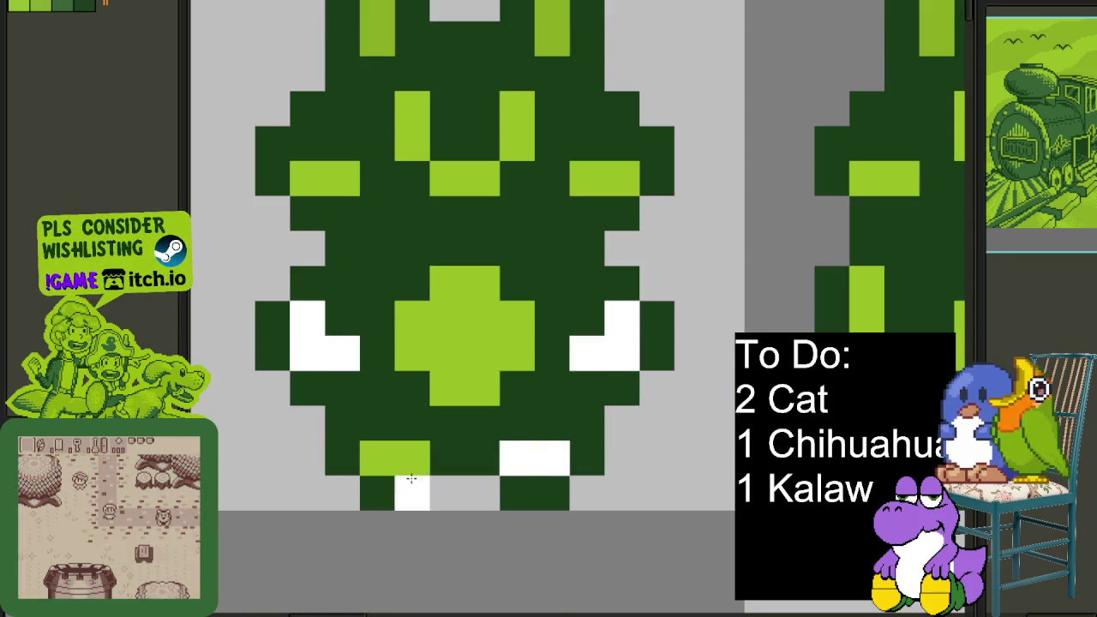
pyautogui.moveTo(377, 459); pyautogui.dragTo(403, 461)
# Paint two-pixel white bars on the next cats and move a side accent to the bottom bar
pyautogui.moveTo(863, 314); pyautogui.dragTo(277, 350)
pyautogui.moveTo(339, 432); pyautogui.dragTo(304, 432)
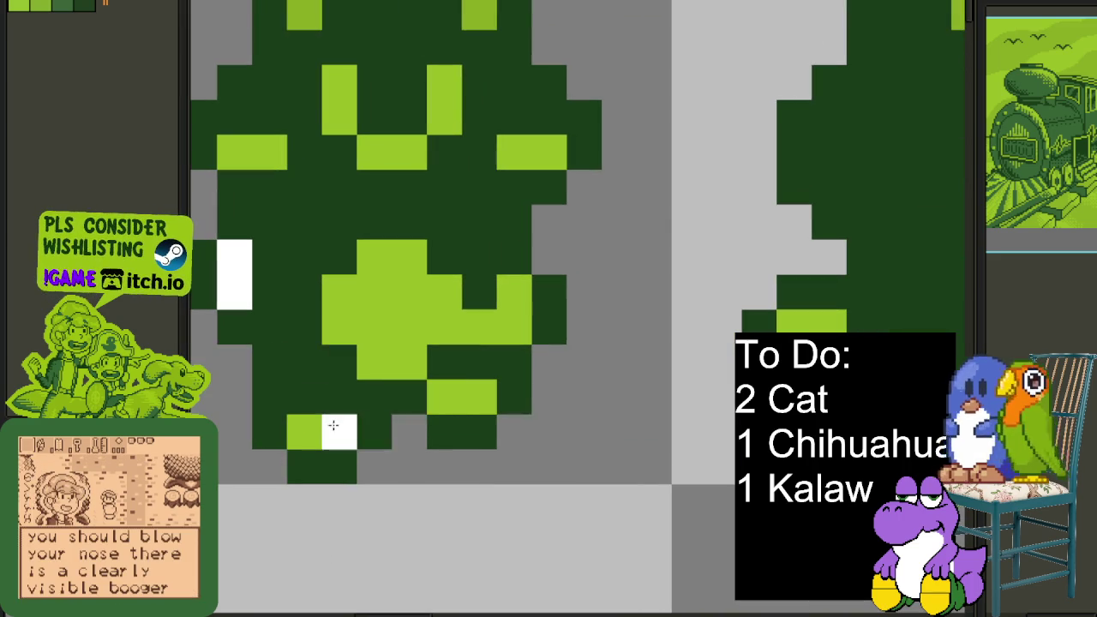
pyautogui.moveTo(514, 287)
pyautogui.mouseDown()
pyautogui.moveTo(517, 320)
pyautogui.moveTo(382, 347)
pyautogui.moveTo(330, 343)
pyautogui.mouseUp()
pyautogui.moveTo(373, 427); pyautogui.dragTo(407, 427)
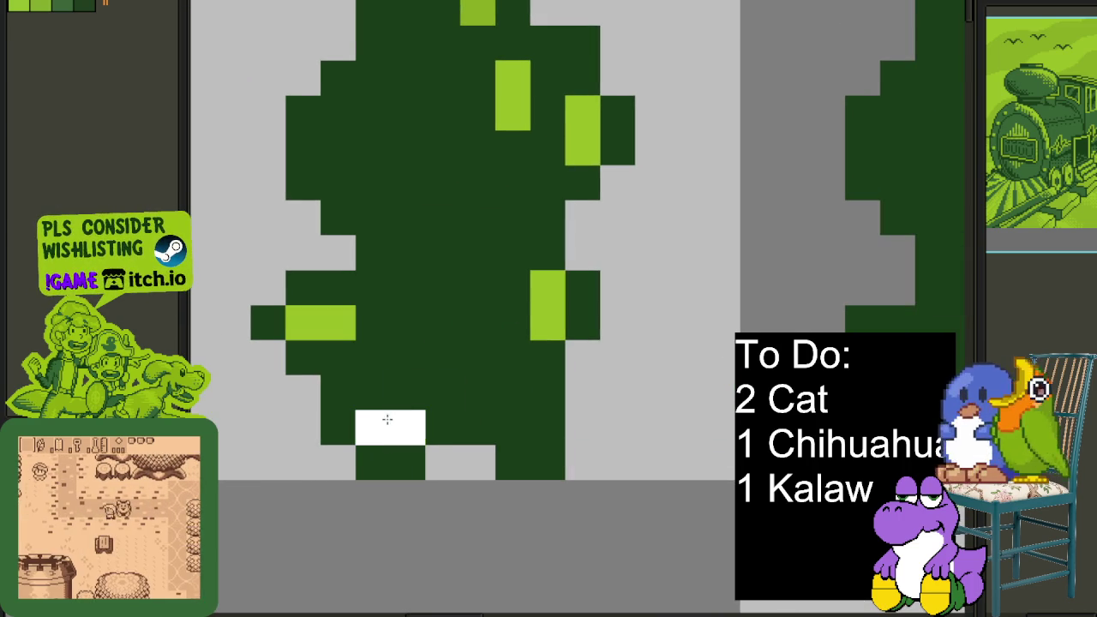
pyautogui.scroll(-3, 518, 315)
pyautogui.scroll(-1, 489, 343)
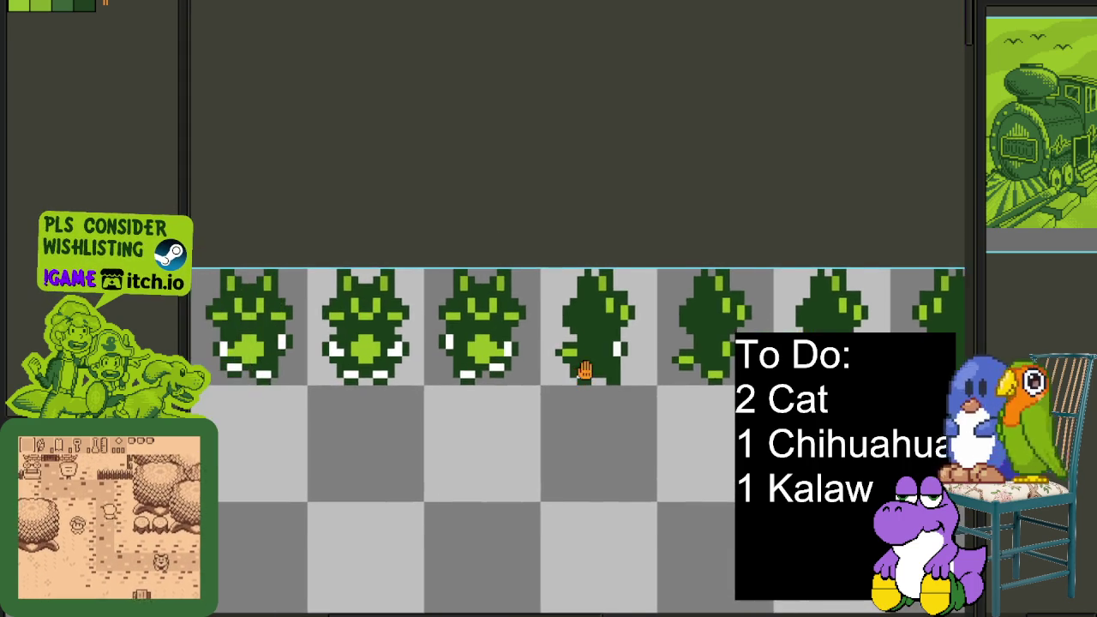
# Paint white pixels on the lower bodies of the next side-view cat frames
pyautogui.scroll(1, 576, 351)
pyautogui.scroll(2, 576, 353)
pyautogui.moveTo(925, 402); pyautogui.dragTo(492, 428)
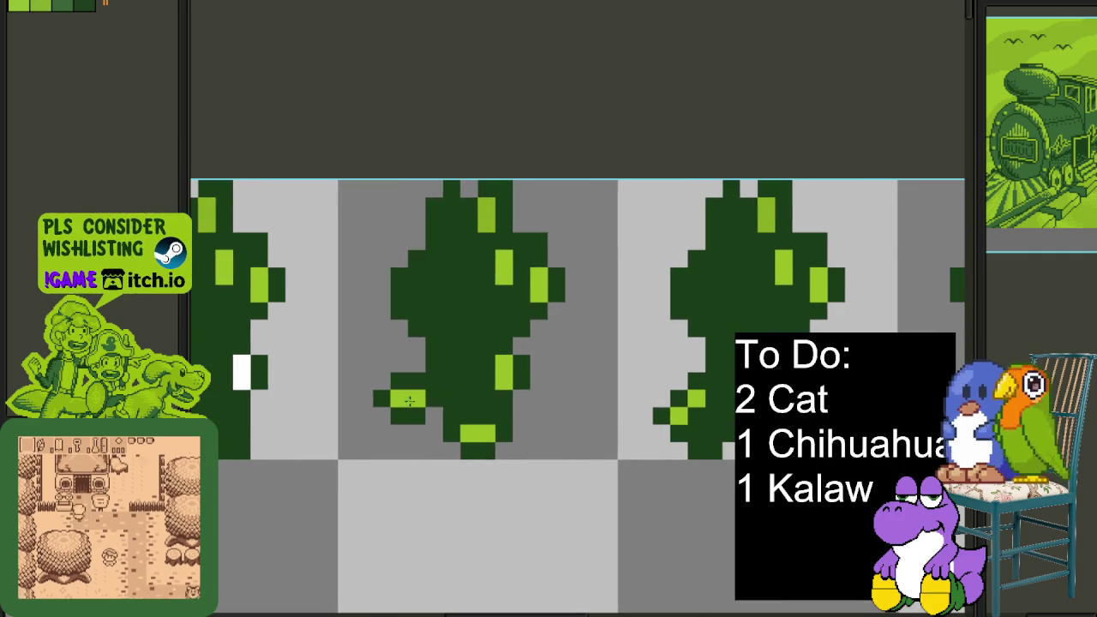
pyautogui.click(487, 433)
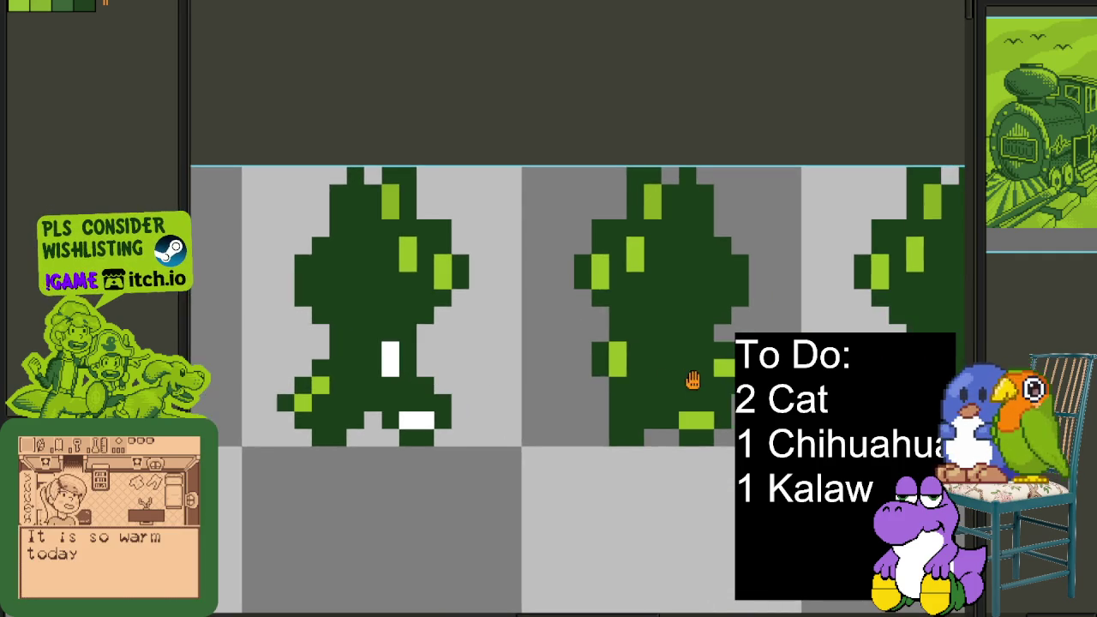
pyautogui.moveTo(692, 380); pyautogui.dragTo(561, 382)
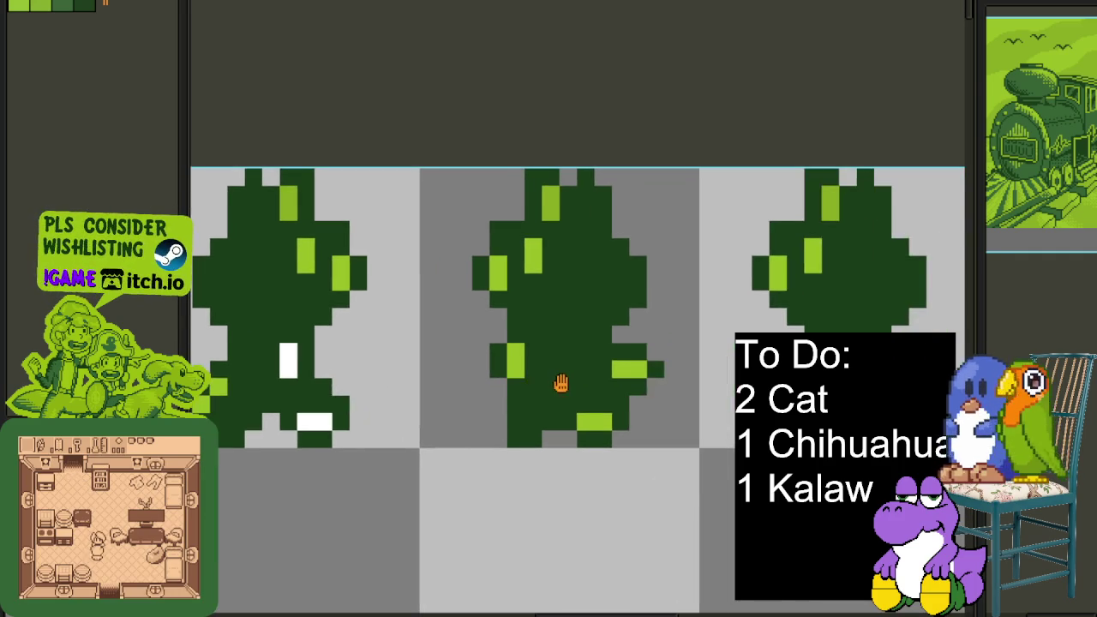
pyautogui.scroll(1, 500, 347)
pyautogui.click(500, 347)
pyautogui.moveTo(907, 375); pyautogui.dragTo(375, 375)
pyautogui.click(375, 375)
# Redraw a cat's white eye and mouth pixels, undoing an accidental white fill
pyautogui.click(370, 351)
pyautogui.click(404, 432)
pyautogui.click(731, 437)
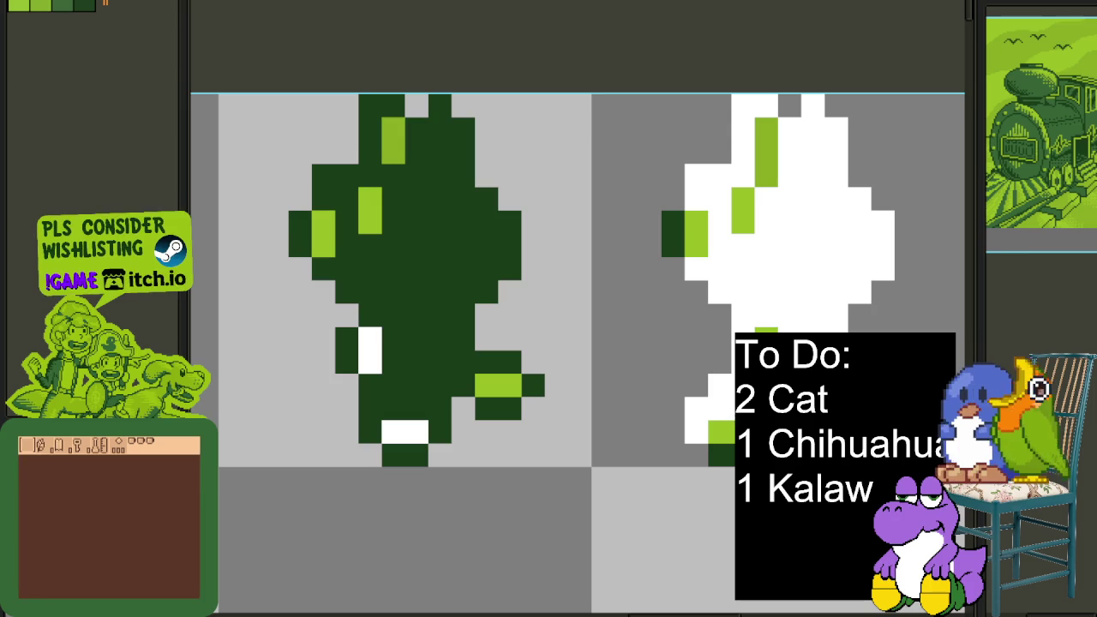
pyautogui.hotkey('ctrl', 'z')
pyautogui.click(727, 433)
pyautogui.scroll(-3, 727, 434)
pyautogui.scroll(3, 497, 348)
# Give the middle cat white eye, mouth and surrounding pixels
pyautogui.click(590, 368)
pyautogui.click(571, 333)
pyautogui.click(555, 300)
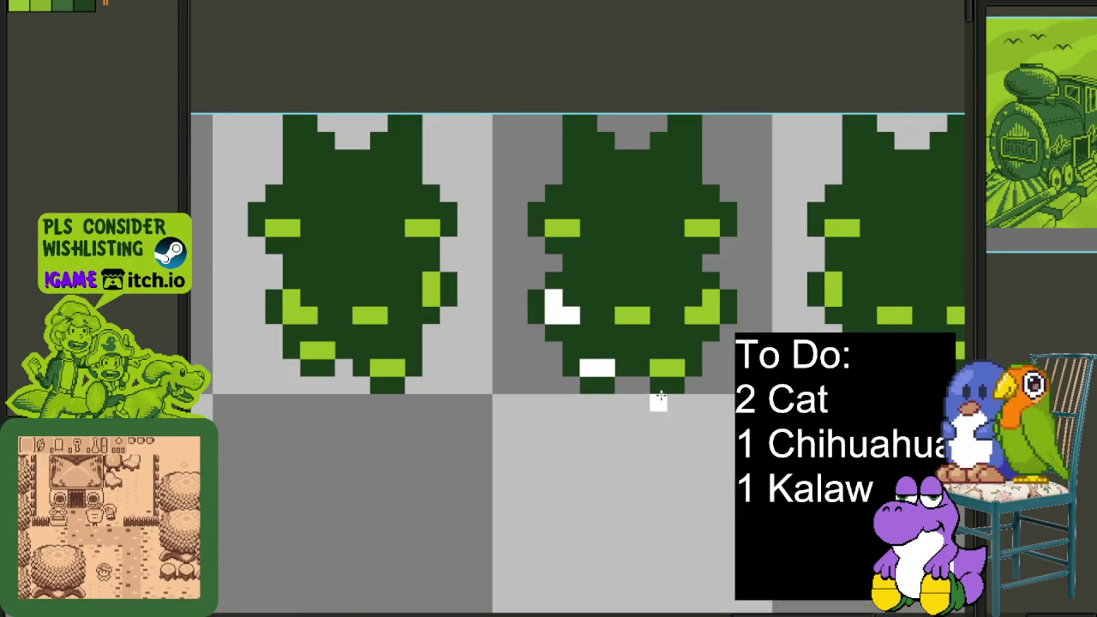
pyautogui.click(658, 367)
pyautogui.click(676, 367)
pyautogui.click(710, 306)
# Turn the last cat's cheek and bottom light-green pixels white
pyautogui.hscroll(3, 467, 359)
pyautogui.moveTo(519, 375); pyautogui.dragTo(538, 375)
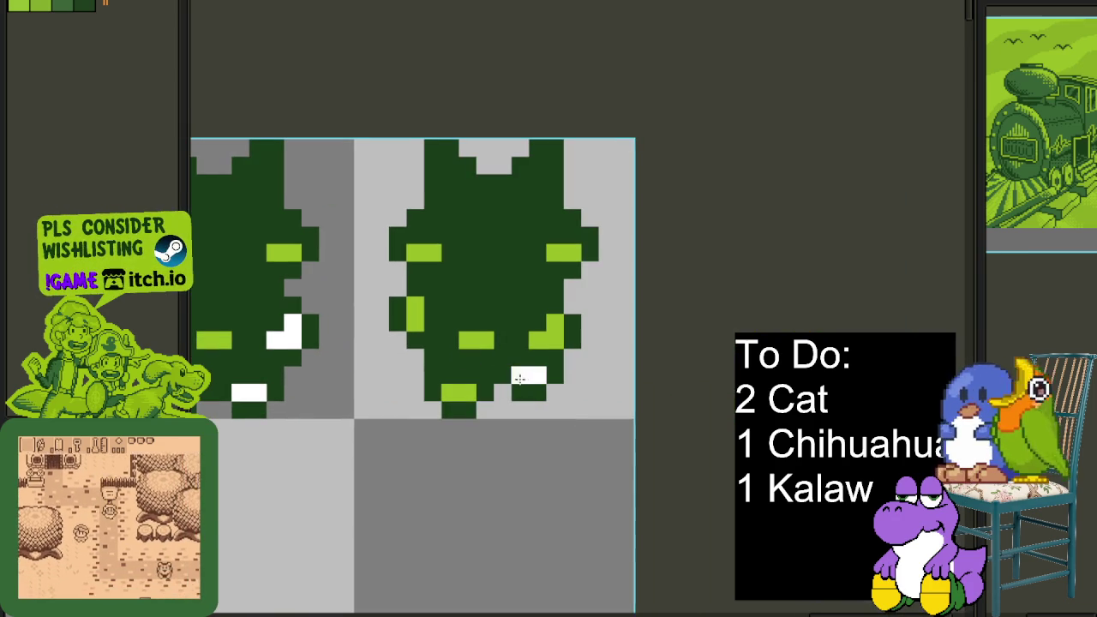
pyautogui.moveTo(555, 324); pyautogui.dragTo(537, 341)
pyautogui.moveTo(468, 393); pyautogui.dragTo(450, 392)
pyautogui.moveTo(415, 304); pyautogui.dragTo(412, 332)
pyautogui.scroll(-3, 412, 332)
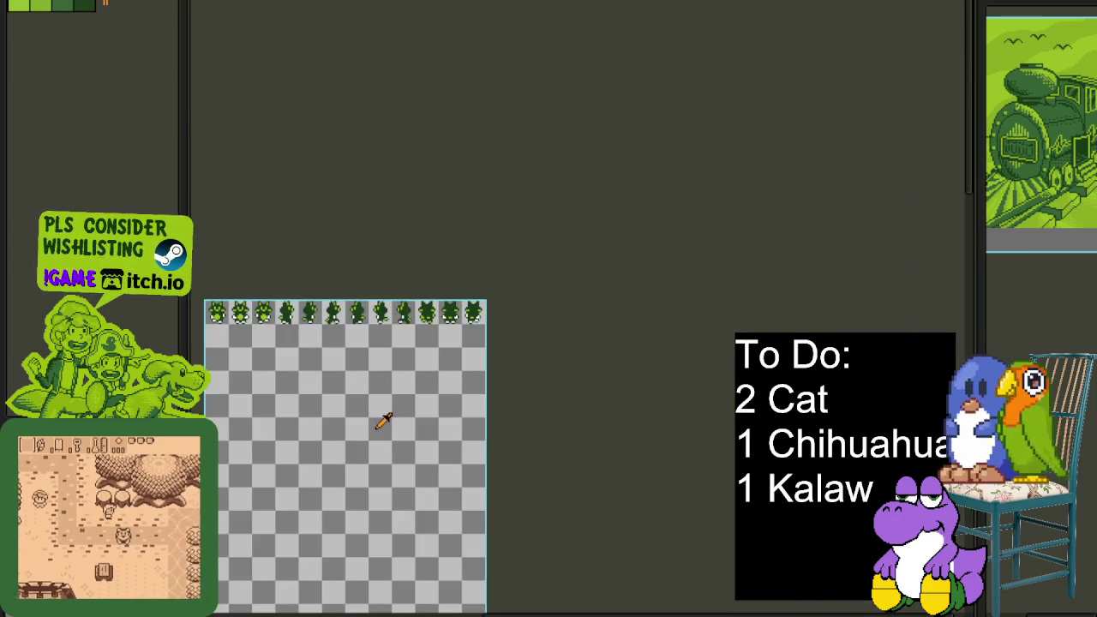
pyautogui.hscroll(-5, 608, 403)
pyautogui.hscroll(-2, 534, 387)
pyautogui.hscroll(2, 553, 272)
pyautogui.scroll(1, 552, 272)
pyautogui.hscroll(-1, 493, 235)
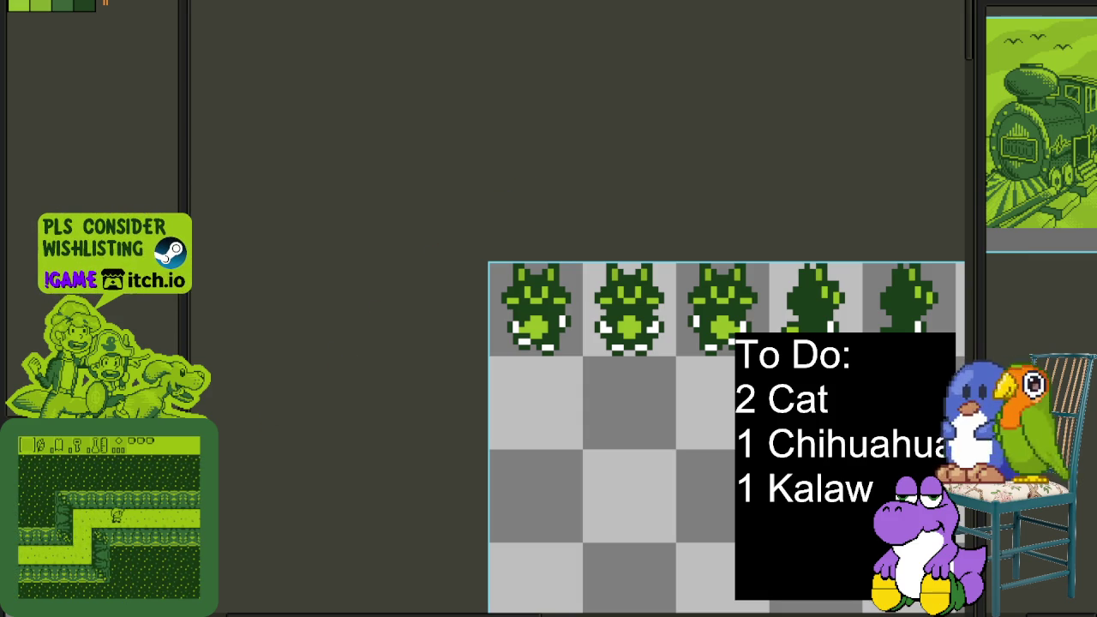
pyautogui.rightClick(656, 491)
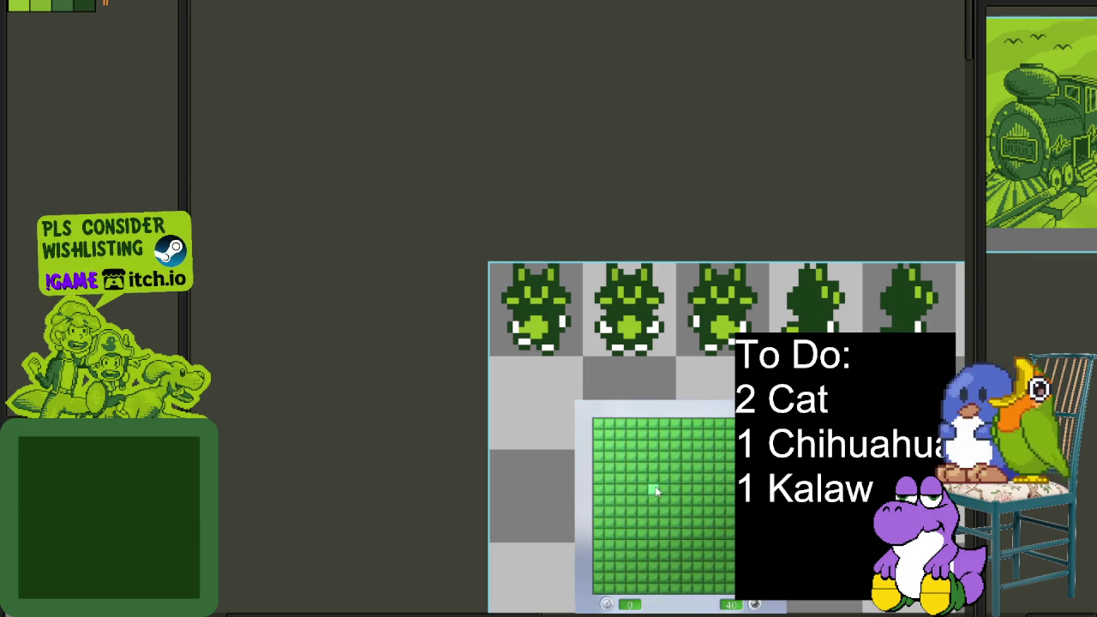
# Open the minefield, flag the nearby mines and clear safe cells at the top
pyautogui.click(656, 491)
pyautogui.rightClick(674, 477)
pyautogui.rightClick(675, 499)
pyautogui.click(675, 512)
pyautogui.rightClick(696, 499)
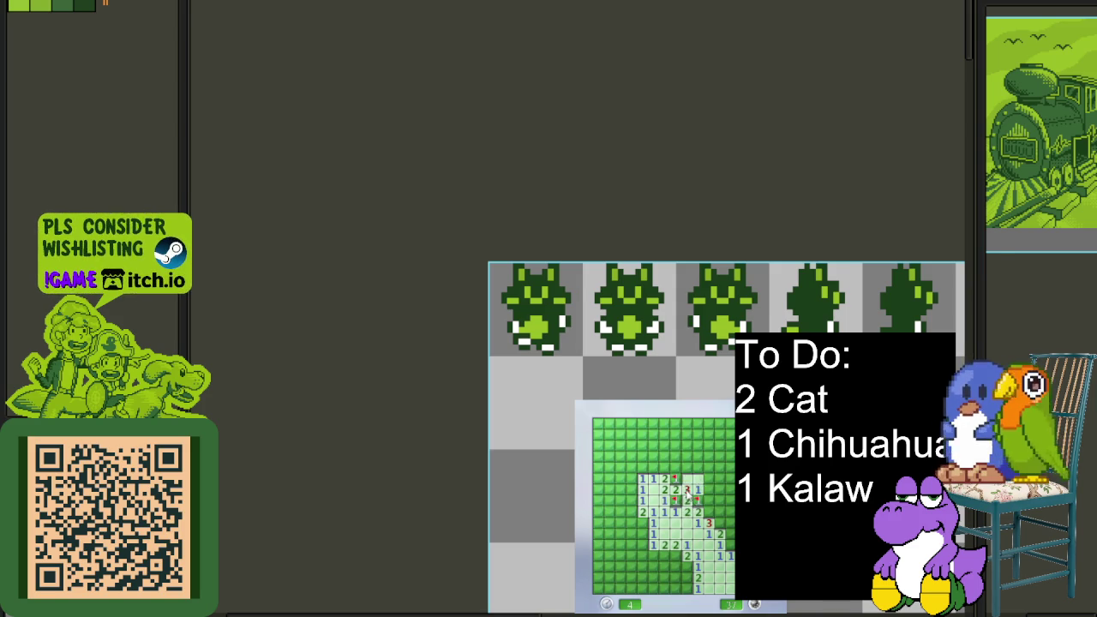
pyautogui.click(688, 478)
pyautogui.rightClick(697, 457)
pyautogui.rightClick(707, 467)
pyautogui.rightClick(654, 467)
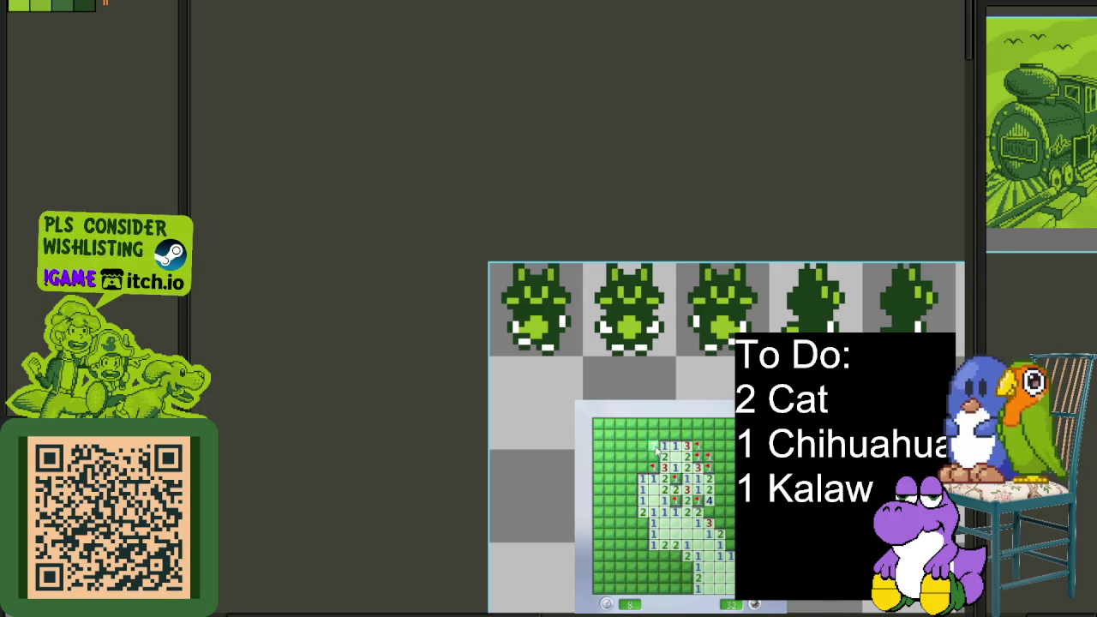
pyautogui.click(652, 446)
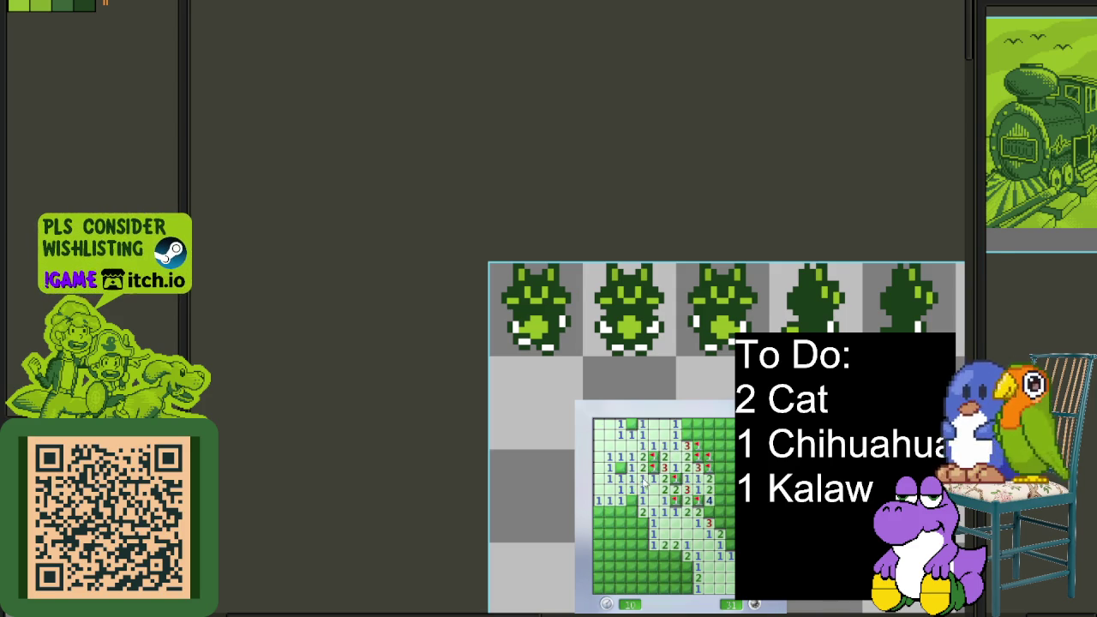
# Clear the lower-left cells and flag the mines among them
pyautogui.click(621, 514)
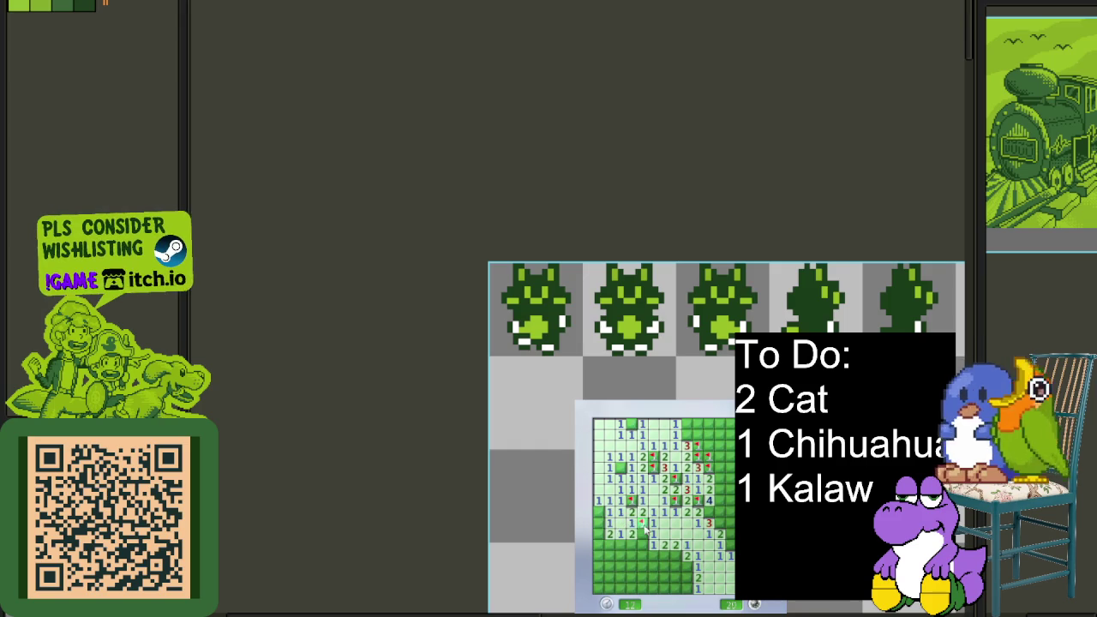
pyautogui.click(643, 535)
pyautogui.click(610, 545)
pyautogui.click(600, 553)
pyautogui.rightClick(621, 578)
pyautogui.click(611, 589)
pyautogui.rightClick(598, 512)
pyautogui.rightClick(599, 545)
pyautogui.rightClick(602, 582)
pyautogui.rightClick(665, 569)
pyautogui.rightClick(662, 580)
pyautogui.click(665, 567)
# Flag the lower-right mines and reveal the safe cells beside them
pyautogui.rightClick(688, 568)
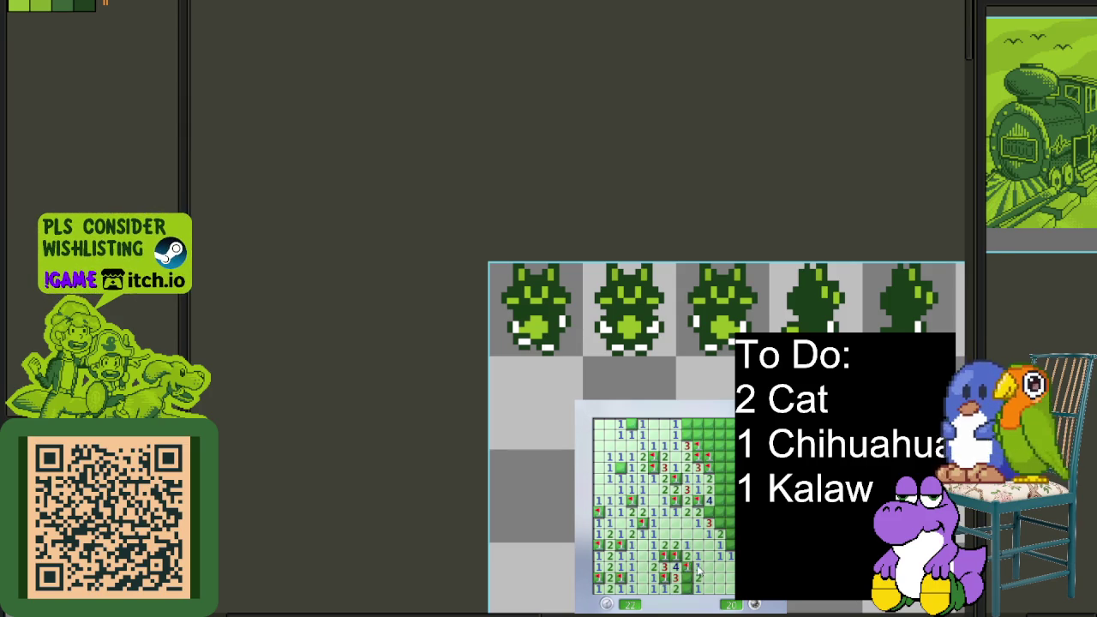
pyautogui.rightClick(691, 590)
pyautogui.rightClick(729, 547)
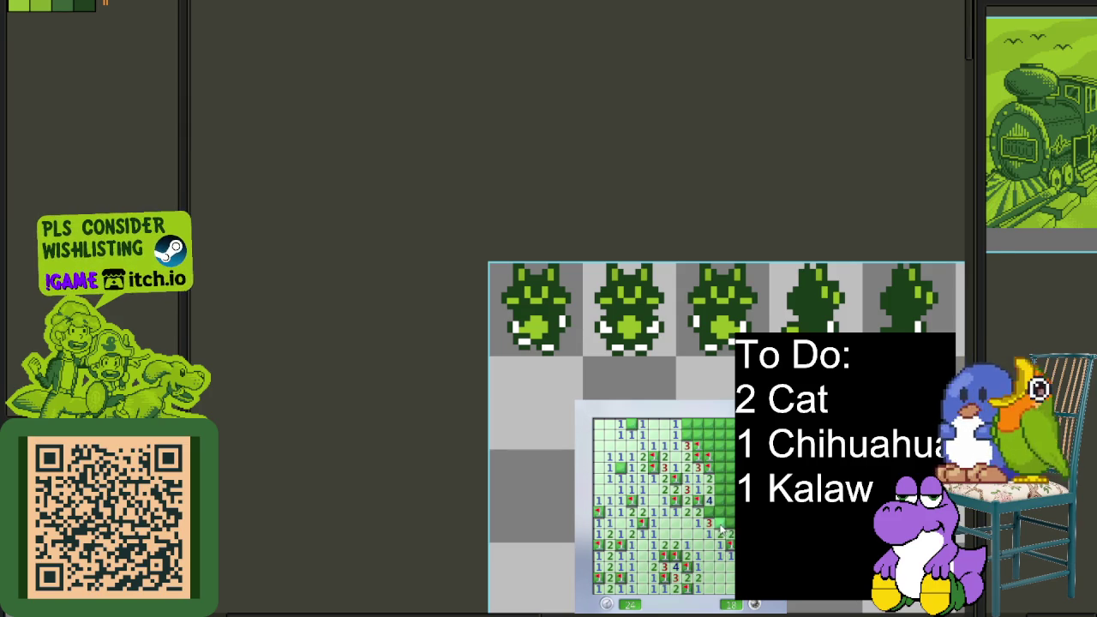
pyautogui.click(724, 525)
pyautogui.rightClick(715, 511)
pyautogui.click(708, 502)
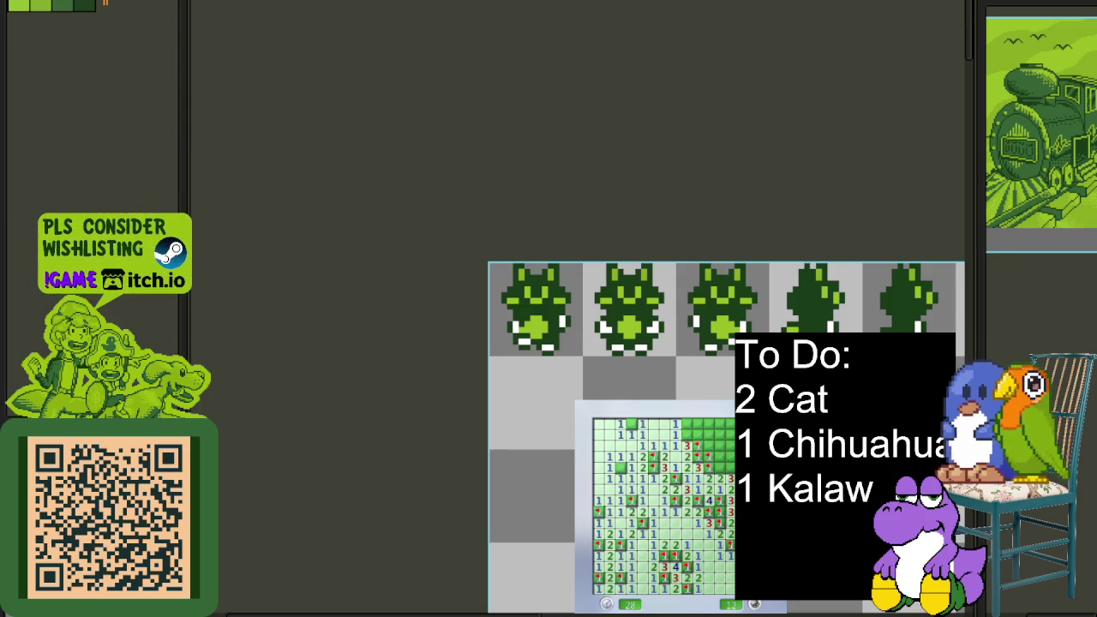
pyautogui.rightClick(720, 472)
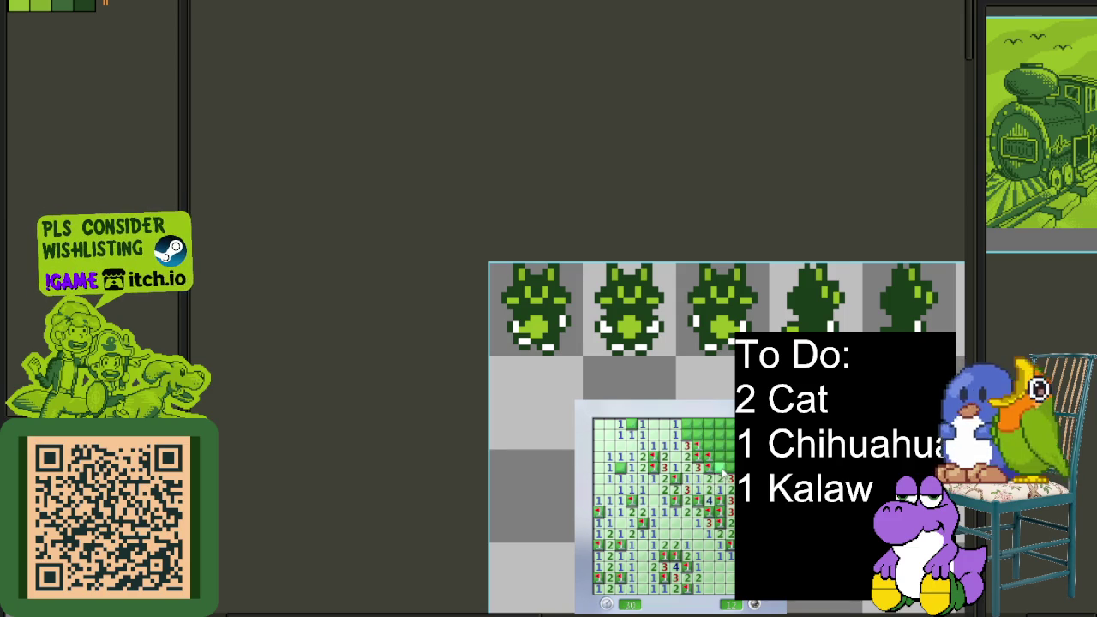
pyautogui.rightClick(729, 454)
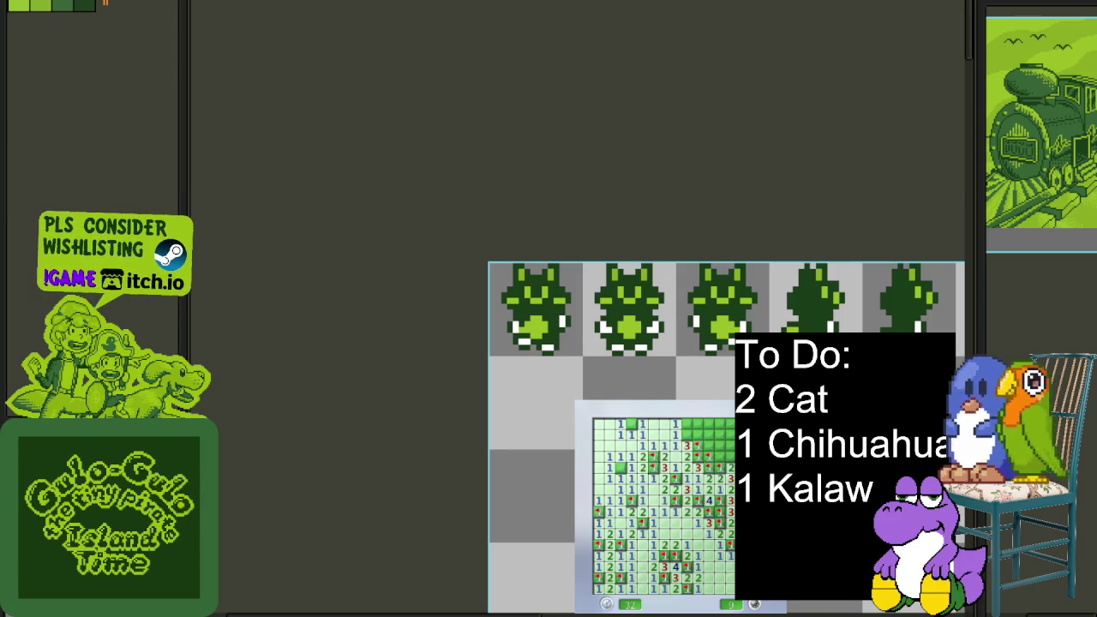
# Flag the top-right mines, then abandon the board for a new game with F2
pyautogui.rightClick(724, 441)
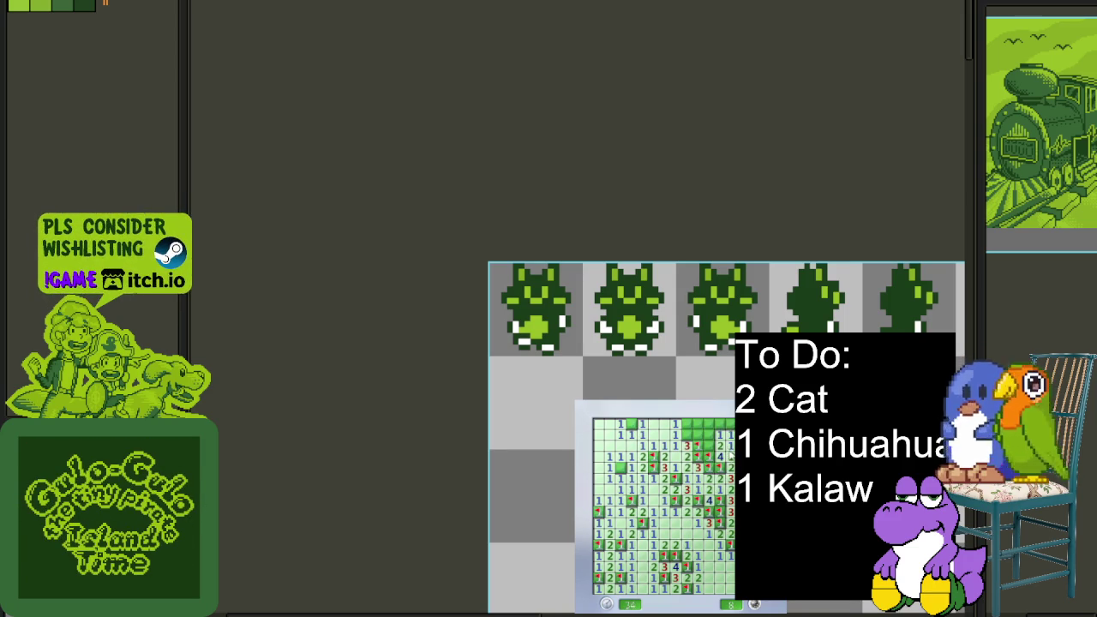
pyautogui.click(704, 428)
pyautogui.rightClick(711, 449)
pyautogui.rightClick(720, 468)
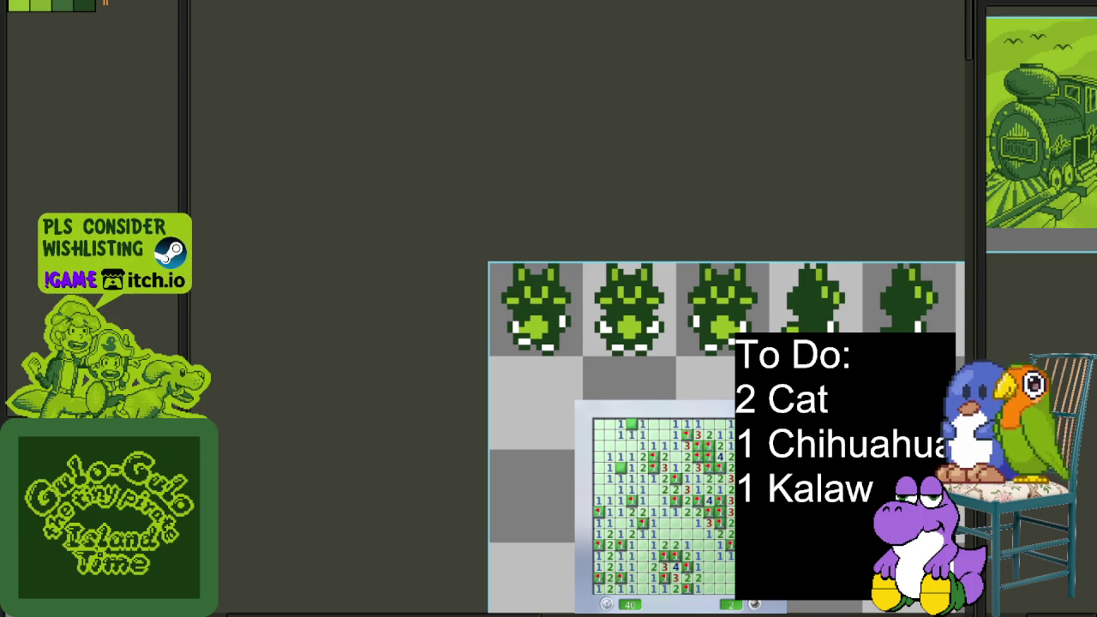
pyautogui.press('F2')
# Open the new board and reveal cells along the right side
pyautogui.click(716, 551)
pyautogui.click(699, 582)
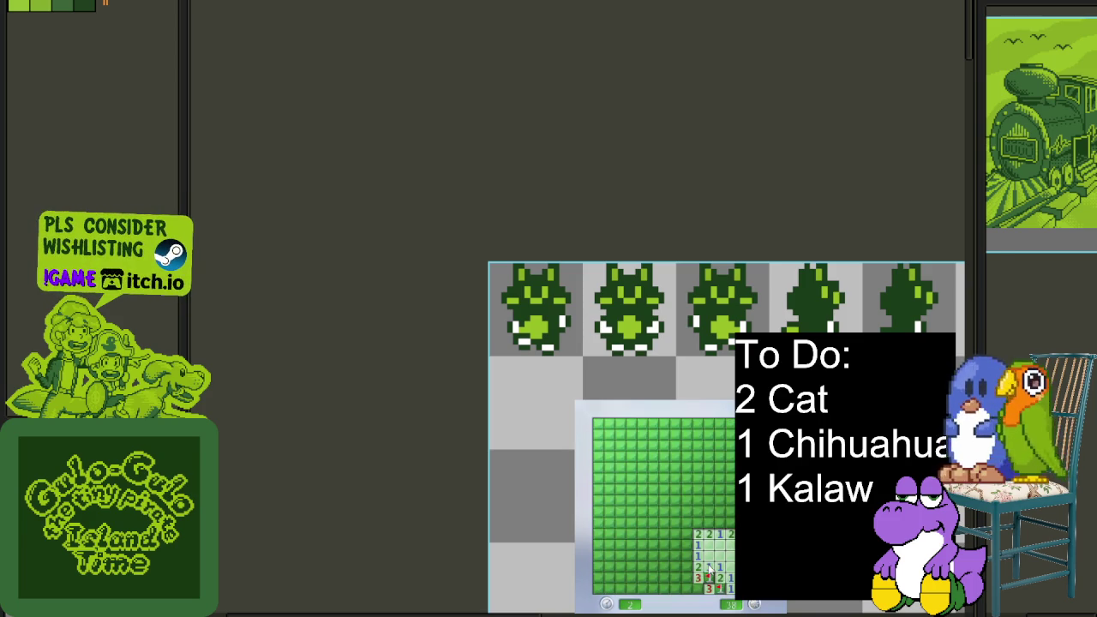
pyautogui.click(643, 450)
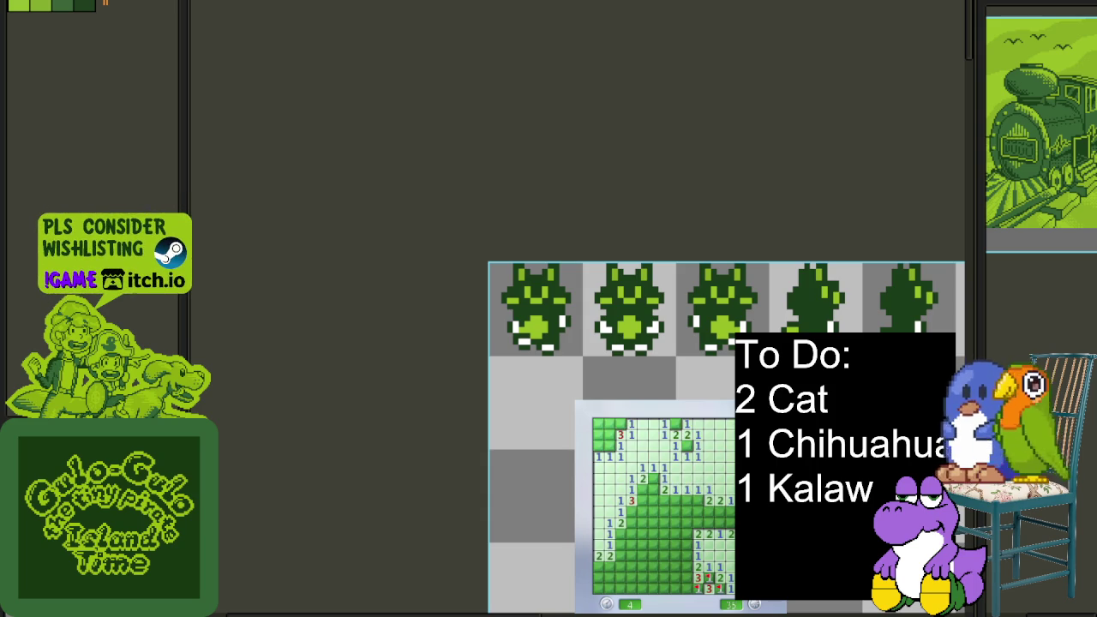
pyautogui.click(716, 523)
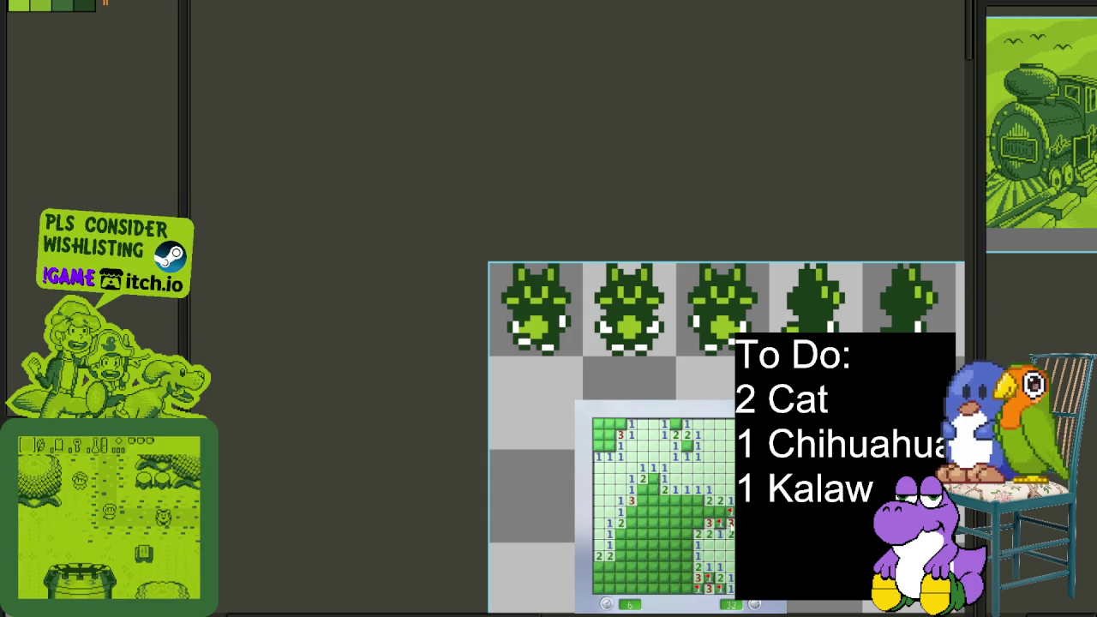
pyautogui.click(697, 514)
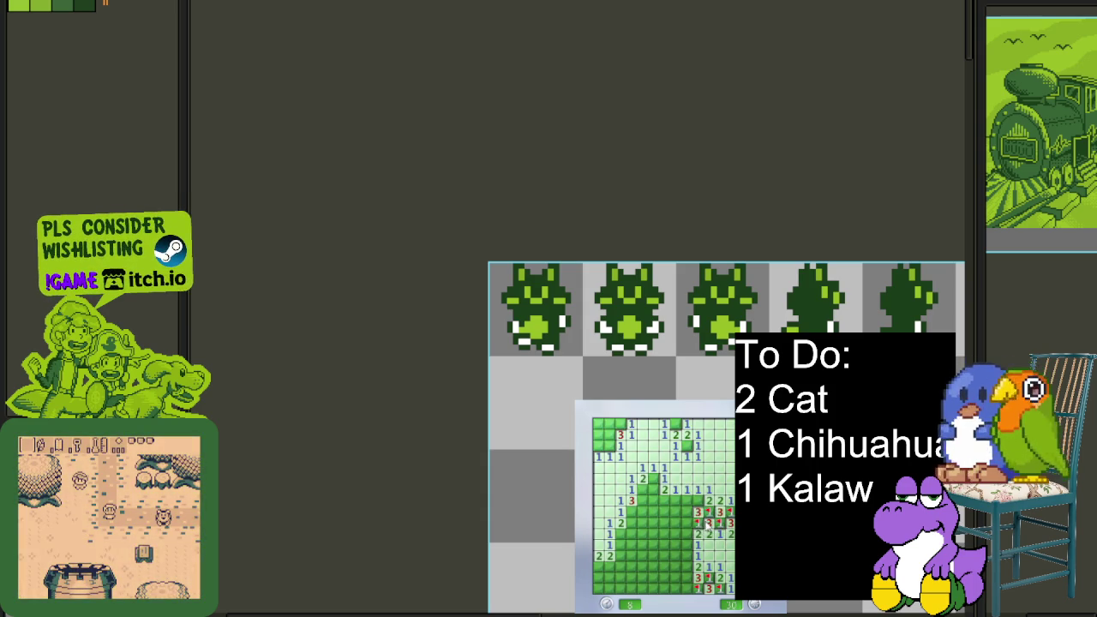
pyautogui.click(684, 521)
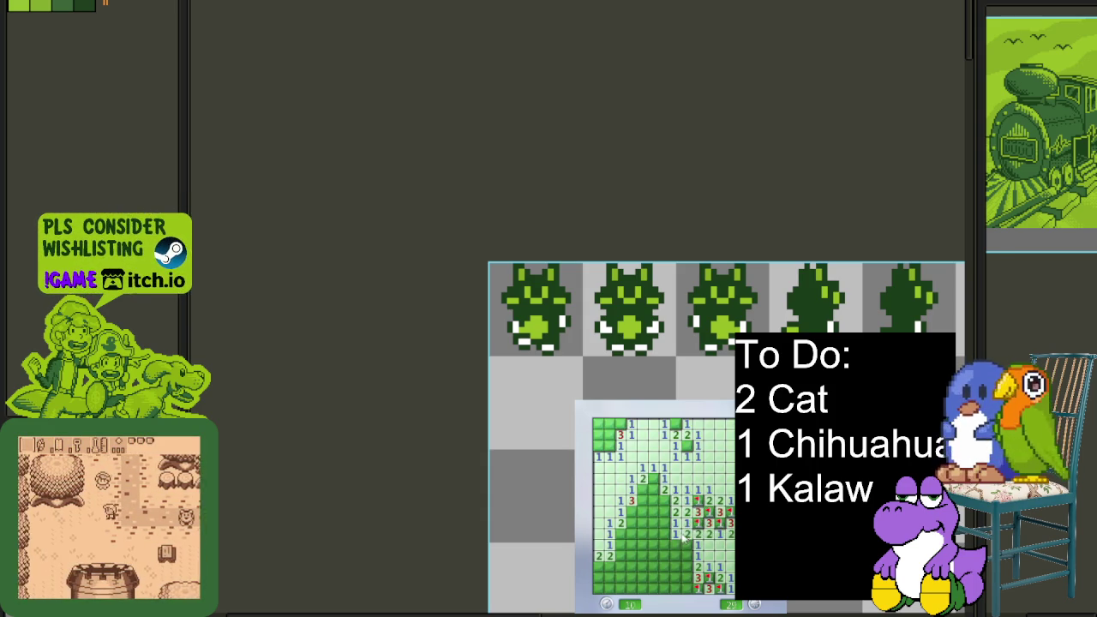
pyautogui.click(687, 561)
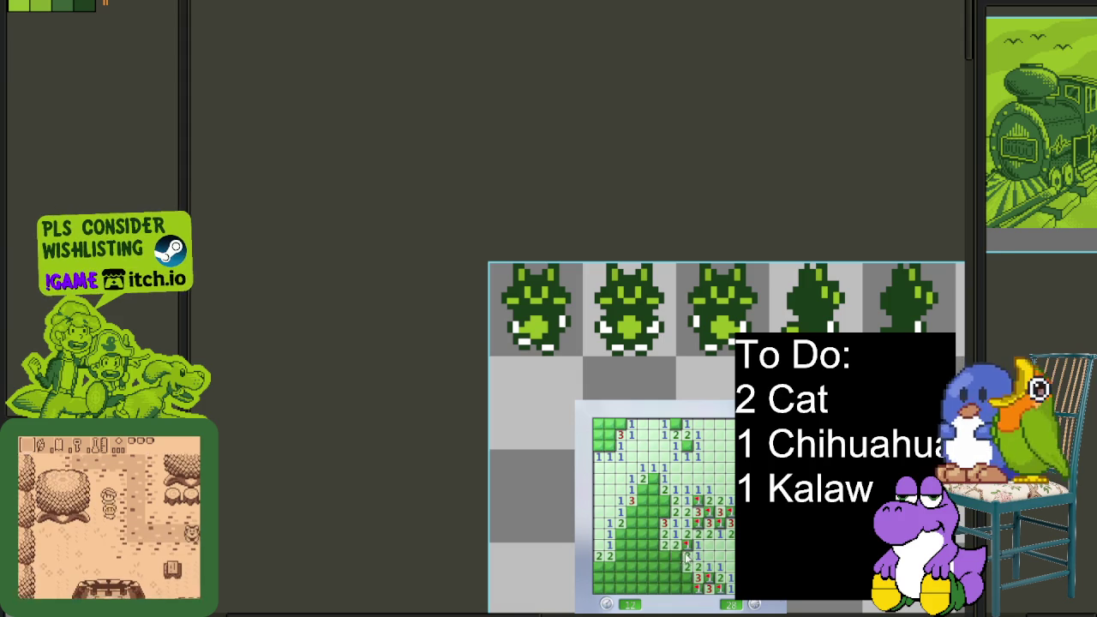
# Clear the safe cells around the lower middle and board centre
pyautogui.click(666, 581)
pyautogui.click(675, 562)
pyautogui.click(655, 576)
pyautogui.click(657, 547)
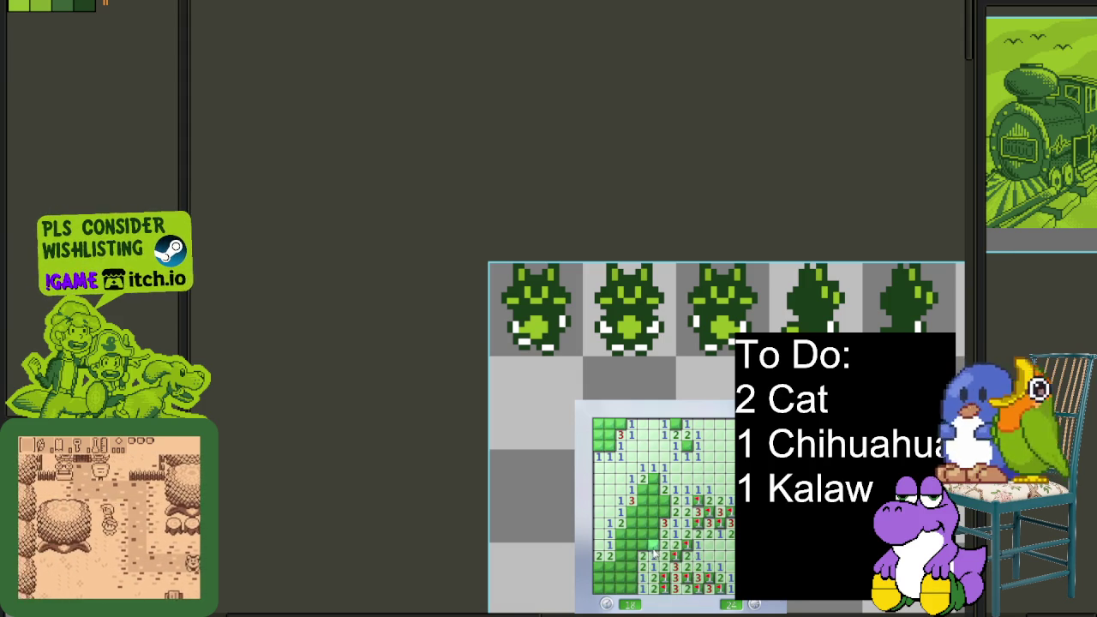
pyautogui.click(657, 539)
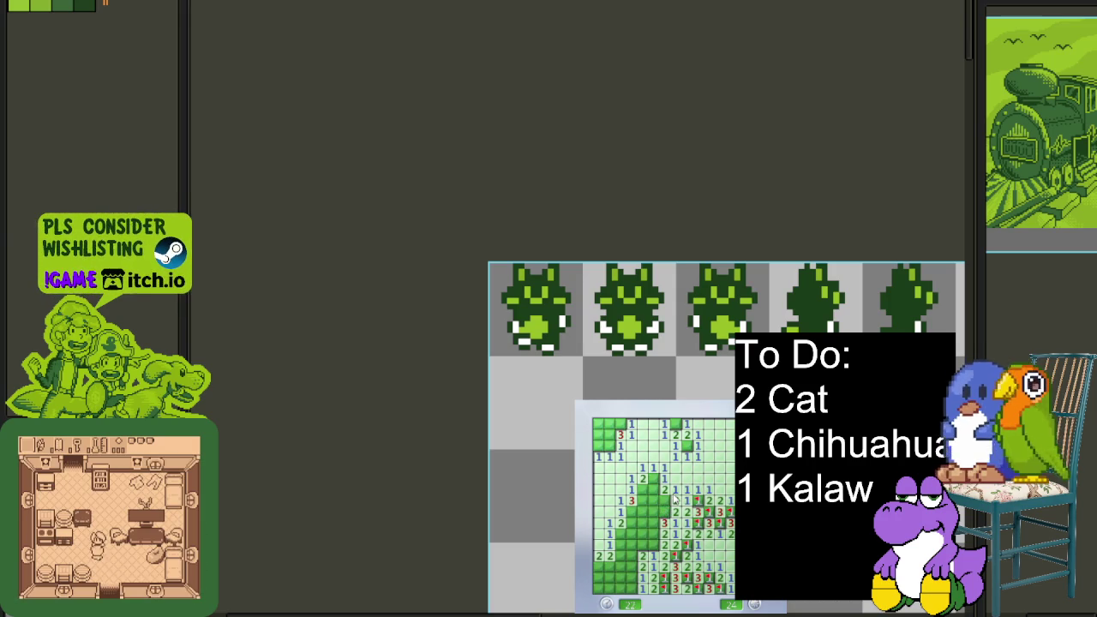
pyautogui.click(654, 533)
pyautogui.click(663, 513)
# Flag the middle and lower-left mines, revealing numbered cells and the top-left corner
pyautogui.rightClick(653, 479)
pyautogui.click(653, 501)
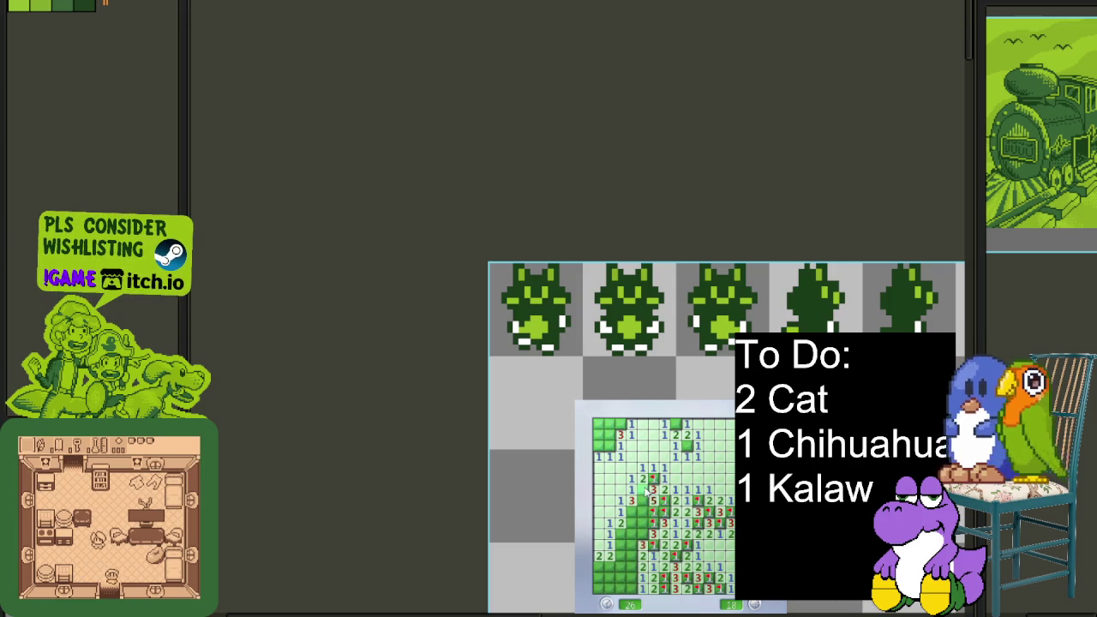
pyautogui.rightClick(638, 513)
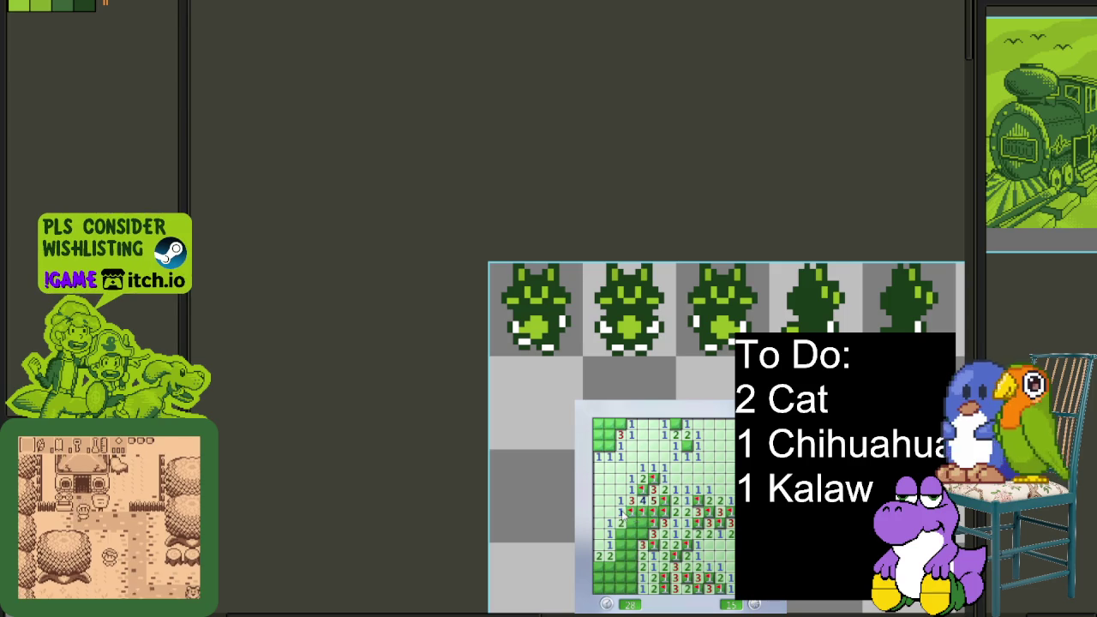
pyautogui.click(622, 532)
pyautogui.rightClick(606, 565)
pyautogui.rightClick(633, 581)
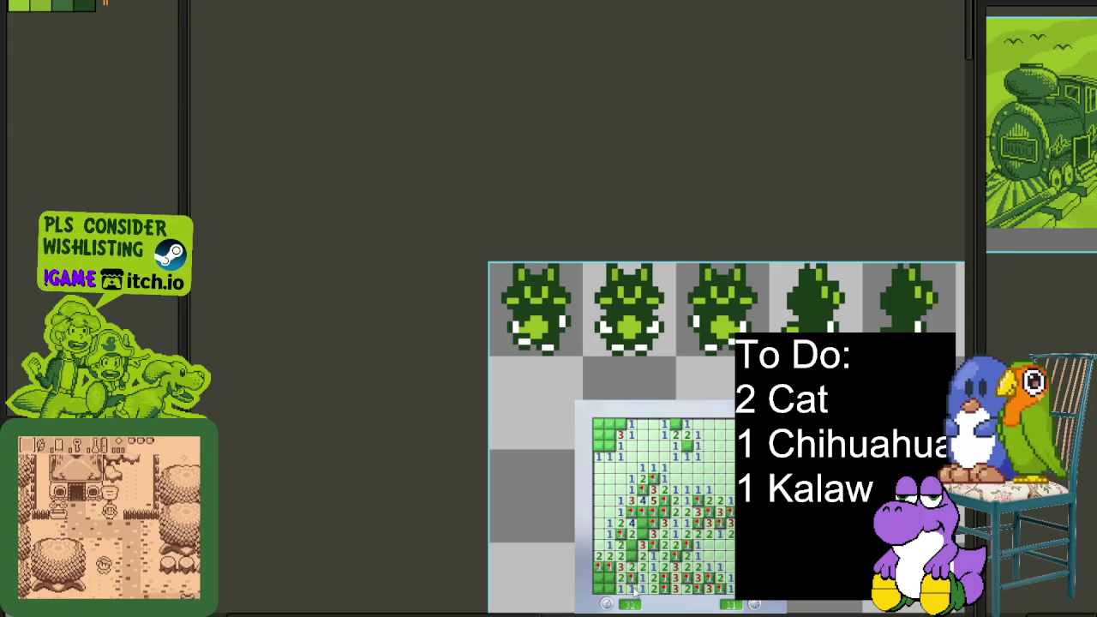
pyautogui.rightClick(608, 580)
pyautogui.click(637, 546)
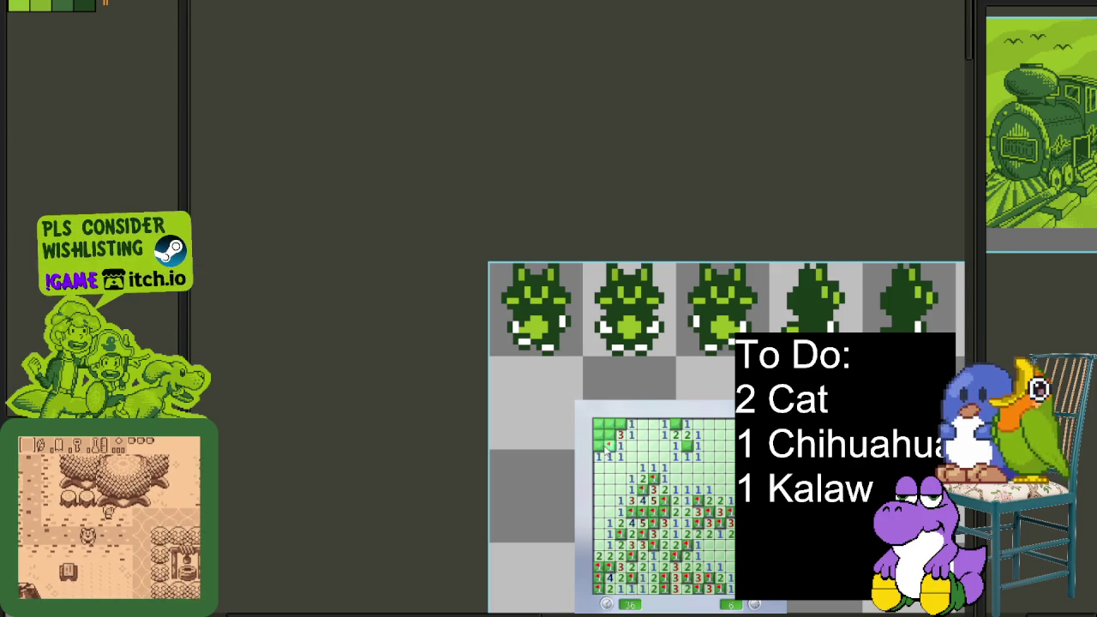
pyautogui.click(611, 434)
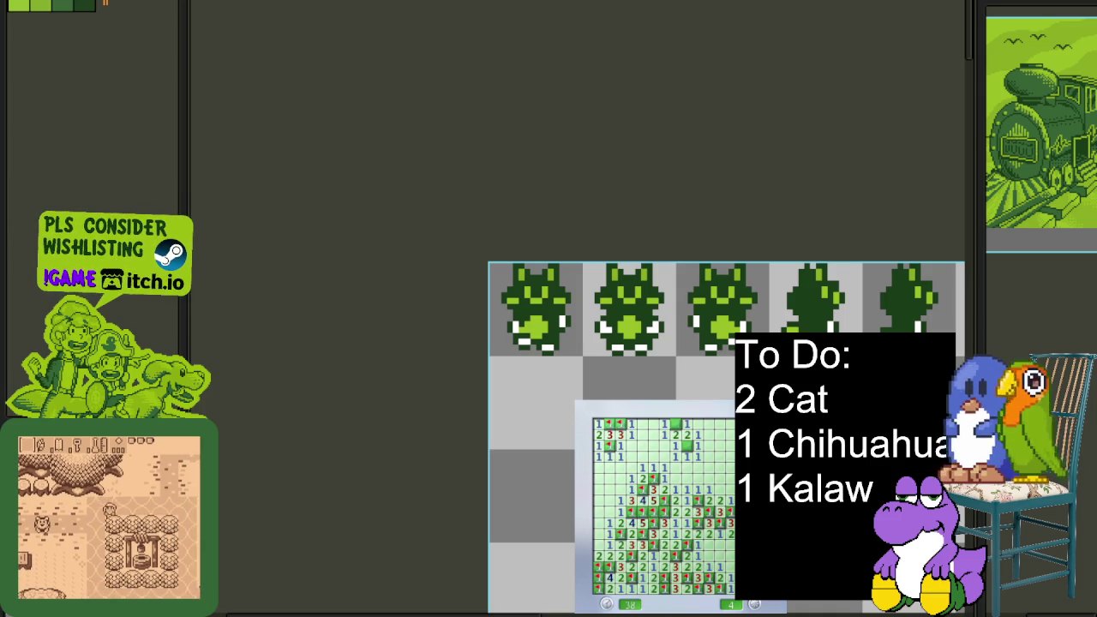
# Switch to the cat sprite sheet and set up replacing white (#FFFFFF) with #8bac0f
pyautogui.click(715, 376)
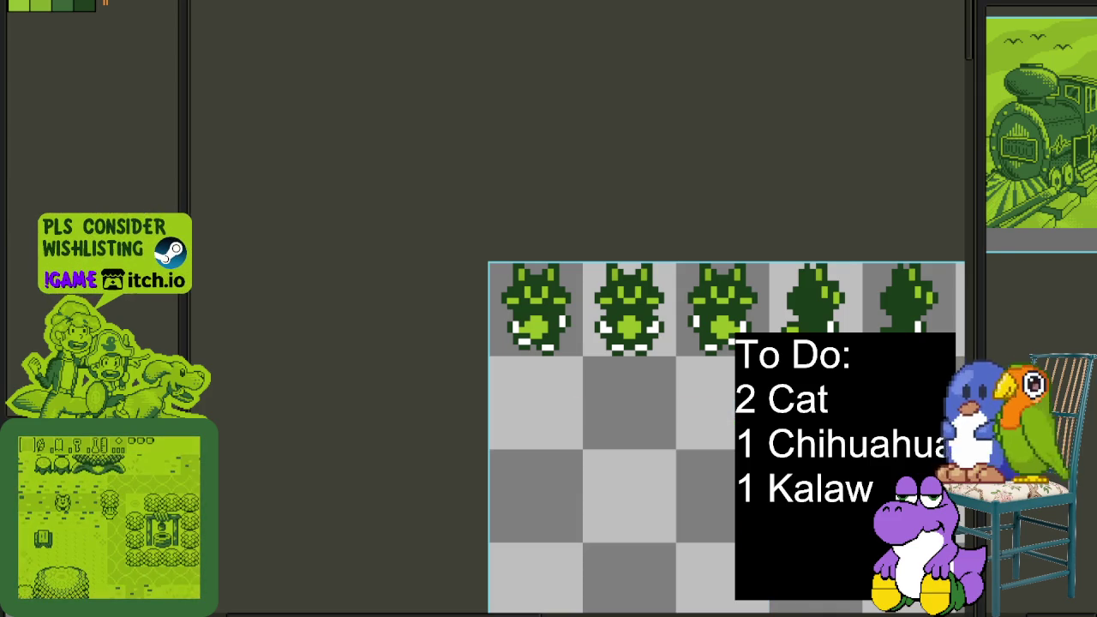
pyautogui.scroll(2, 556, 293)
pyautogui.scroll(2, 567, 257)
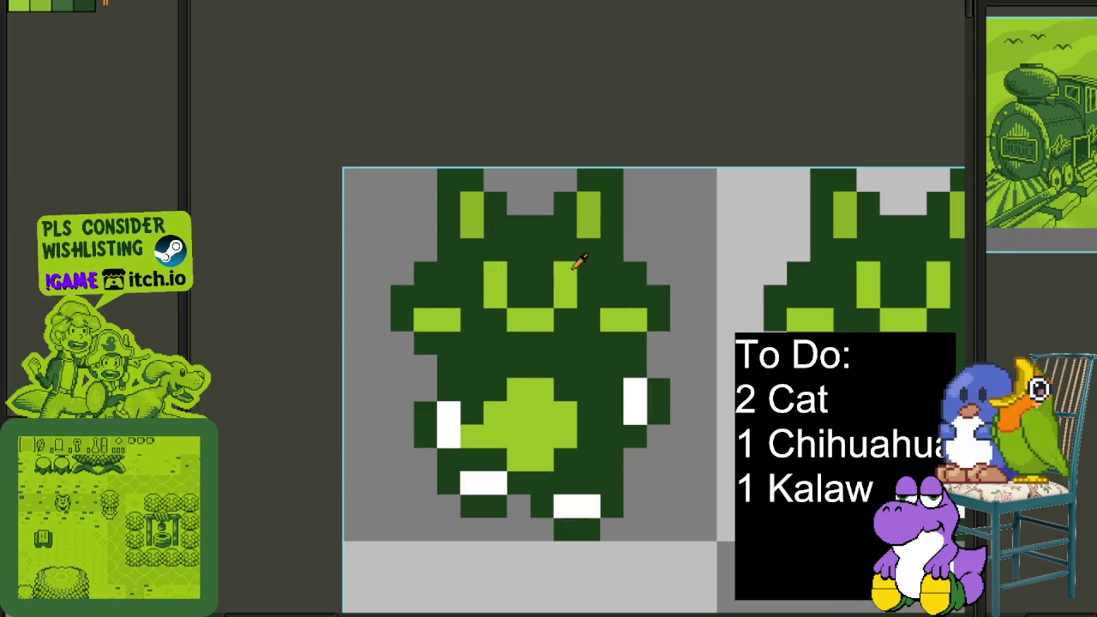
pyautogui.hotkey('shift', 'r')
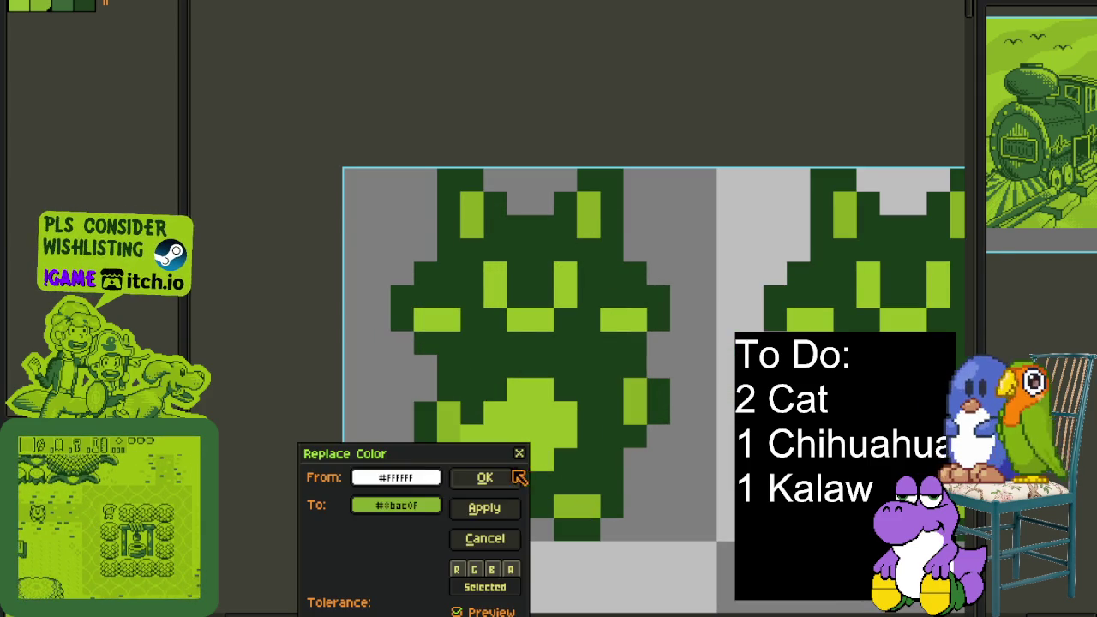
# Apply the white-to-#8bac0f replacement and paint one stray light-green pixel dark green
pyautogui.click(485, 477)
pyautogui.scroll(-2, 522, 477)
pyautogui.scroll(3, 591, 506)
pyautogui.click(506, 446)
# Scroll around the cat sprite row to inspect the new light-green accents
pyautogui.scroll(-3, 502, 447)
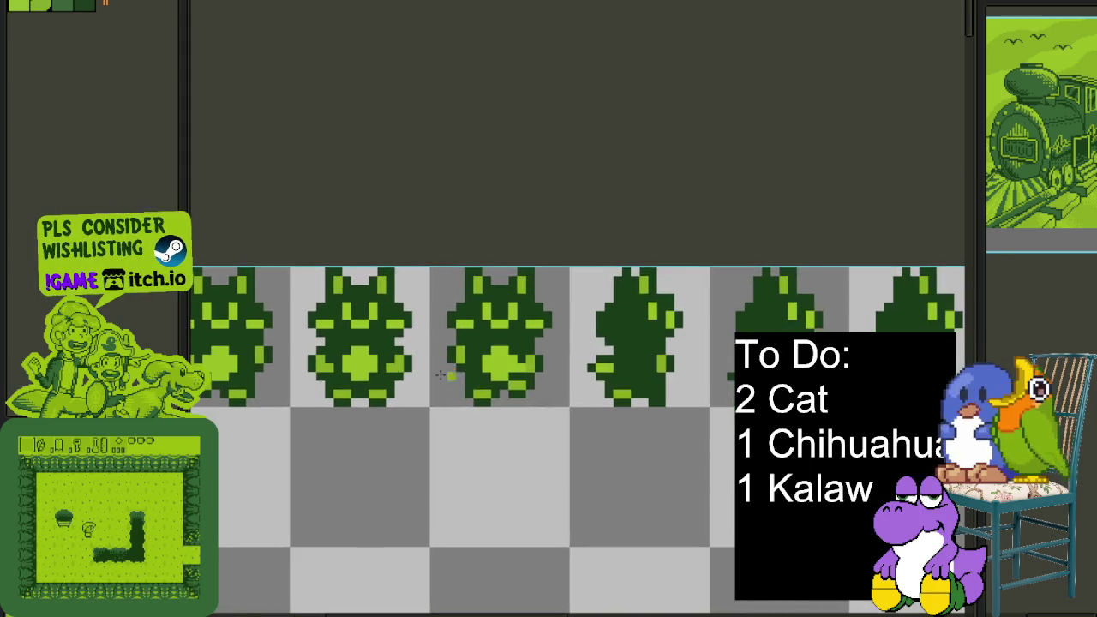
pyautogui.scroll(3, 449, 378)
pyautogui.scroll(-3, 782, 381)
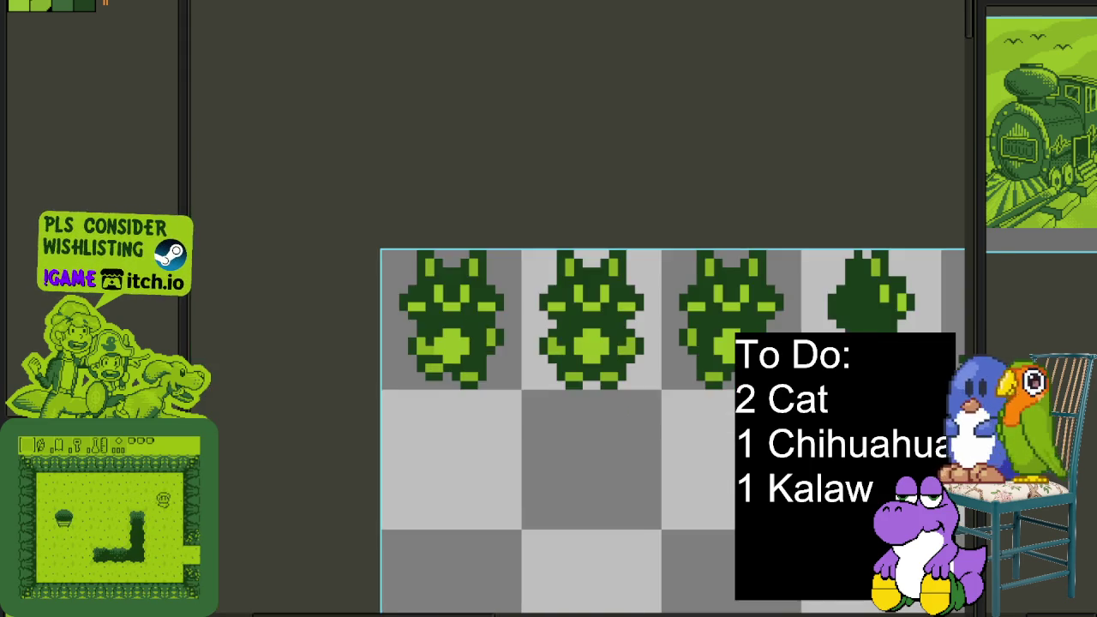
pyautogui.scroll(-2, 525, 387)
pyautogui.hscroll(2, 524, 388)
pyautogui.scroll(2, 521, 390)
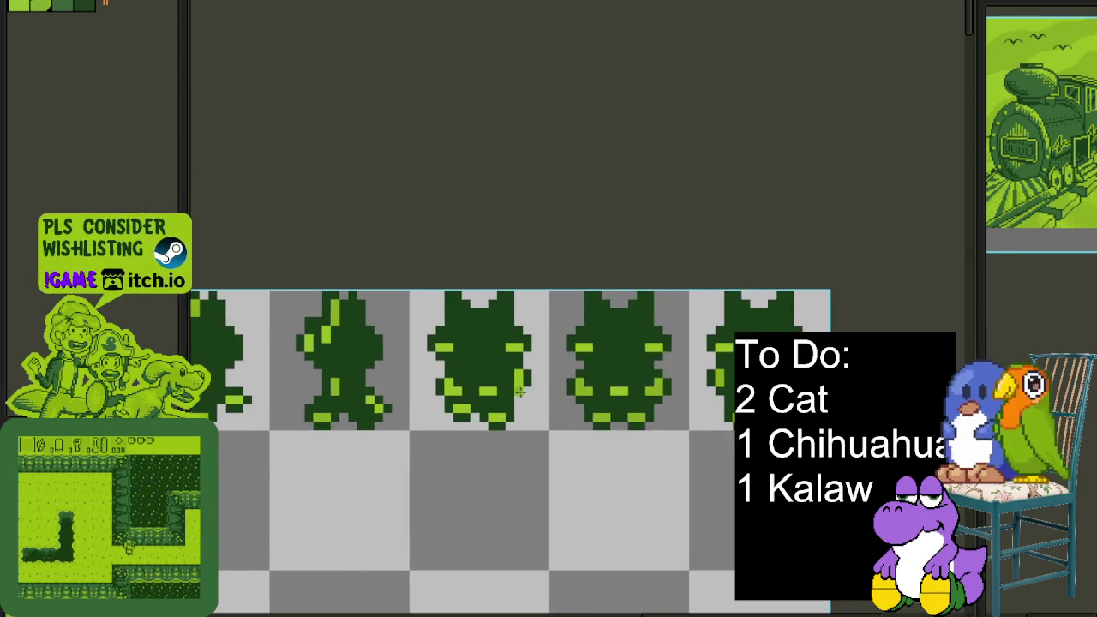
pyautogui.scroll(2, 519, 391)
pyautogui.hscroll(2, 657, 411)
pyautogui.scroll(-3, 631, 449)
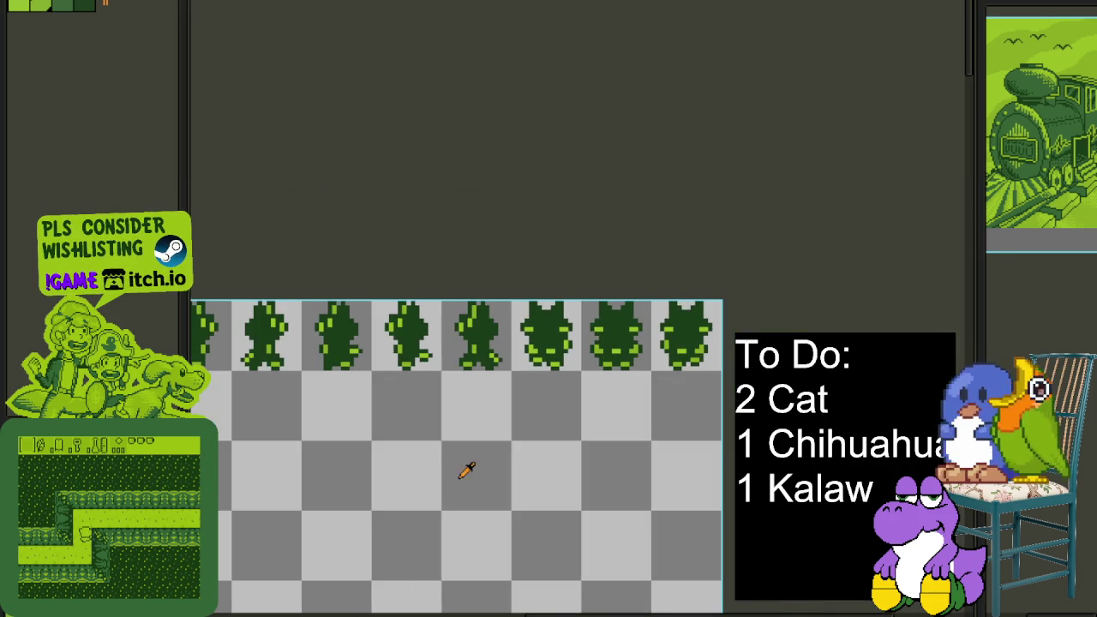
pyautogui.hscroll(-2, 446, 441)
pyautogui.hscroll(-3, 548, 437)
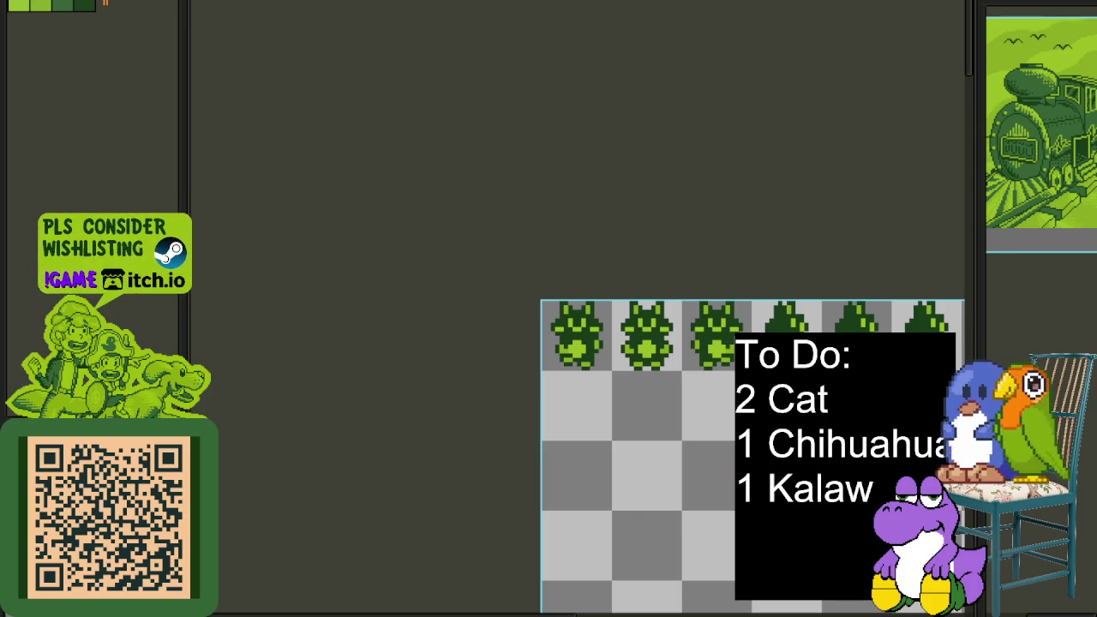
pyautogui.hscroll(3, 524, 421)
pyautogui.hscroll(5, 666, 454)
pyautogui.hscroll(2, 546, 436)
pyautogui.hotkey('ctrl', 'z')
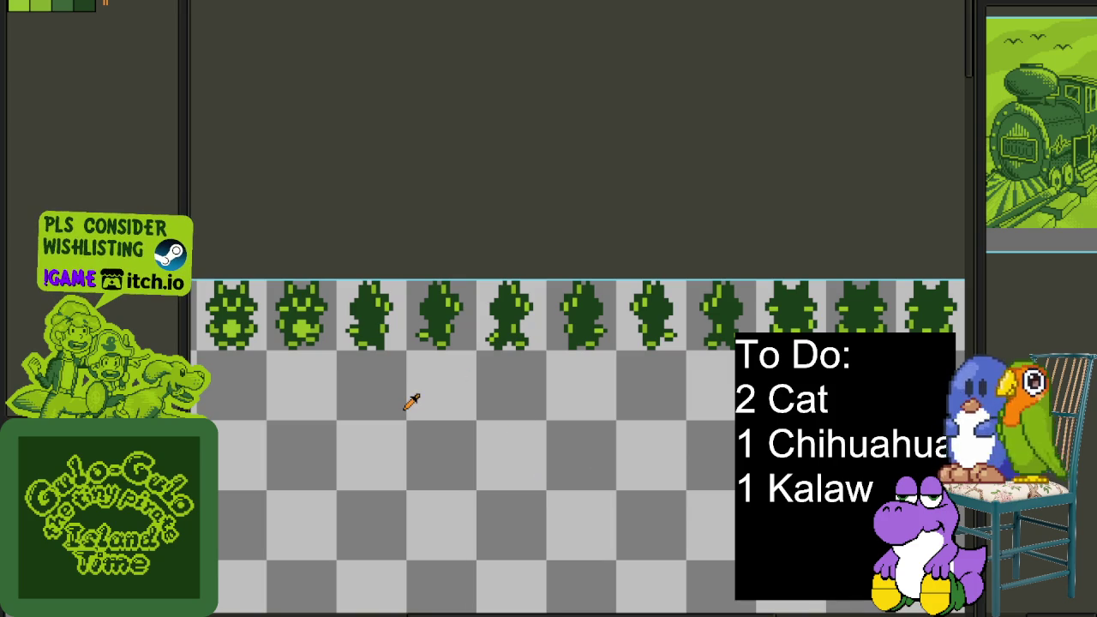
pyautogui.scroll(1, 350, 375)
pyautogui.moveTo(480, 394)
pyautogui.mouseDown()
pyautogui.moveTo(519, 451)
pyautogui.moveTo(542, 453)
pyautogui.mouseUp()
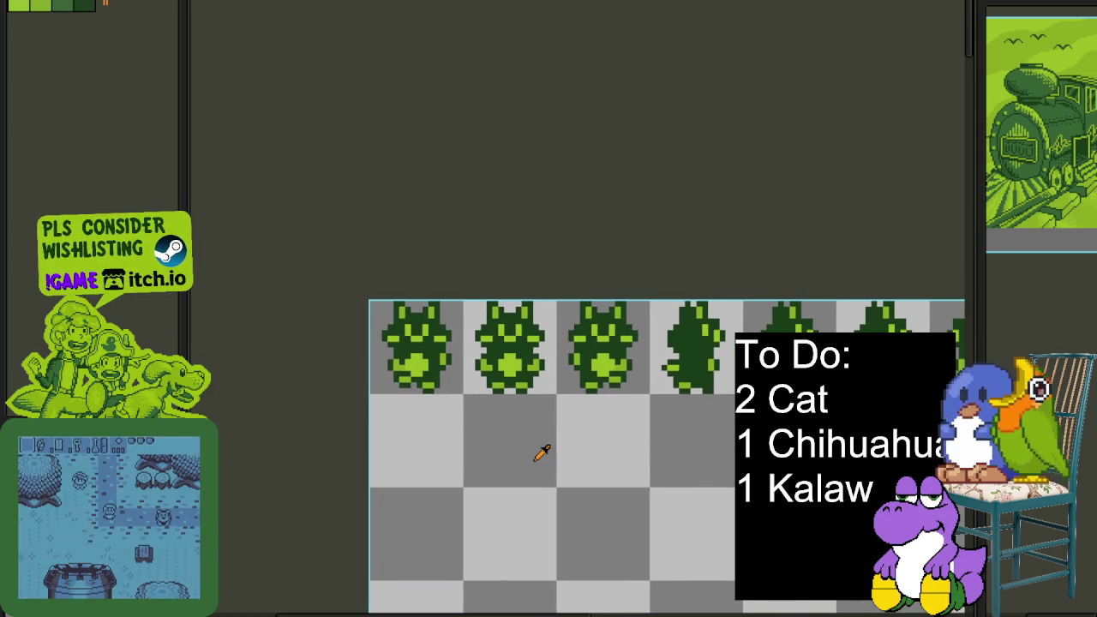
pyautogui.scroll(1, 428, 385)
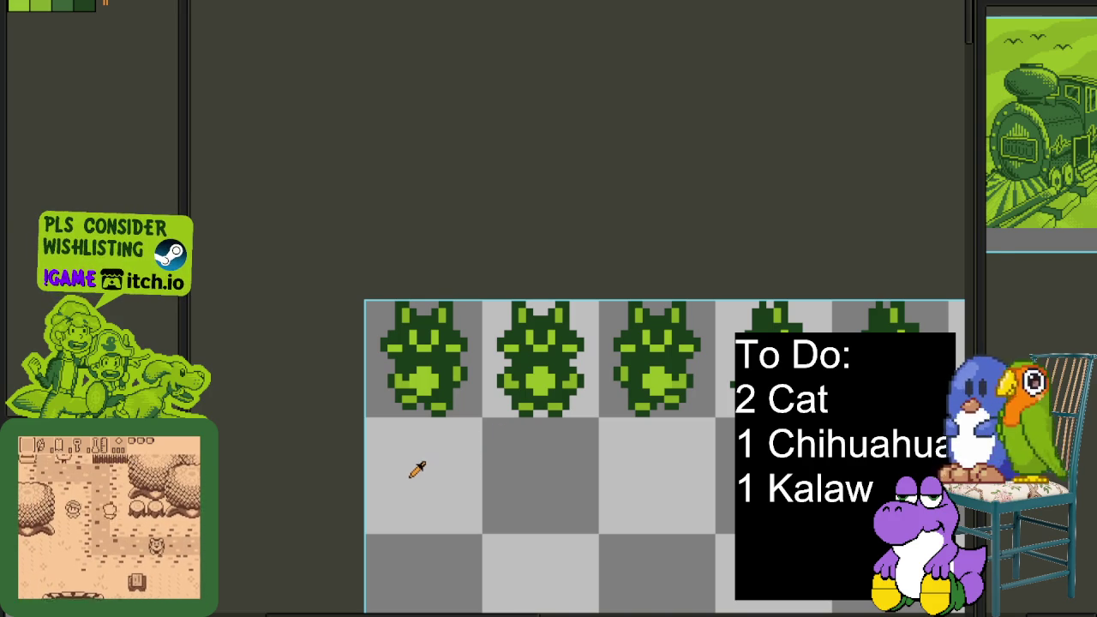
pyautogui.scroll(1, 480, 440)
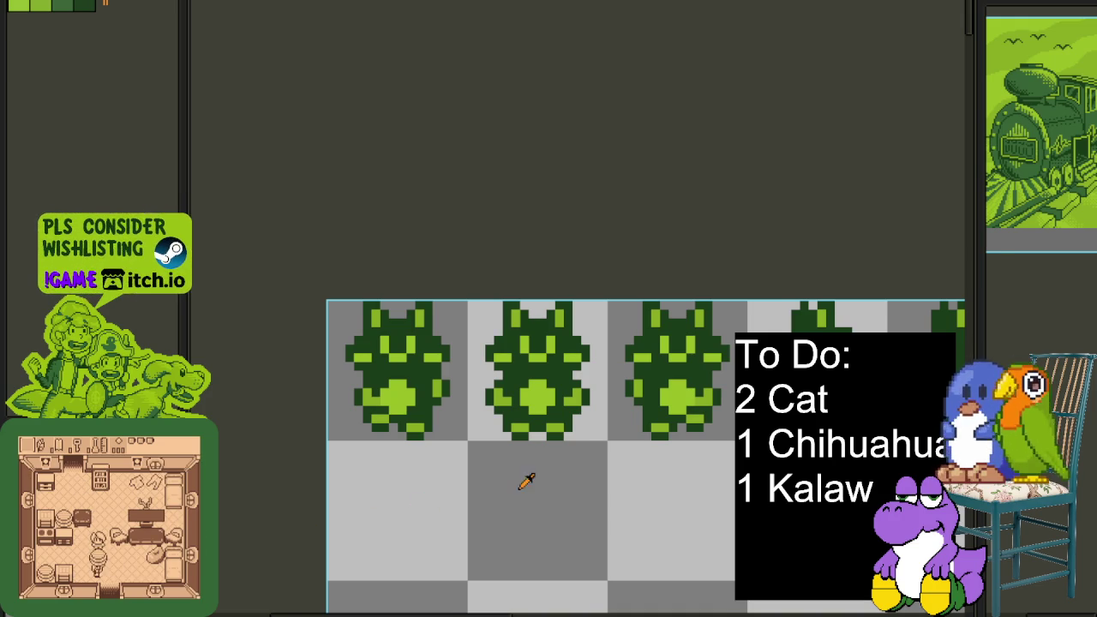
pyautogui.hscroll(1, 525, 481)
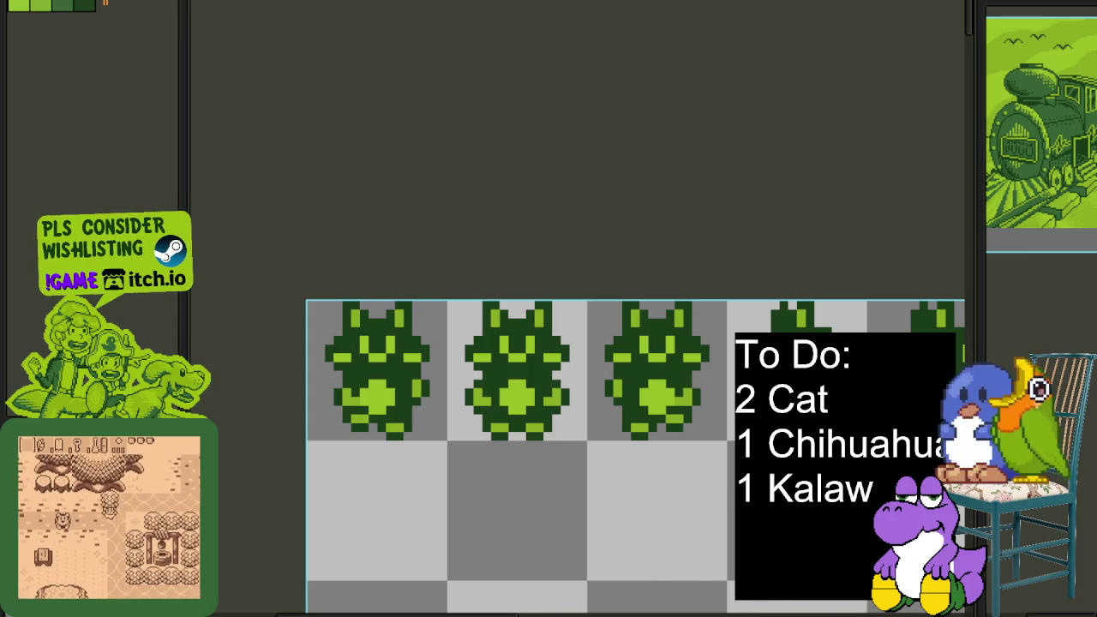
pyautogui.hotkey('alt', 'Tab')
# Reveal cells and flag mines across the left and upper-left of the Minesweeper board
pyautogui.click(640, 502)
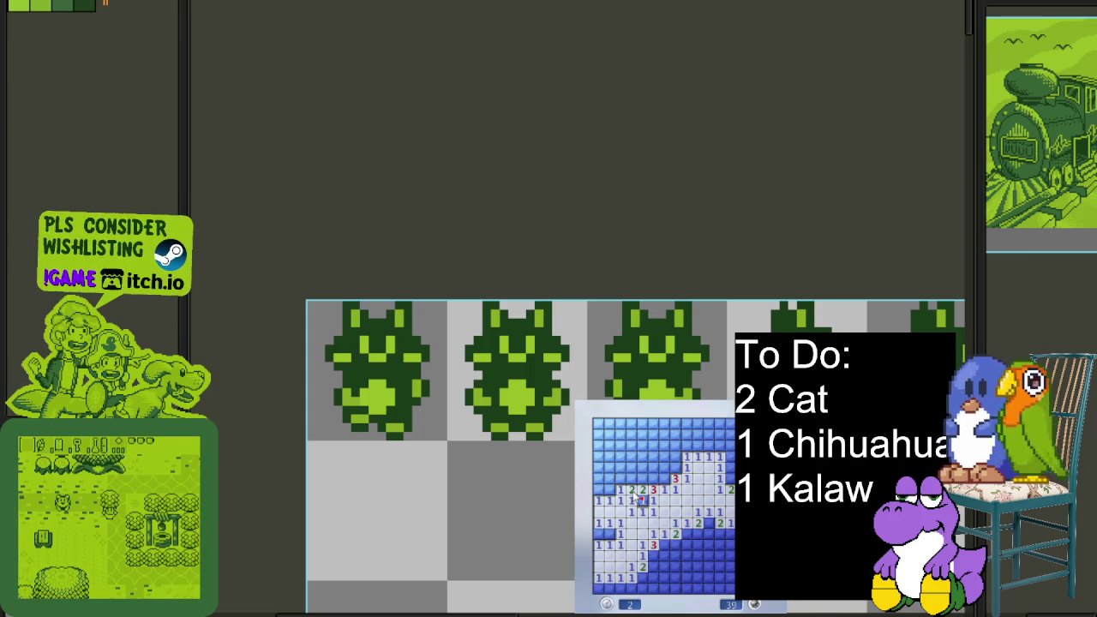
pyautogui.rightClick(608, 489)
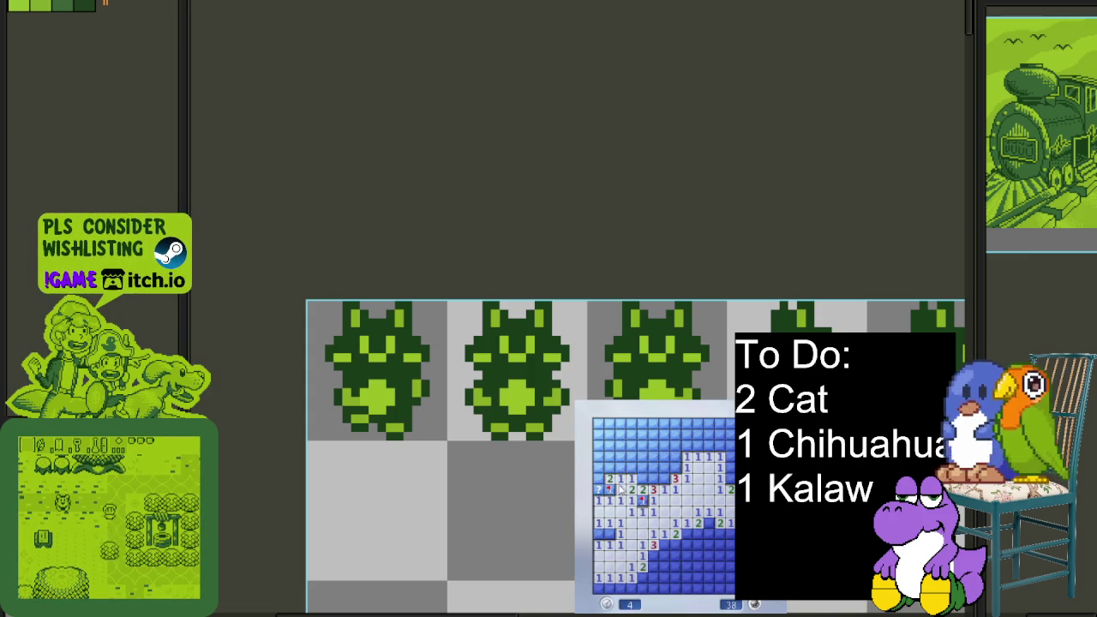
pyautogui.click(605, 472)
pyautogui.rightClick(645, 480)
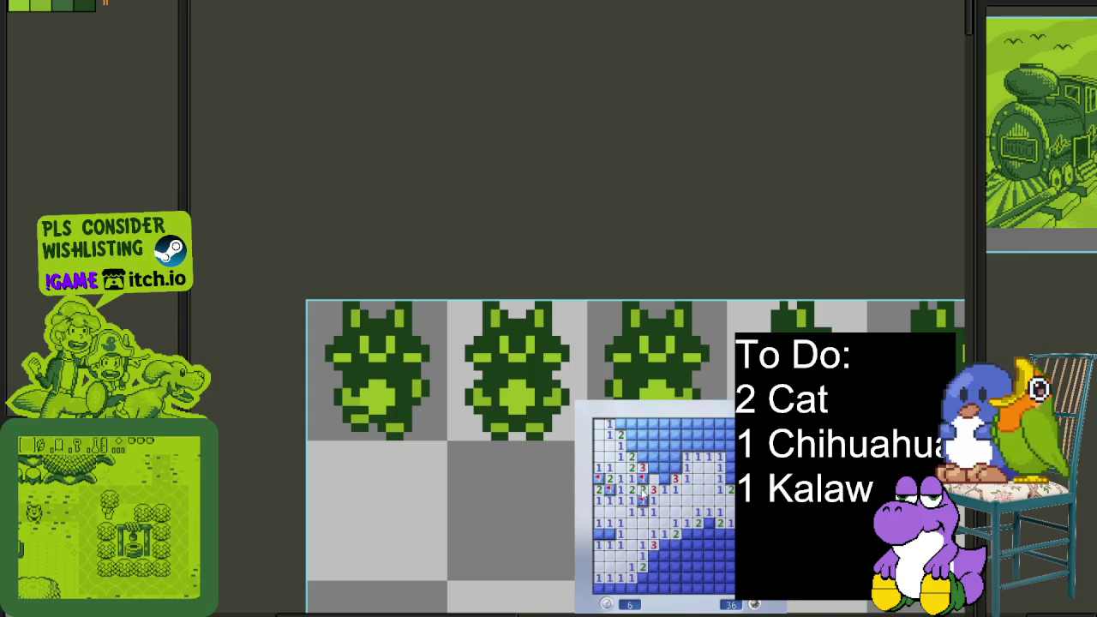
pyautogui.click(677, 462)
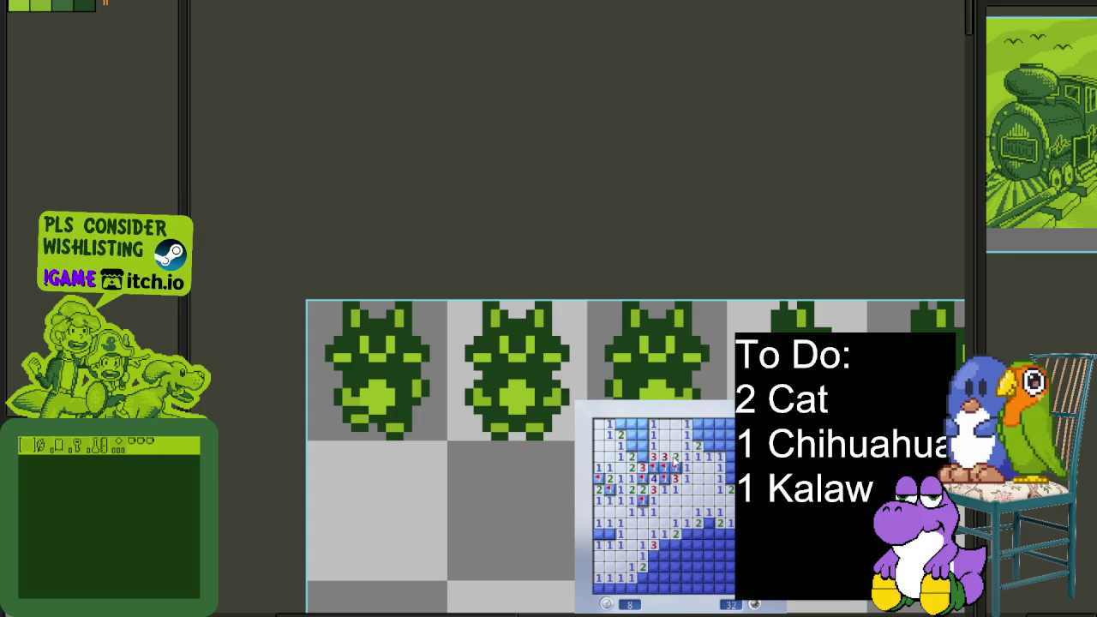
pyautogui.rightClick(643, 456)
pyautogui.rightClick(643, 424)
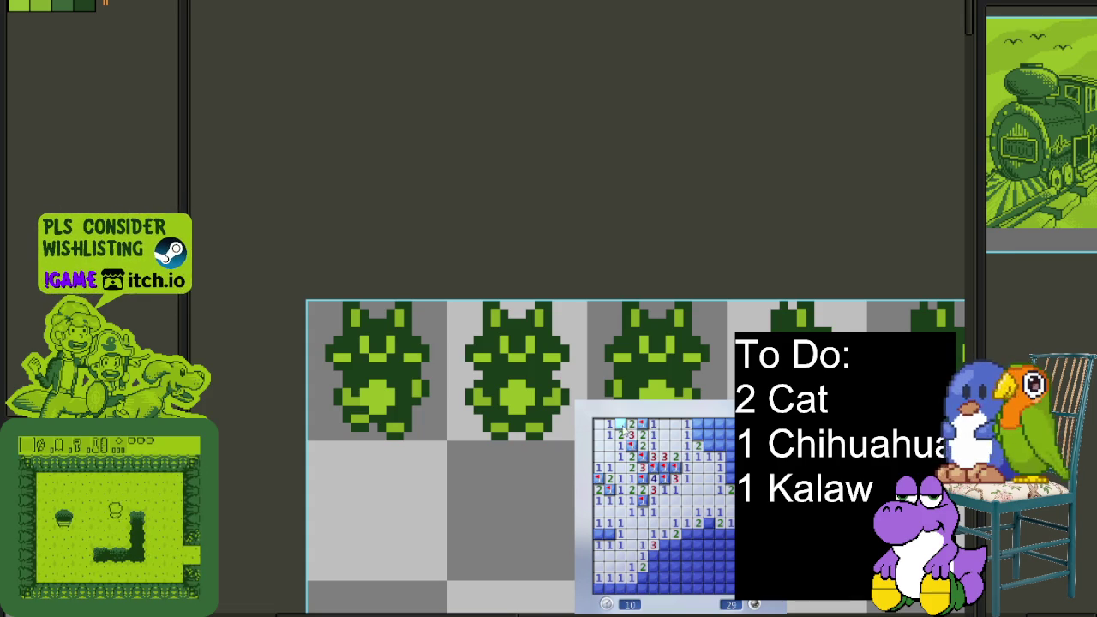
pyautogui.rightClick(609, 533)
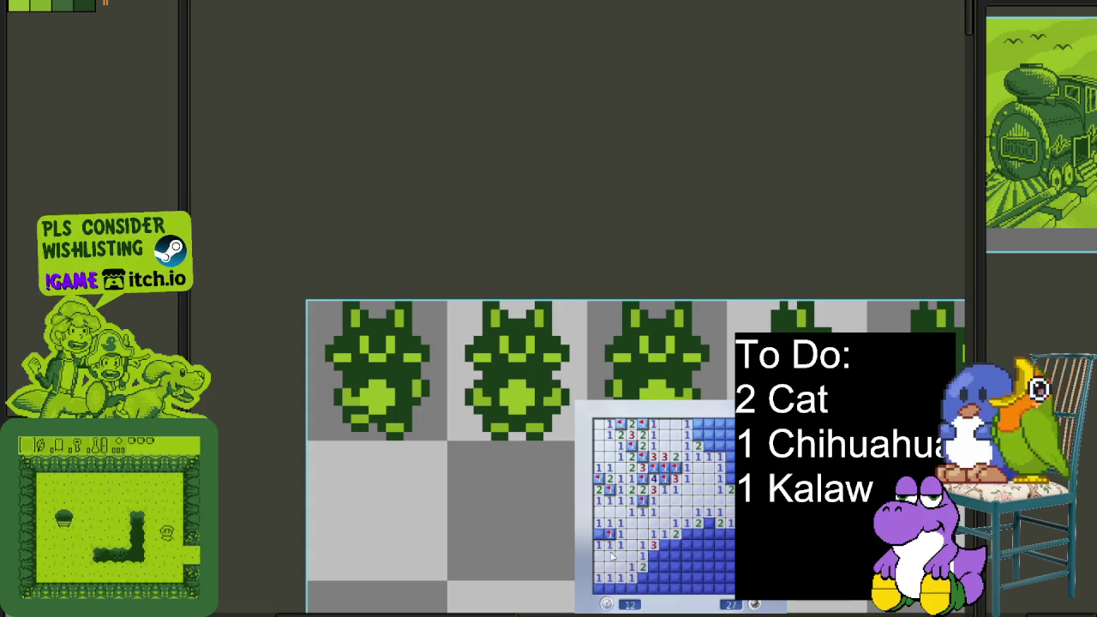
# Clear the bottom-left and lower-middle cells, flagging the mines found there
pyautogui.click(636, 588)
pyautogui.rightClick(642, 578)
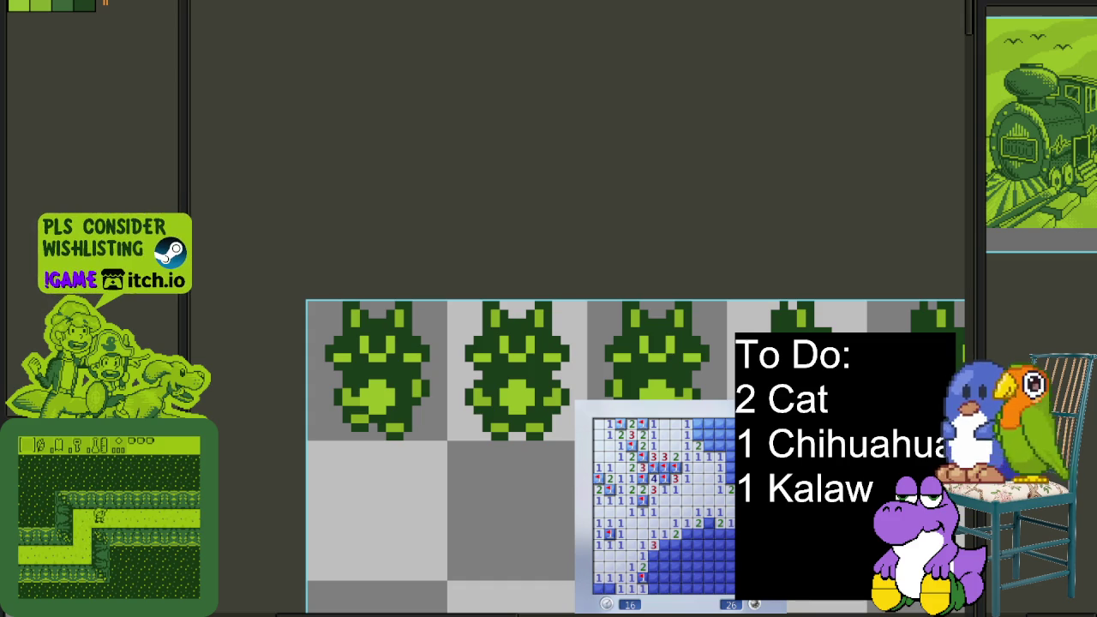
pyautogui.click(660, 588)
pyautogui.rightClick(655, 555)
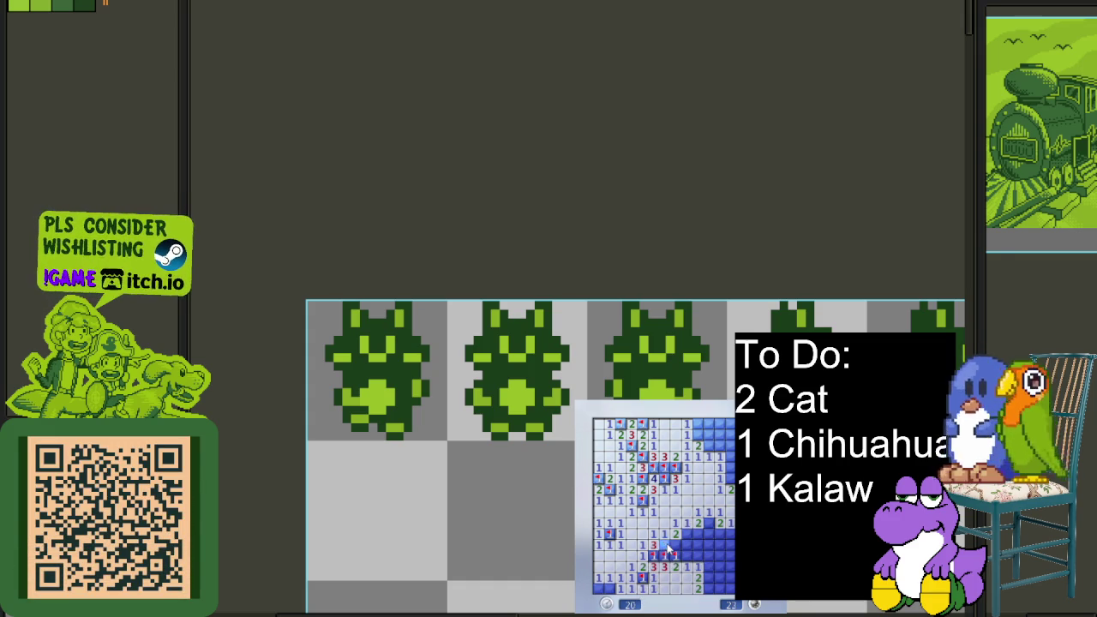
pyautogui.rightClick(666, 547)
pyautogui.click(688, 567)
pyautogui.rightClick(686, 533)
pyautogui.click(699, 543)
# Flag the right-side mines and clear the cells near the bottom-right
pyautogui.rightClick(716, 534)
pyautogui.rightClick(717, 556)
pyautogui.click(711, 566)
pyautogui.click(708, 585)
pyautogui.rightClick(721, 558)
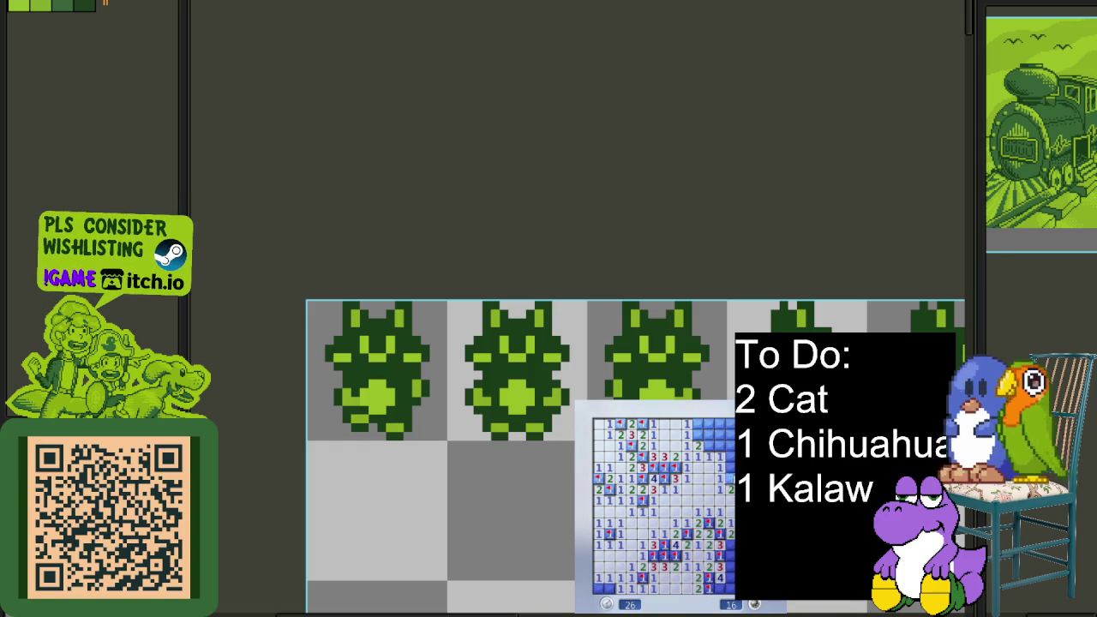
# Open the top-right cells and flag the two mines there
pyautogui.click(720, 433)
pyautogui.rightClick(709, 446)
pyautogui.click(703, 428)
pyautogui.rightClick(701, 436)
pyautogui.click(703, 427)
# Flag the remaining bottom-left and bottom-right mines, then start a new game
pyautogui.rightClick(609, 588)
pyautogui.rightClick(729, 586)
pyautogui.rightClick(729, 566)
pyautogui.rightClick(729, 546)
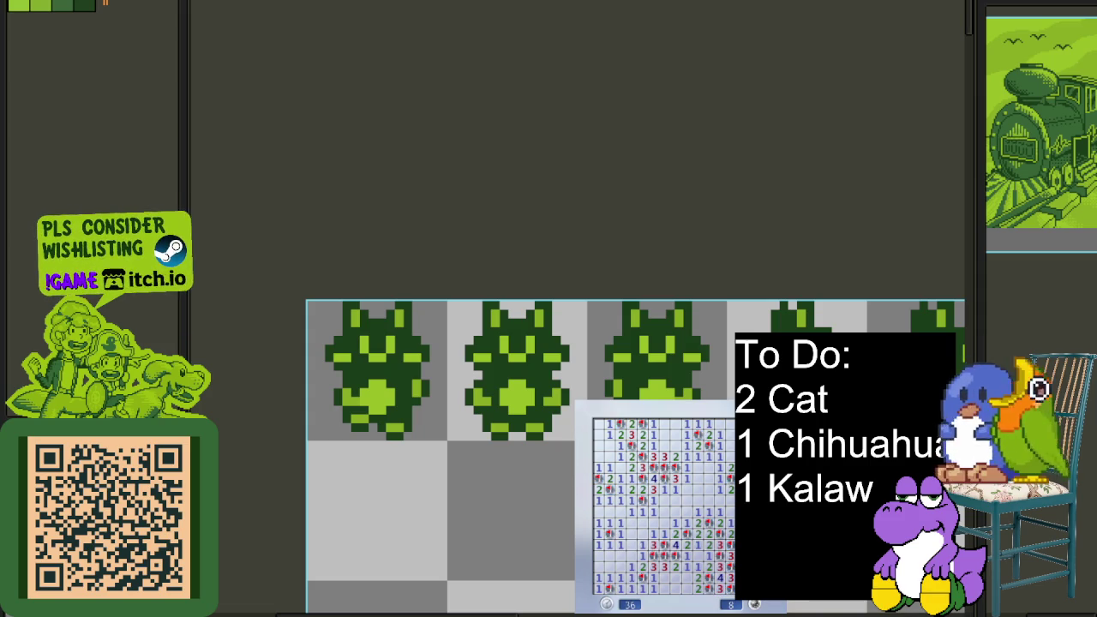
pyautogui.click(707, 523)
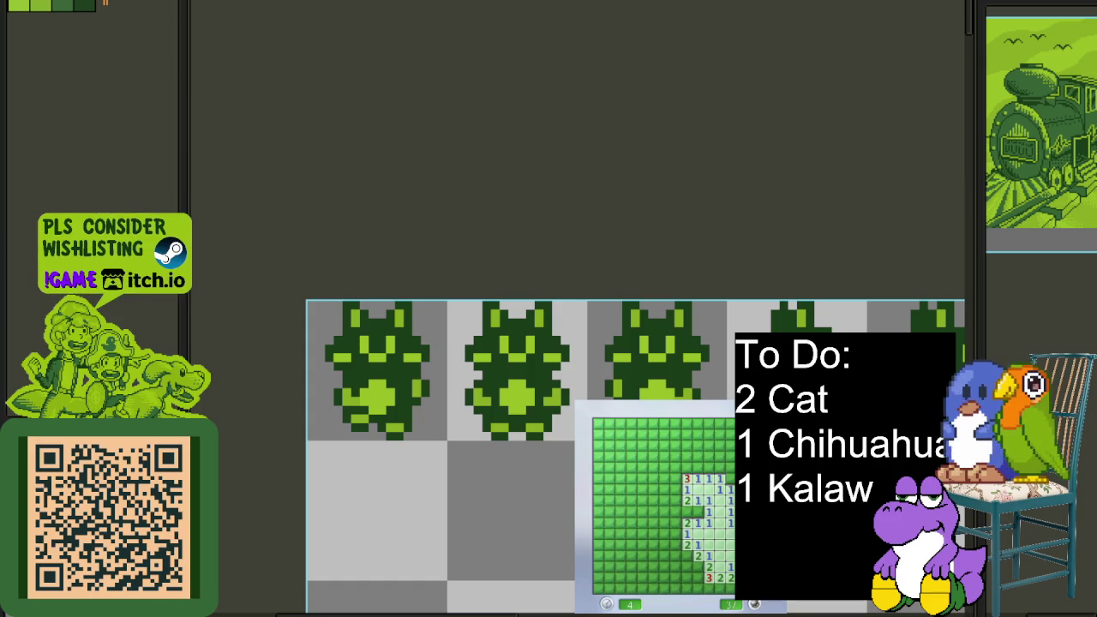
# Flag the bottom-right mines and reveal a 4 in the lower middle
pyautogui.rightClick(731, 588)
pyautogui.rightClick(718, 588)
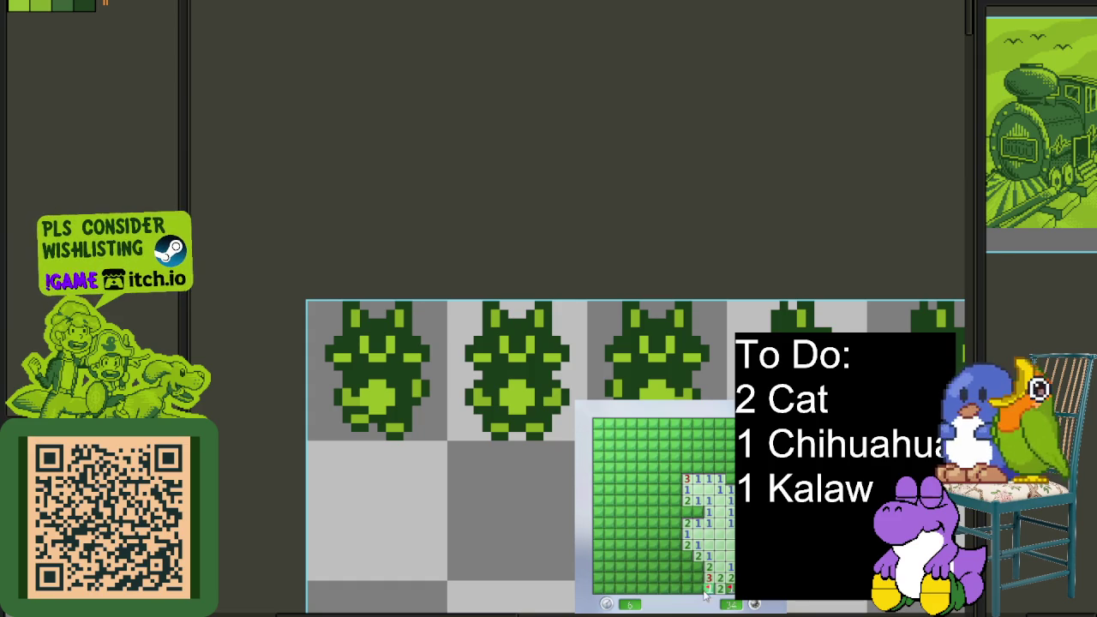
pyautogui.rightClick(696, 579)
pyautogui.rightClick(687, 556)
pyautogui.click(687, 567)
pyautogui.rightClick(698, 511)
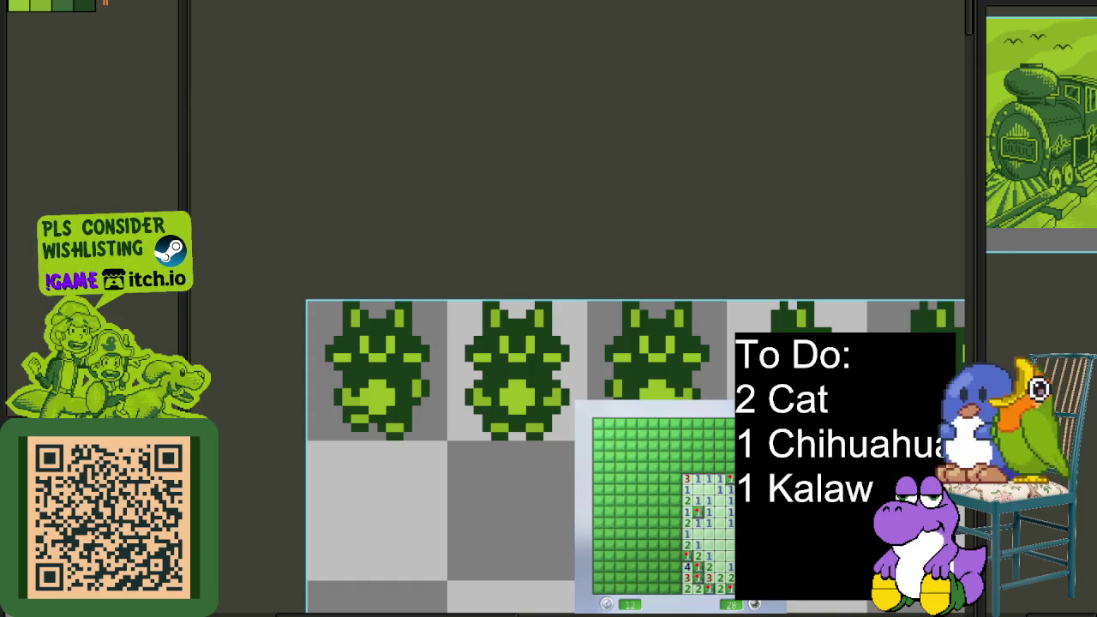
# Open the top-right patch, flag its mines, and clear cells mid-board
pyautogui.click(724, 461)
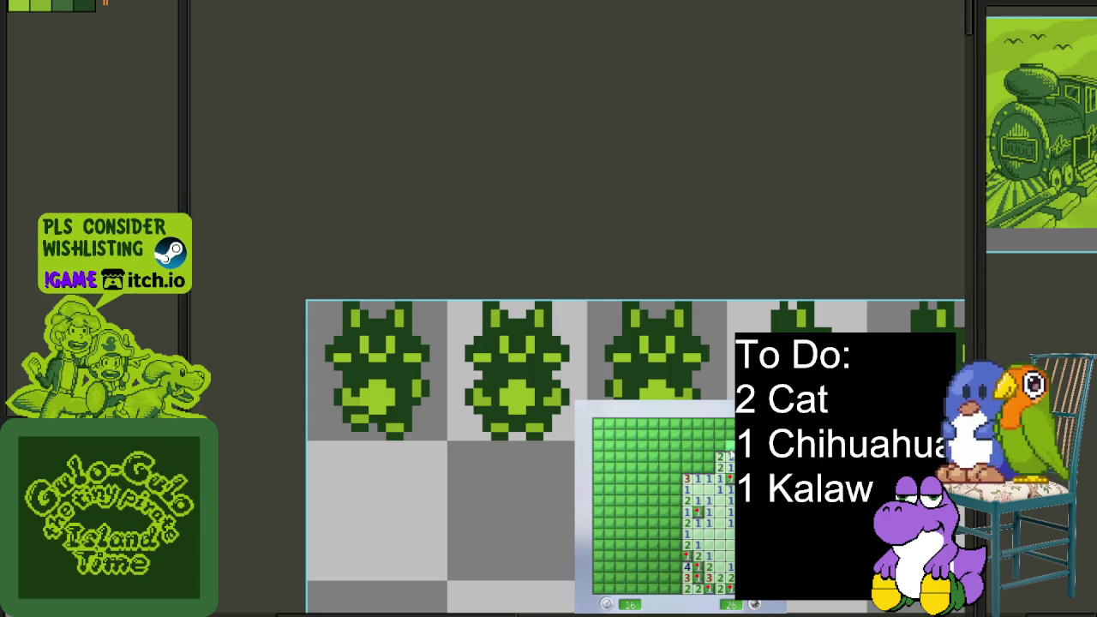
pyautogui.click(725, 437)
pyautogui.click(719, 463)
pyautogui.rightClick(707, 456)
pyautogui.click(695, 477)
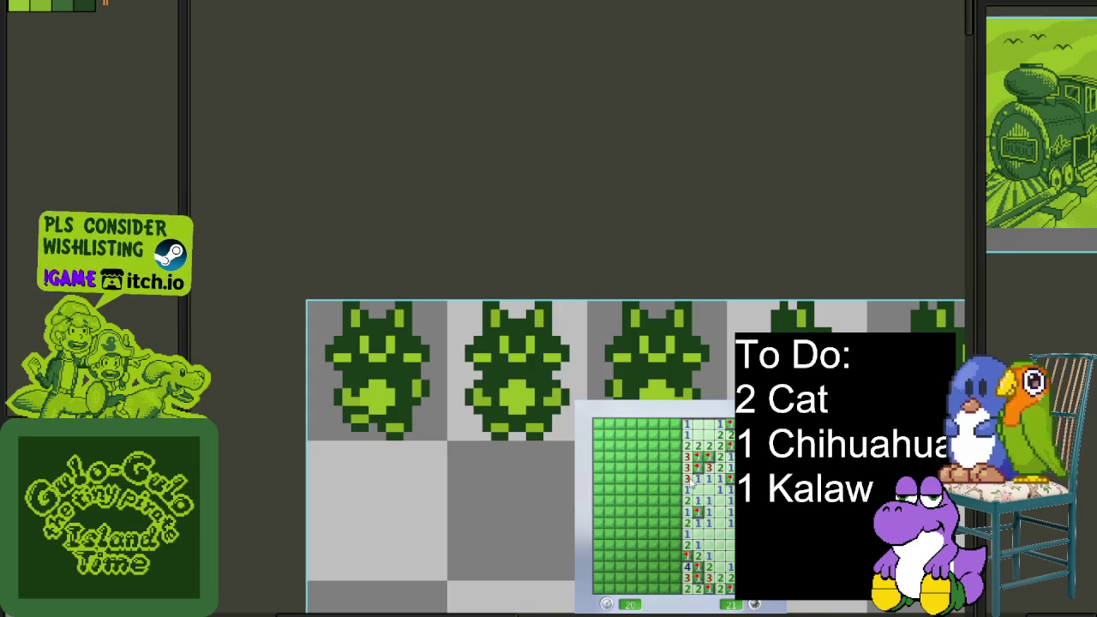
pyautogui.click(676, 497)
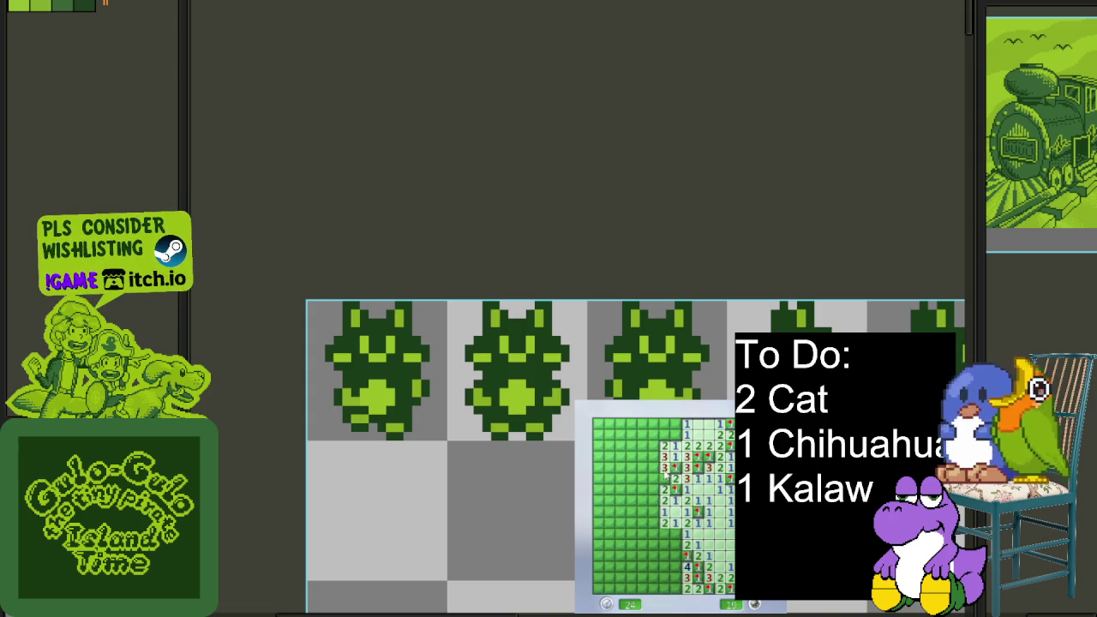
# Open the left-middle area and flag its two mines
pyautogui.click(673, 445)
pyautogui.click(665, 437)
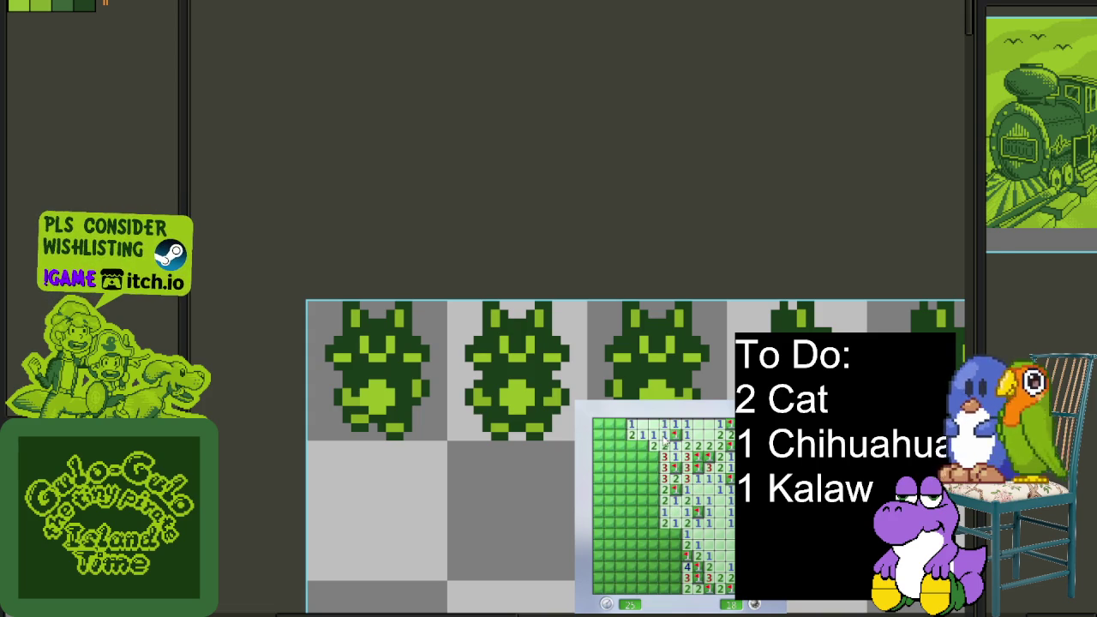
pyautogui.click(657, 454)
pyautogui.rightClick(641, 456)
pyautogui.rightClick(665, 473)
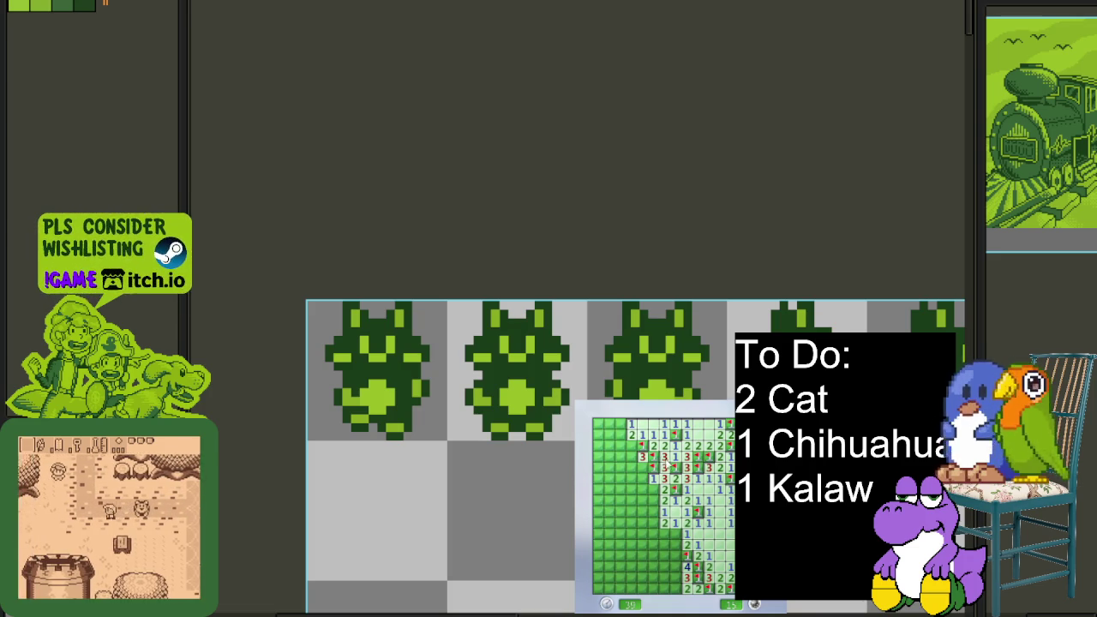
pyautogui.click(645, 478)
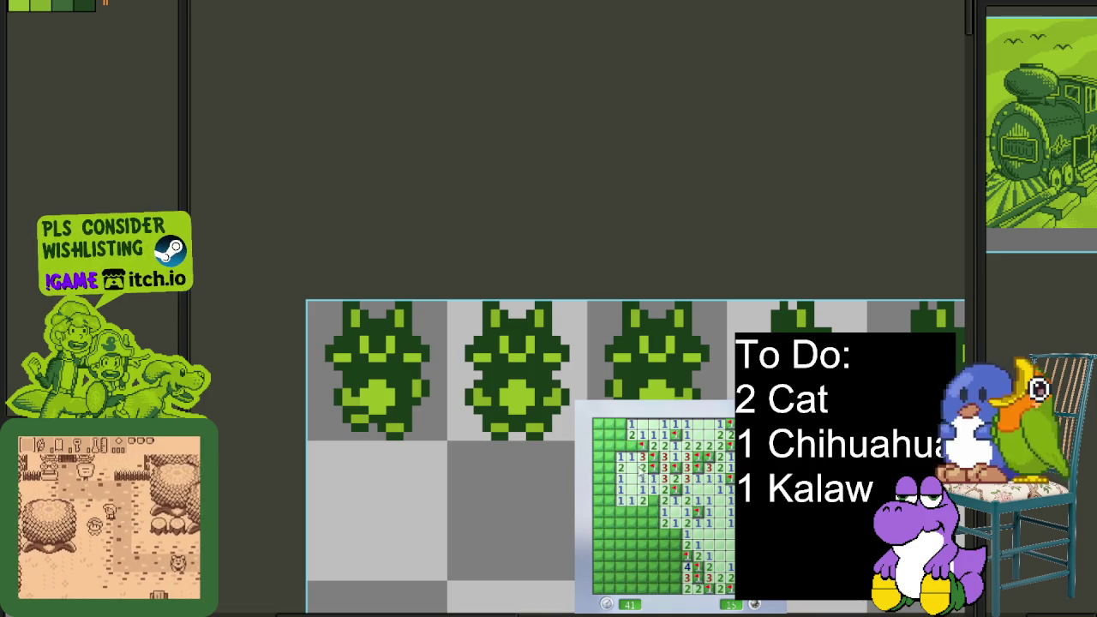
# Clear the top-left and left-side cells, flagging mines along the way
pyautogui.rightClick(619, 423)
pyautogui.click(611, 436)
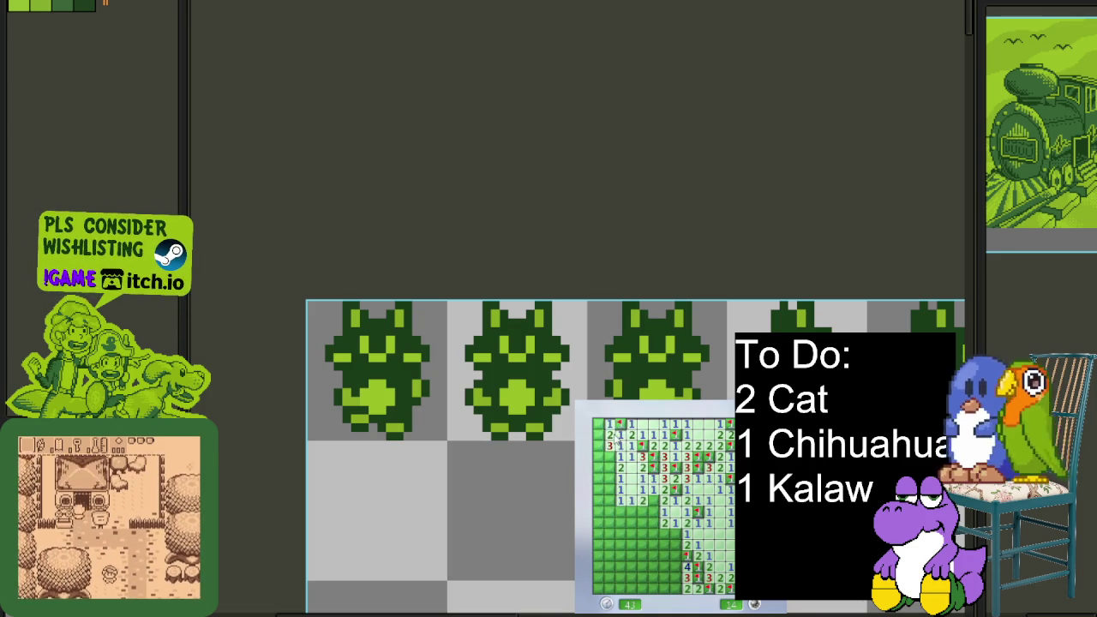
pyautogui.rightClick(599, 456)
pyautogui.click(609, 467)
pyautogui.click(605, 473)
pyautogui.click(609, 493)
pyautogui.rightClick(634, 512)
pyautogui.click(622, 531)
# Open the large bottom area and flag the lower-middle mines
pyautogui.click(638, 506)
pyautogui.rightClick(651, 504)
pyautogui.click(650, 511)
pyautogui.click(644, 529)
pyautogui.rightClick(676, 533)
pyautogui.rightClick(672, 554)
pyautogui.rightClick(676, 581)
pyautogui.click(632, 569)
# Flag the lower-left mines and reveal the last cell to win
pyautogui.rightClick(610, 545)
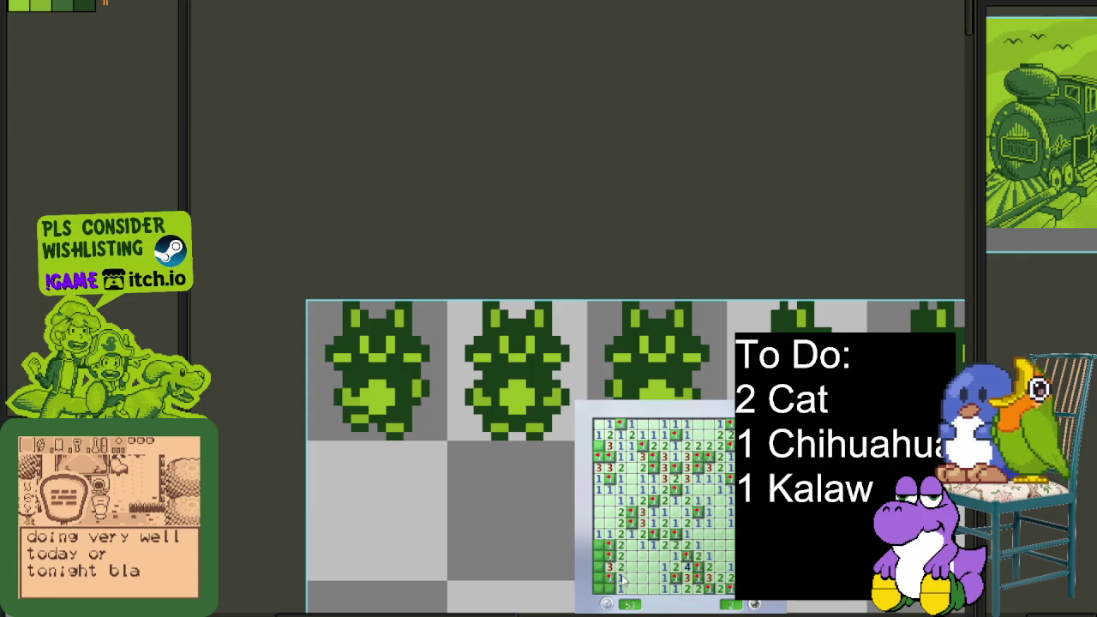
pyautogui.rightClick(611, 576)
pyautogui.click(603, 545)
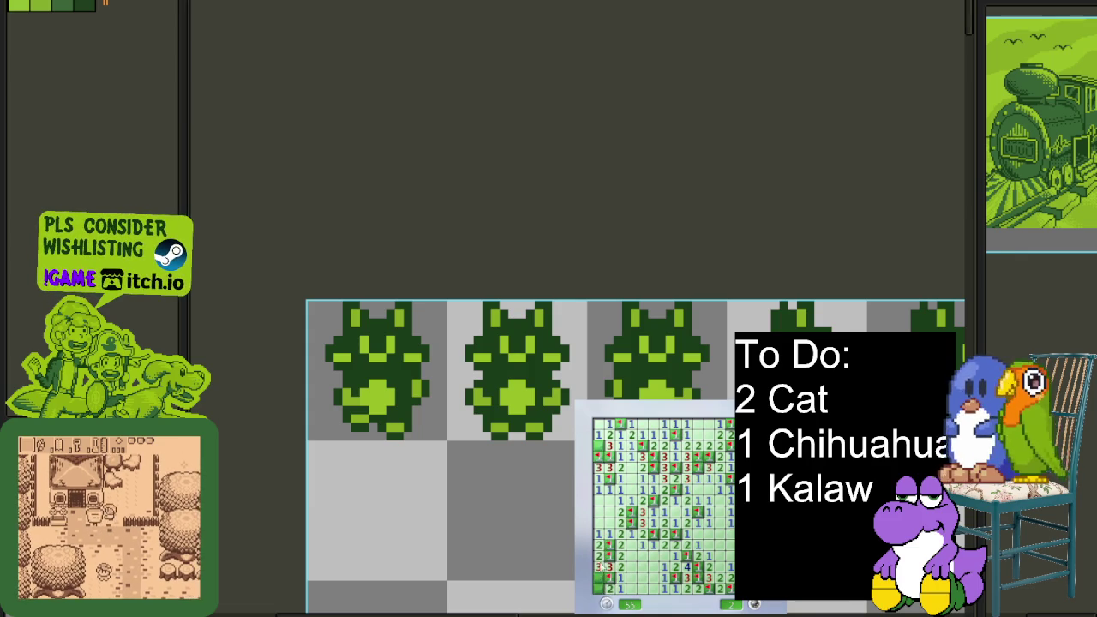
pyautogui.click(603, 567)
pyautogui.rightClick(603, 583)
pyautogui.click(609, 588)
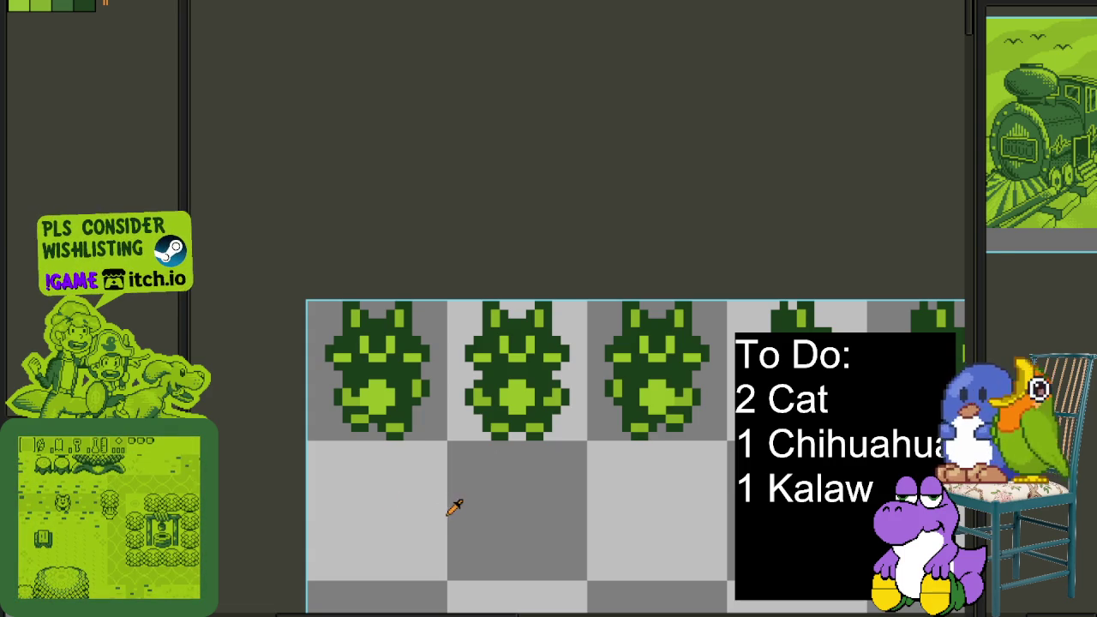
# Back in Aseprite, zoom out over the whole row of green cat walk frames
pyautogui.scroll(-1, 462, 506)
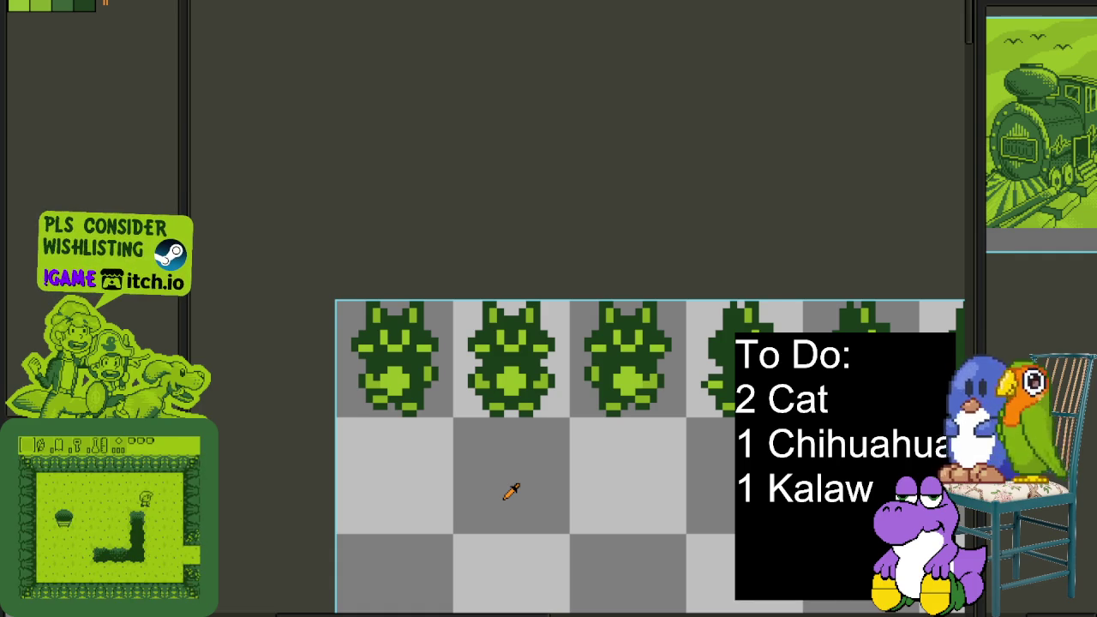
pyautogui.scroll(-1, 514, 489)
pyautogui.hscroll(1, 532, 485)
pyautogui.hscroll(-2, 544, 482)
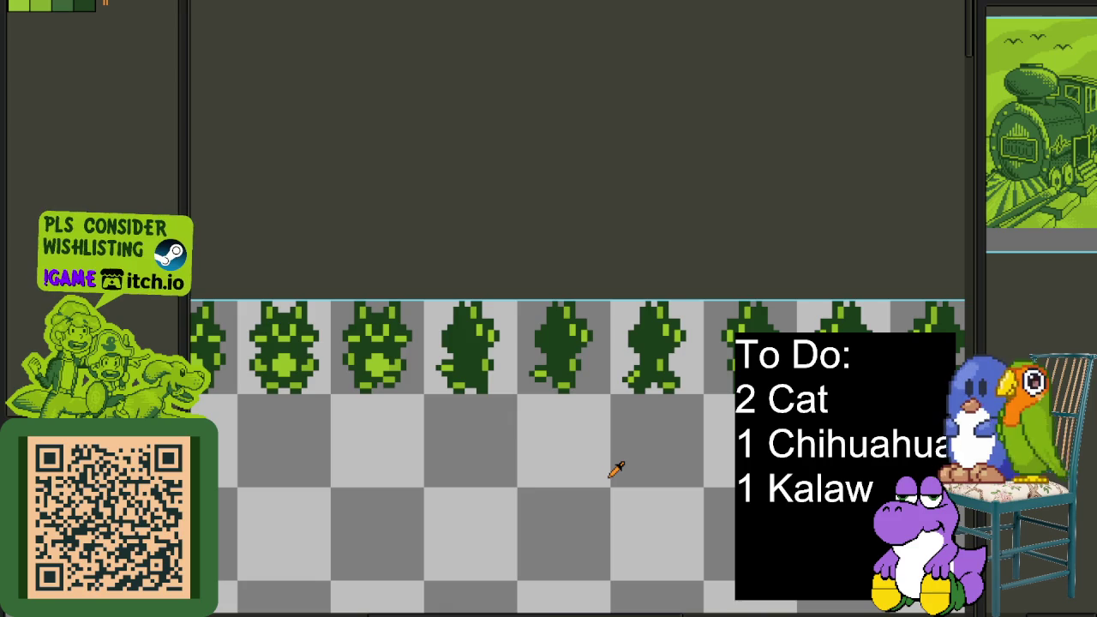
pyautogui.scroll(-2, 576, 437)
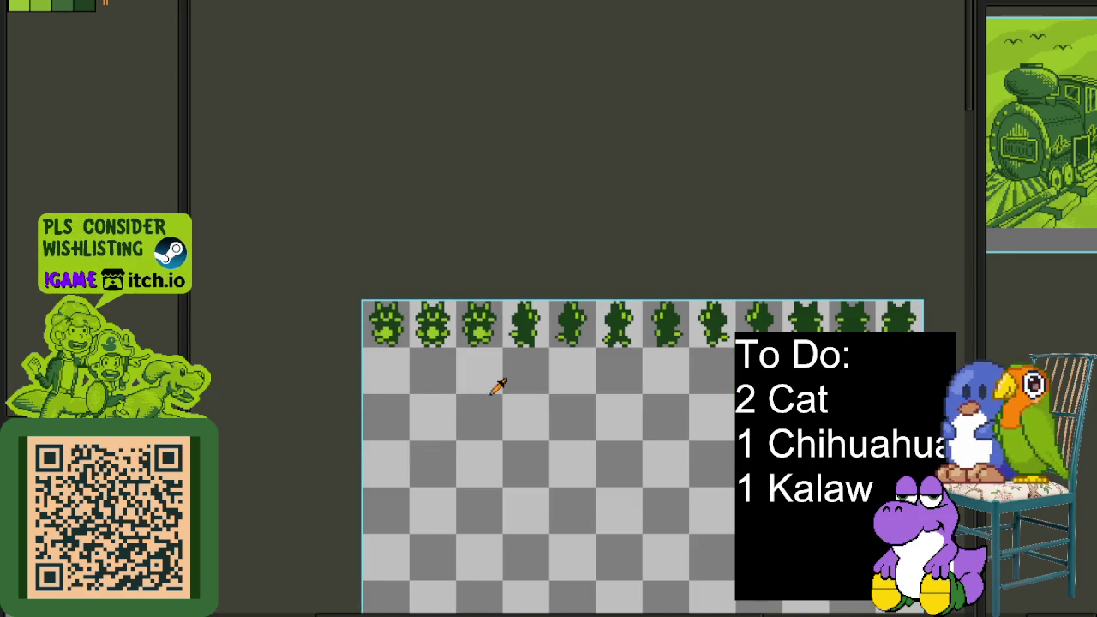
pyautogui.scroll(1, 480, 378)
# Pan across the full character sprite sheet, then return to the cat row with layers shown
pyautogui.moveTo(414, 399); pyautogui.dragTo(392, 320)
pyautogui.press('Tab')
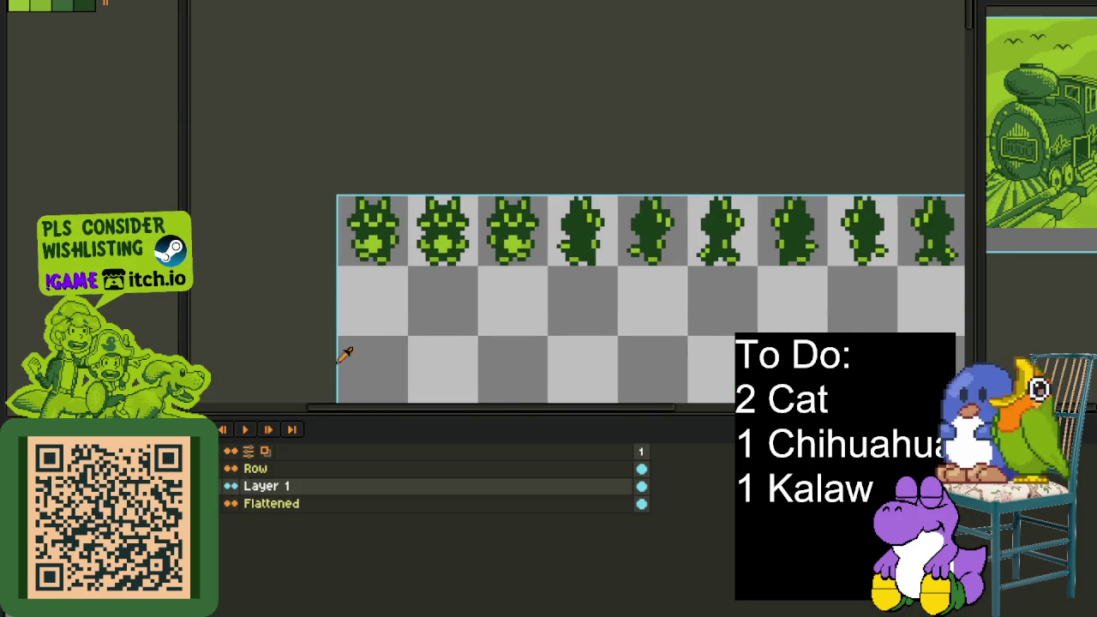
pyautogui.press('Tab')
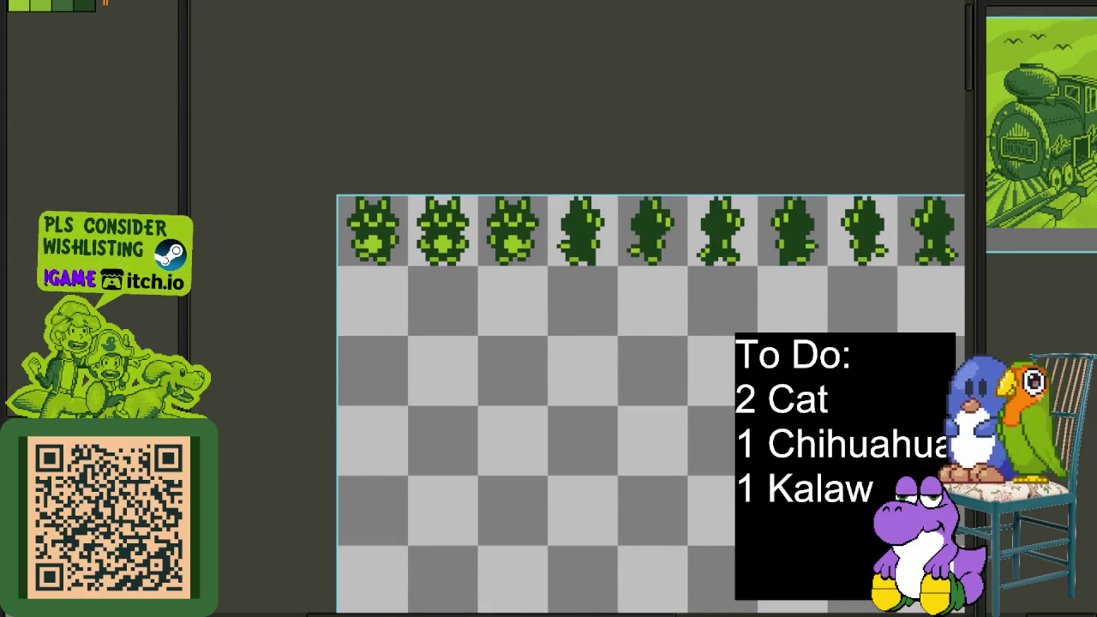
pyautogui.hotkey('ctrl', 'z')
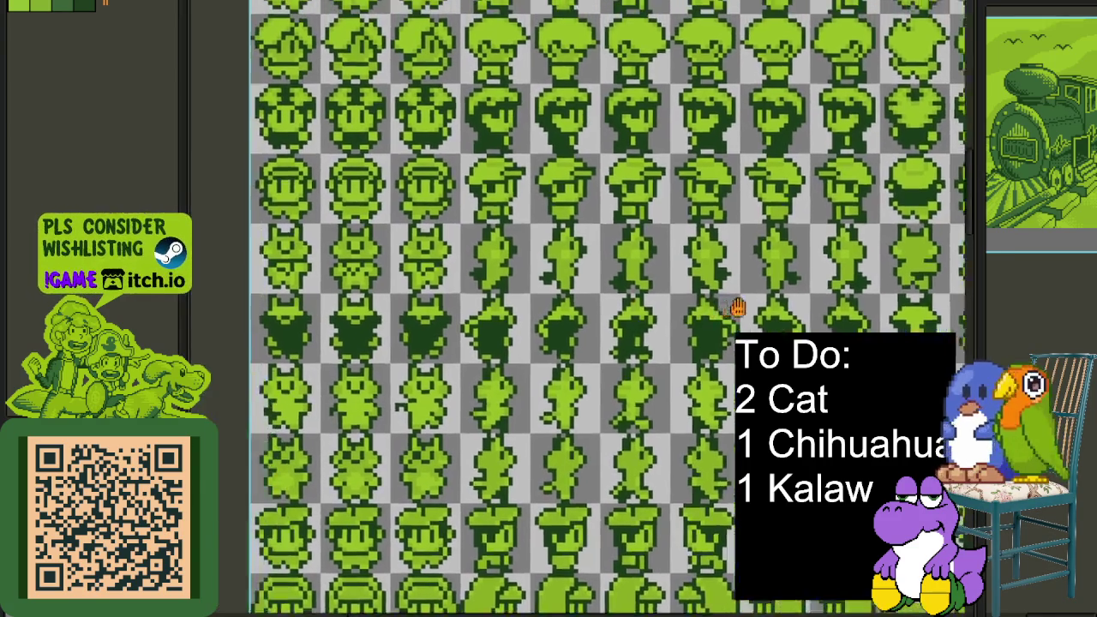
pyautogui.moveTo(698, 305); pyautogui.dragTo(549, 314)
pyautogui.hotkey('ctrl', 'y')
pyautogui.press('Tab')
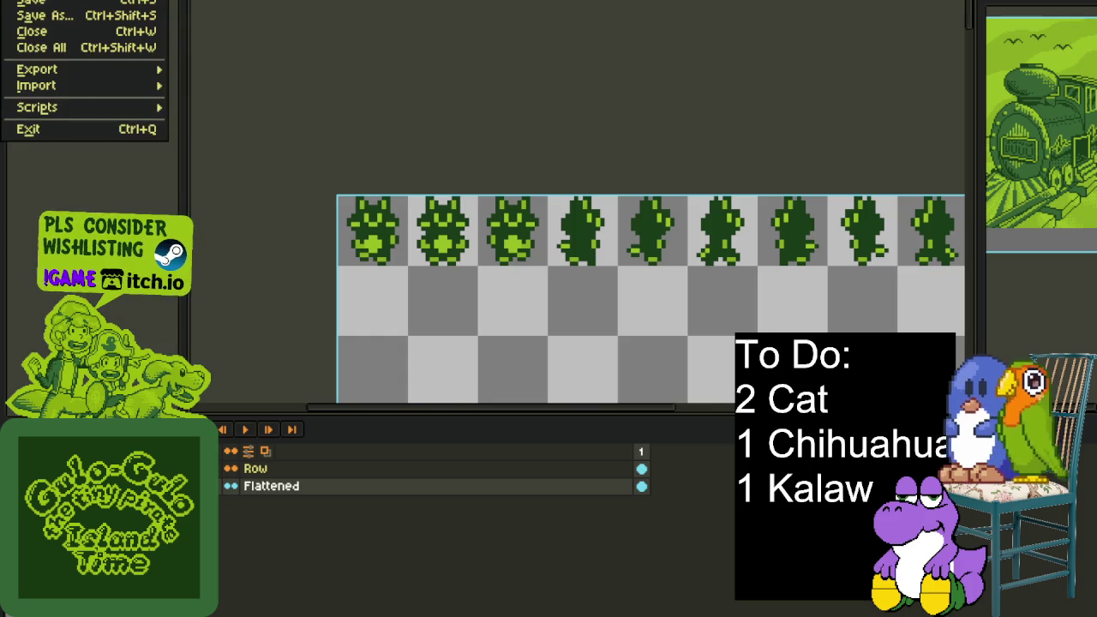
# Create a 1000×786 sprite and paste the chihuahua reference image into it
pyautogui.hotkey('ctrl', 'n')
pyautogui.click(581, 418)
pyautogui.hotkey('ctrl', 'v')
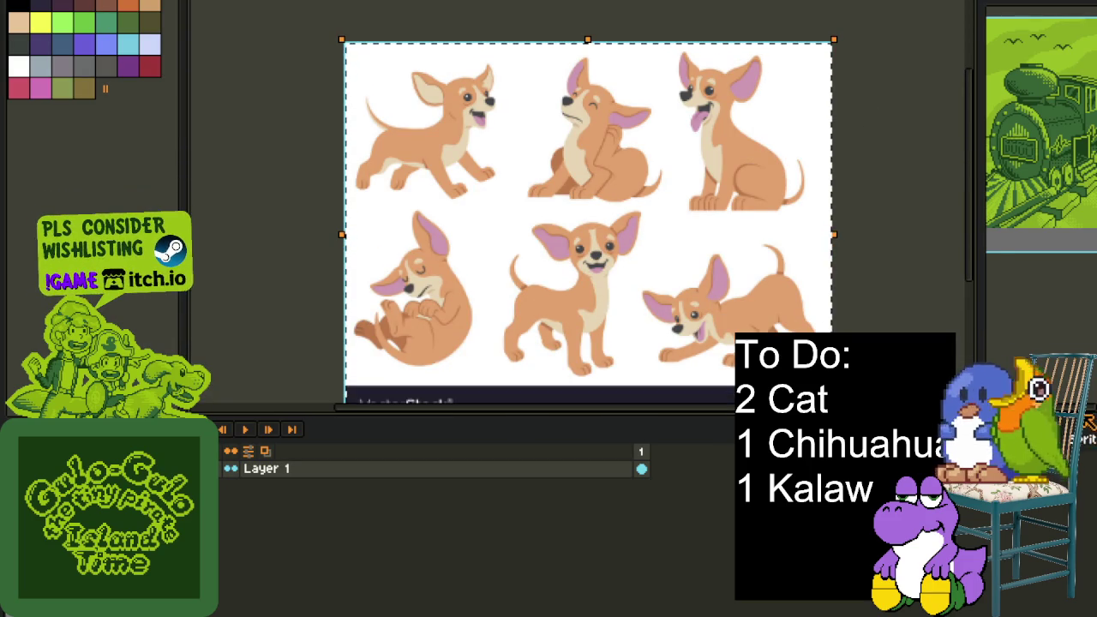
# Switch back through the sprite sheet to the cat walk-cycle row, hiding the layer list
pyautogui.hotkey('ctrl', 'Tab')
pyautogui.press('Tab')
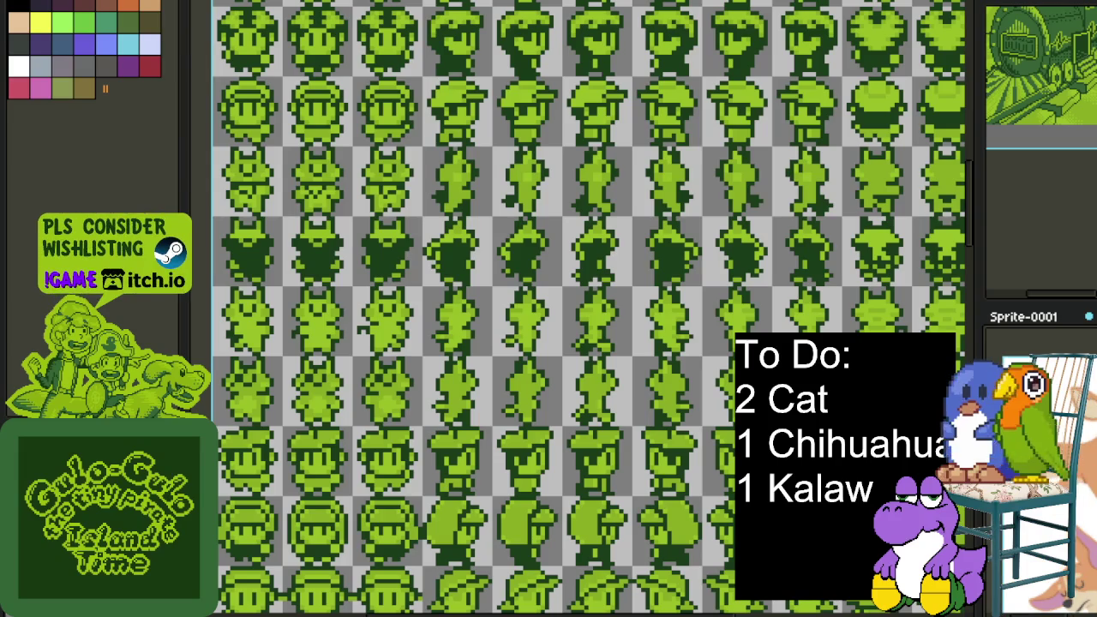
pyautogui.hotkey('ctrl', 'Tab')
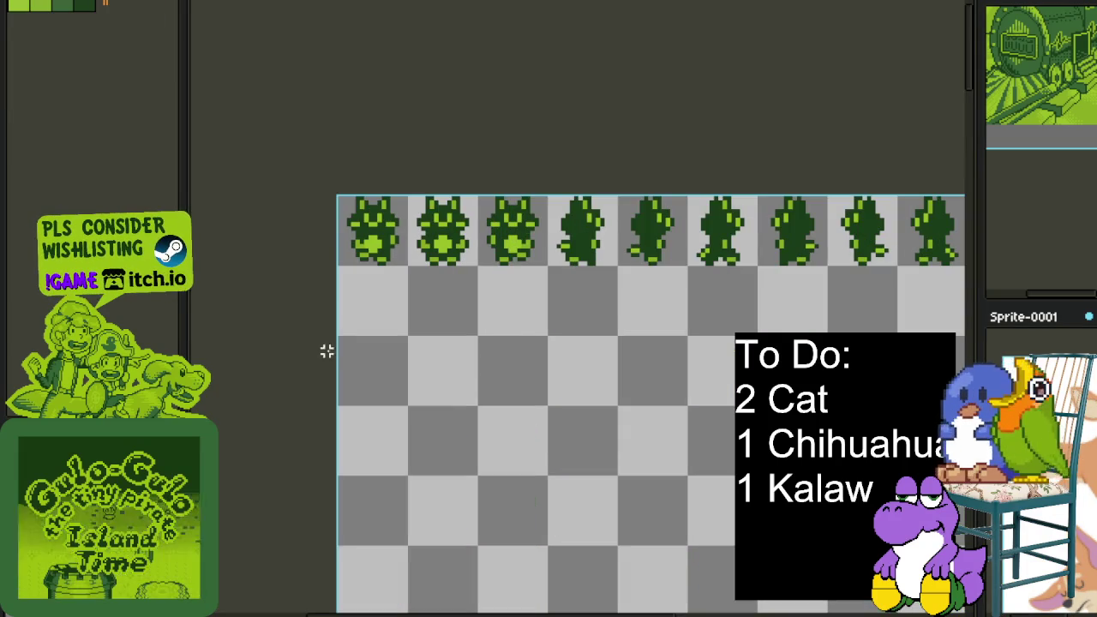
# Add a new sketch layer from the Flattened layer's context menu
pyautogui.scroll(2, 360, 317)
pyautogui.press('Tab')
pyautogui.rightClick(338, 493)
pyautogui.click(505, 537)
pyautogui.press('Tab')
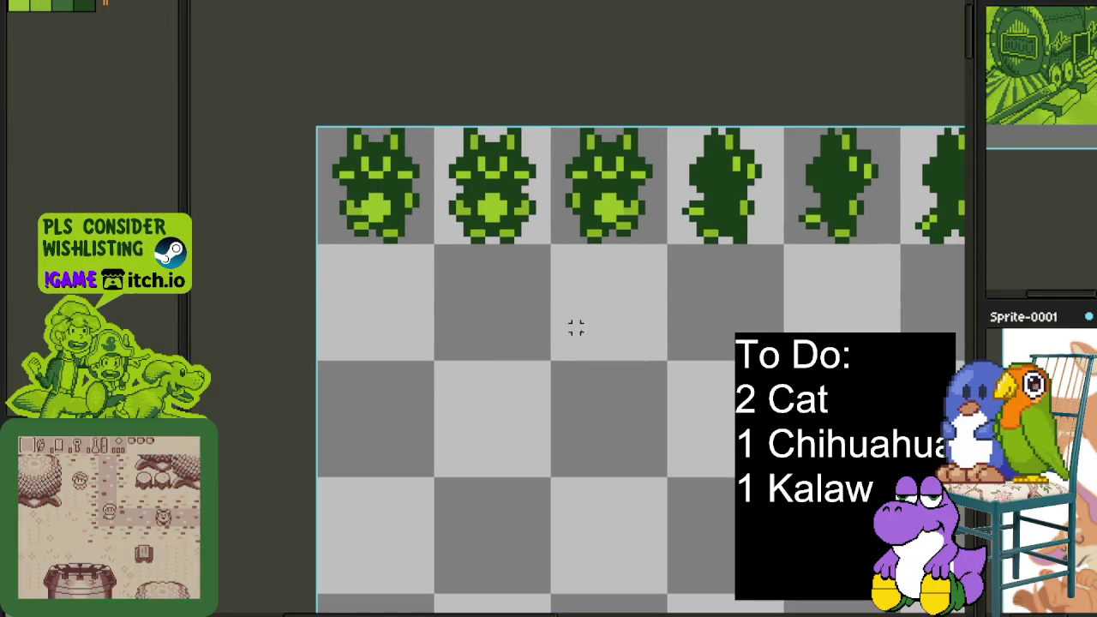
# Zoom in on the empty cell beneath the cat walk frames
pyautogui.scroll(1, 481, 349)
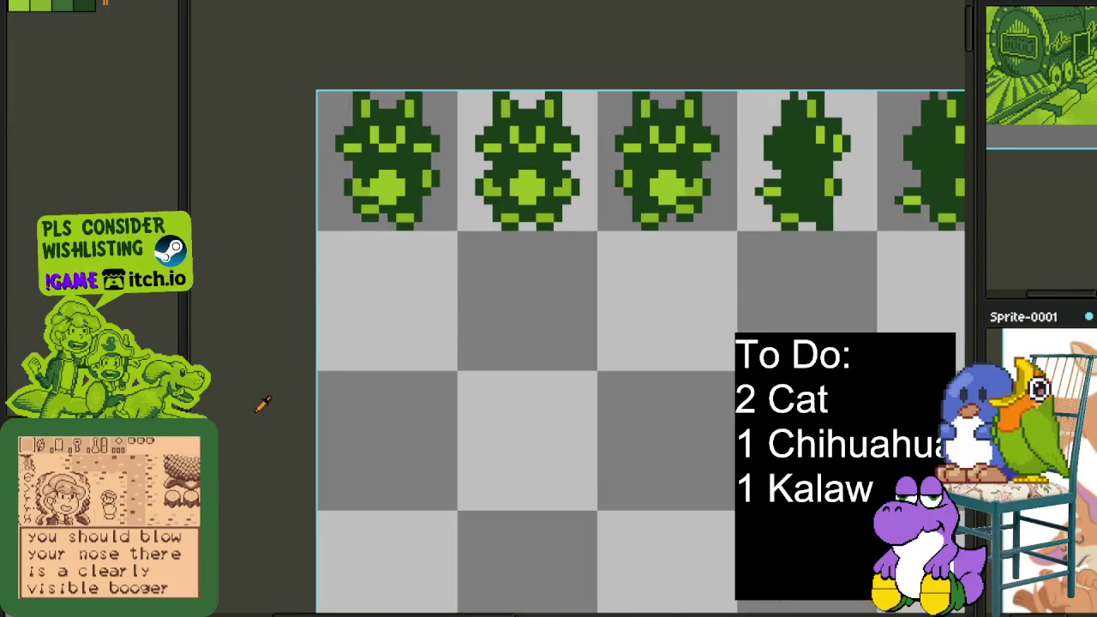
pyautogui.moveTo(528, 290)
pyautogui.mouseDown()
pyautogui.moveTo(549, 308)
pyautogui.moveTo(672, 345)
pyautogui.mouseUp()
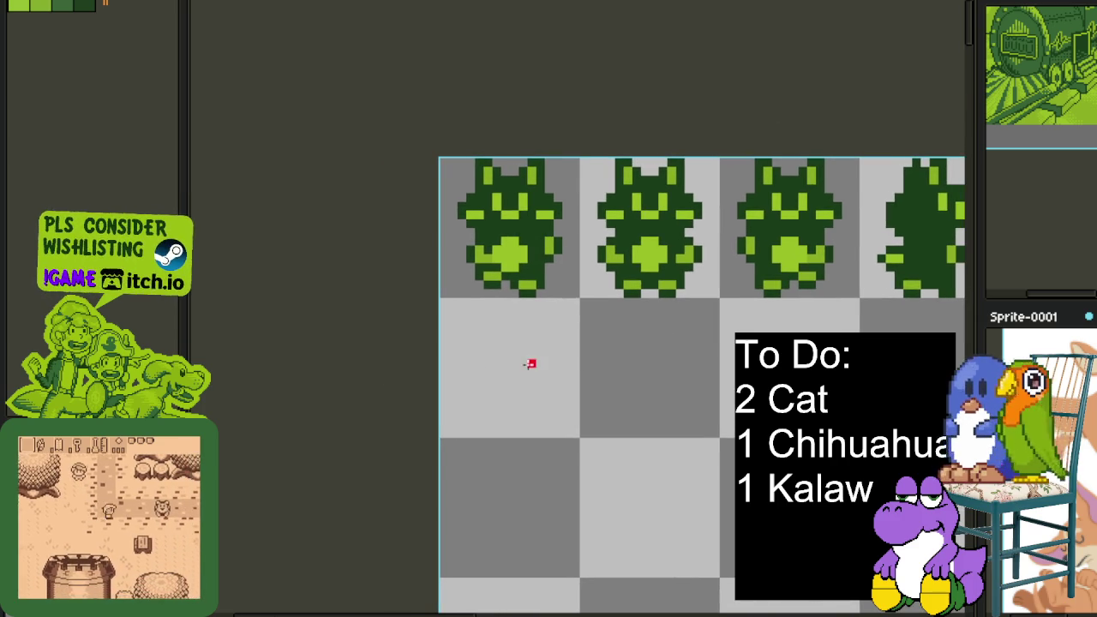
pyautogui.moveTo(531, 362); pyautogui.dragTo(548, 307)
pyautogui.scroll(1, 549, 307)
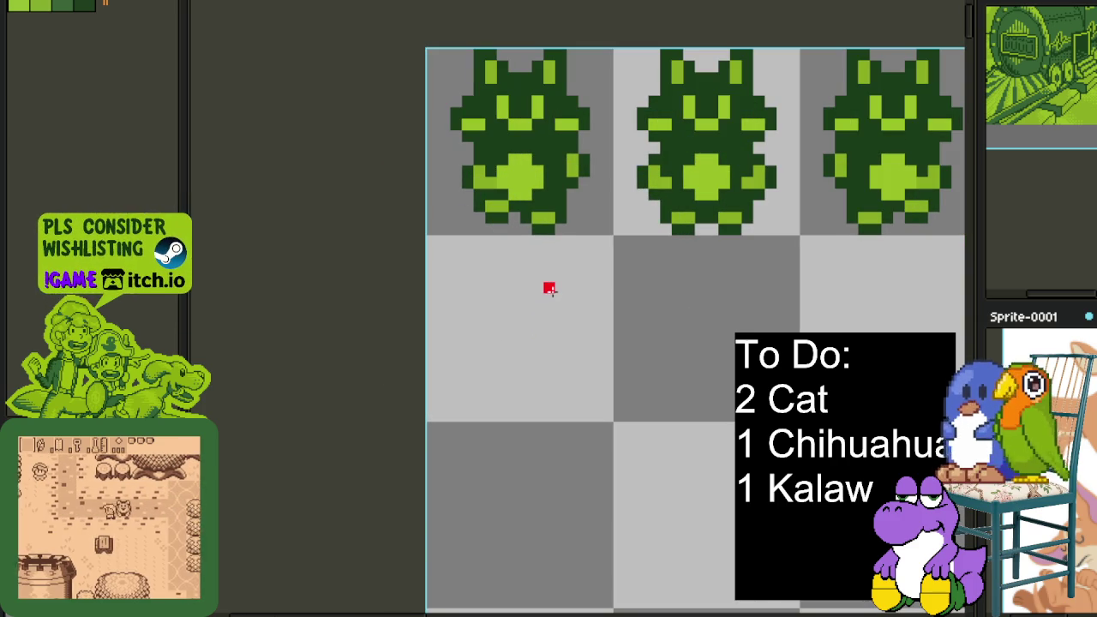
pyautogui.scroll(1, 550, 330)
pyautogui.scroll(1, 556, 264)
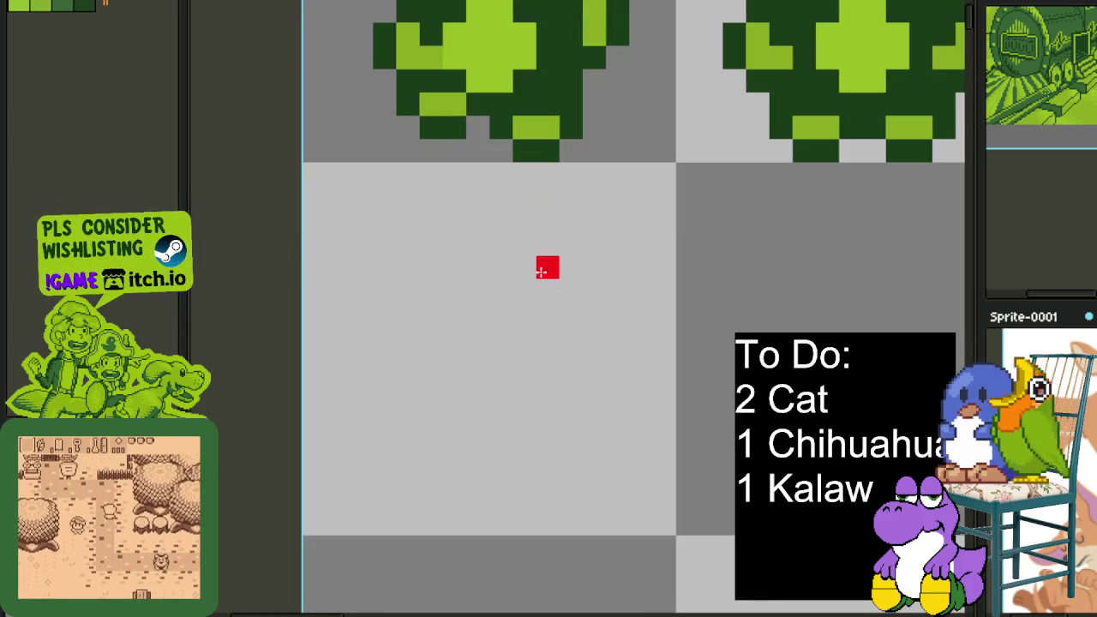
pyautogui.scroll(-3, 500, 265)
pyautogui.moveTo(735, 300); pyautogui.dragTo(556, 316)
pyautogui.scroll(1, 598, 299)
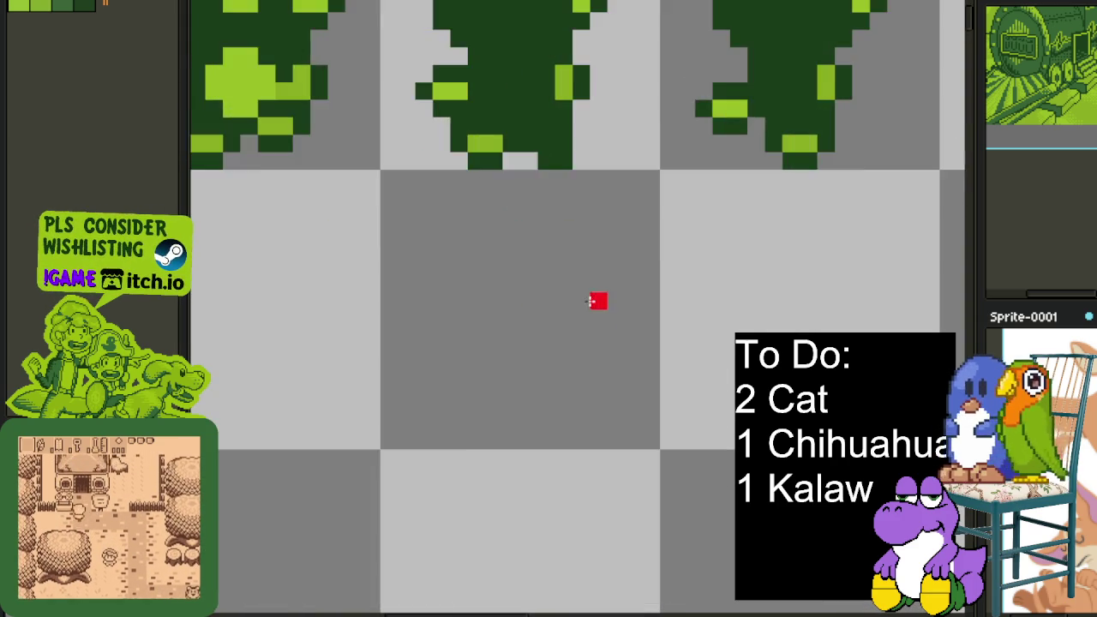
pyautogui.scroll(1, 580, 301)
pyautogui.scroll(1, 497, 275)
pyautogui.scroll(1, 500, 274)
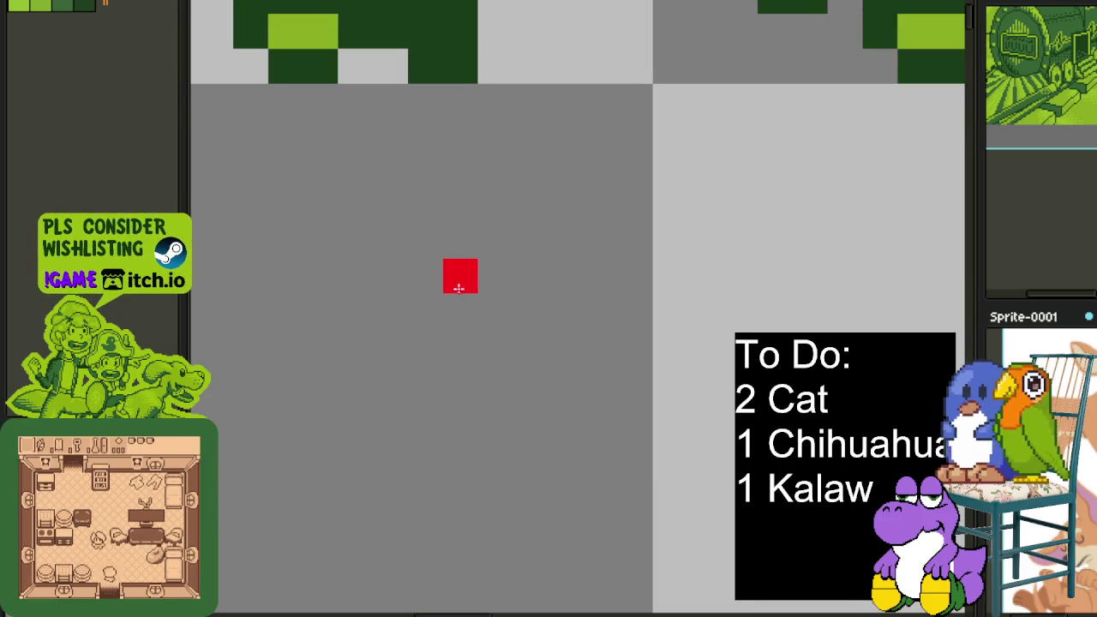
# Draw a hooked red outline stroke and tidy its end pixels
pyautogui.moveTo(465, 270)
pyautogui.mouseDown()
pyautogui.moveTo(569, 318)
pyautogui.moveTo(574, 351)
pyautogui.moveTo(635, 351)
pyautogui.moveTo(635, 380)
pyautogui.moveTo(603, 414)
pyautogui.moveTo(563, 428)
pyautogui.moveTo(518, 415)
pyautogui.mouseUp()
pyautogui.scroll(-3, 518, 414)
pyautogui.scroll(2, 630, 363)
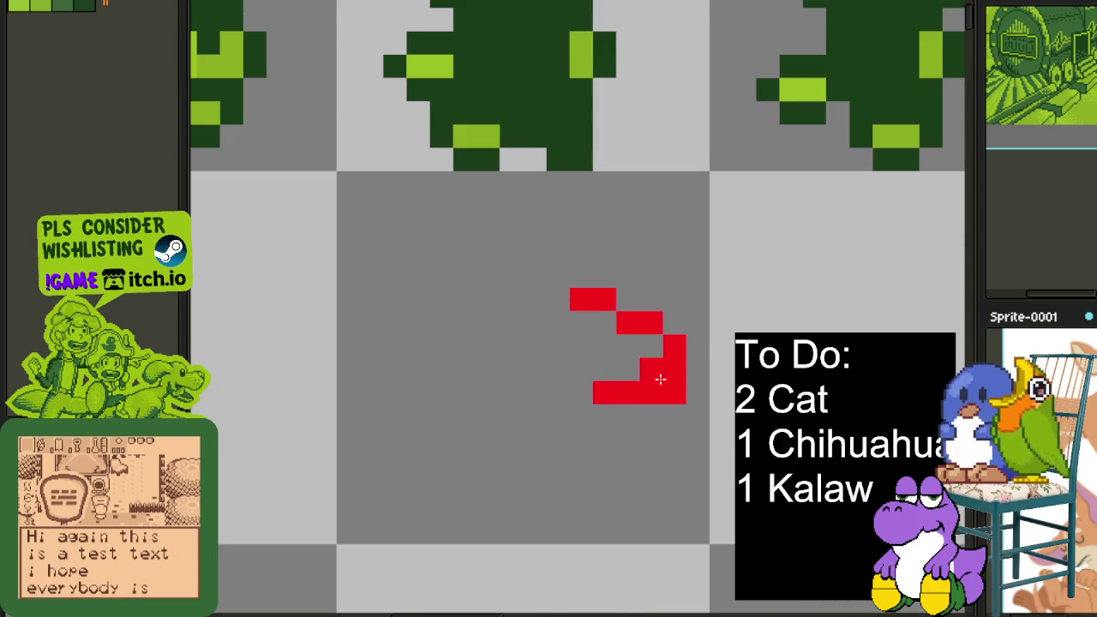
pyautogui.rightClick(676, 397)
pyautogui.click(630, 365)
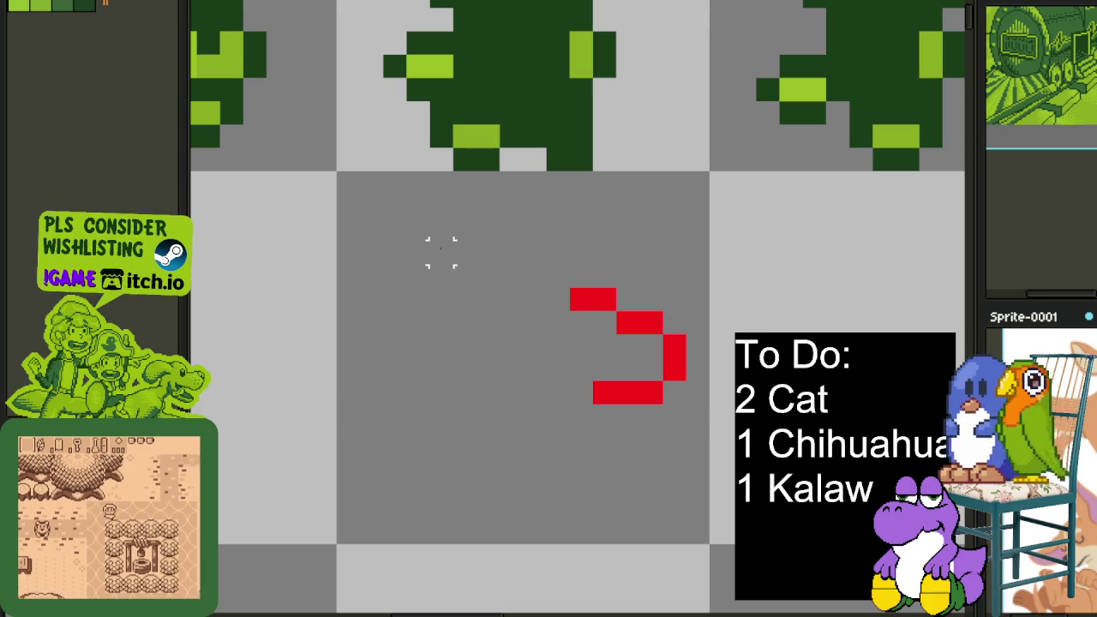
# Select the red stroke and flip it vertically
pyautogui.press('m')
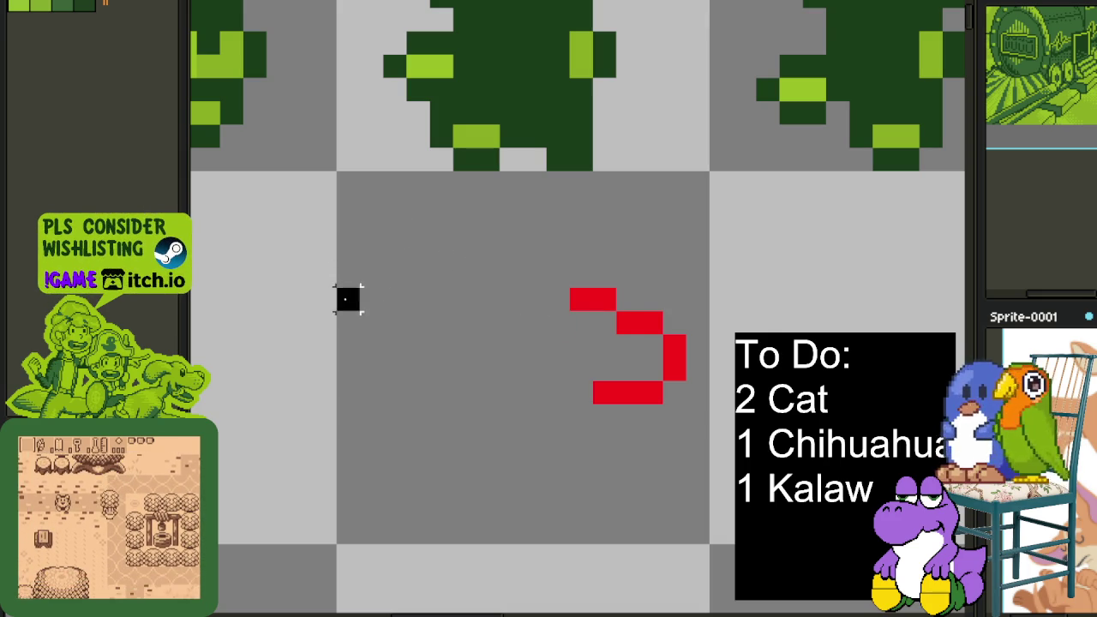
pyautogui.moveTo(349, 299); pyautogui.dragTo(703, 396)
pyautogui.hotkey('shift', 'v')
pyautogui.hotkey('ctrl', 'd')
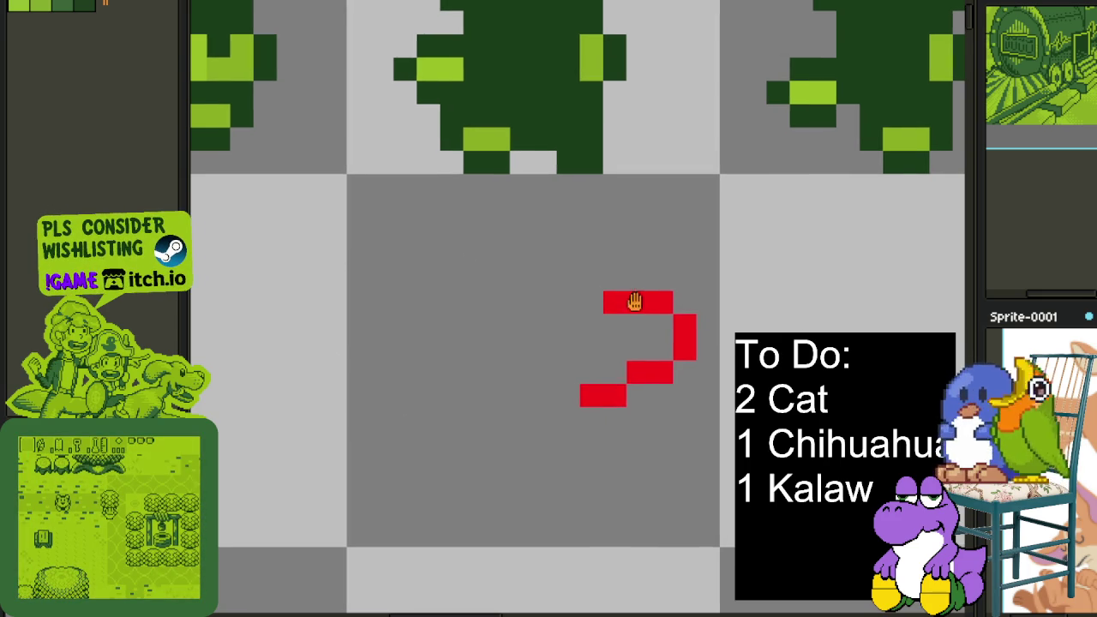
# Extend the red outline upward and along its top, erasing a stray pixel
pyautogui.click(585, 258)
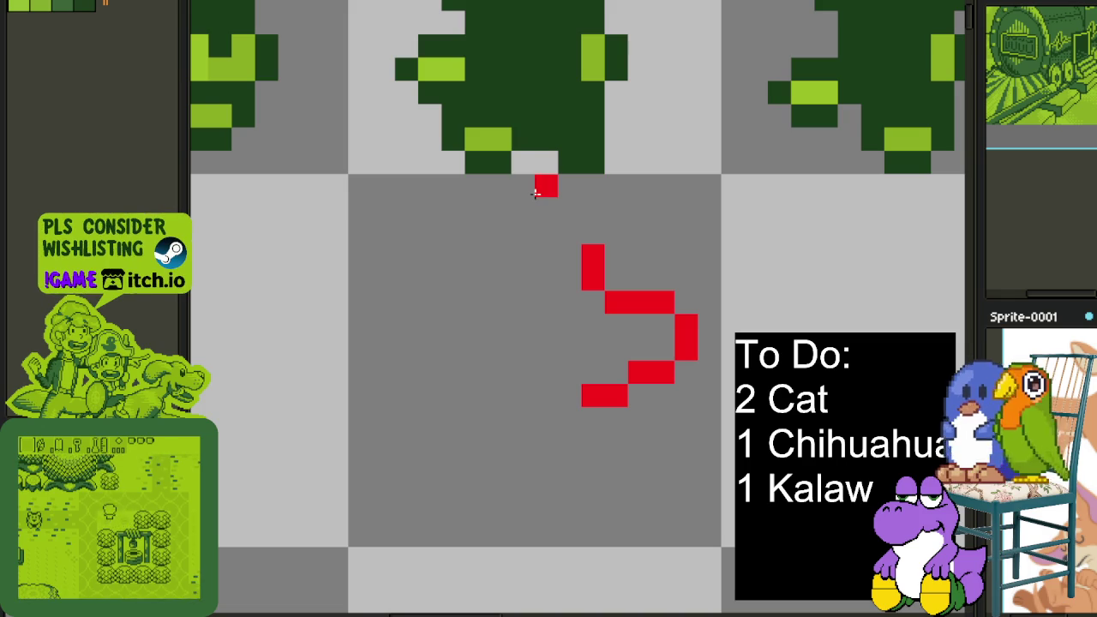
pyautogui.moveTo(536, 193); pyautogui.dragTo(537, 215)
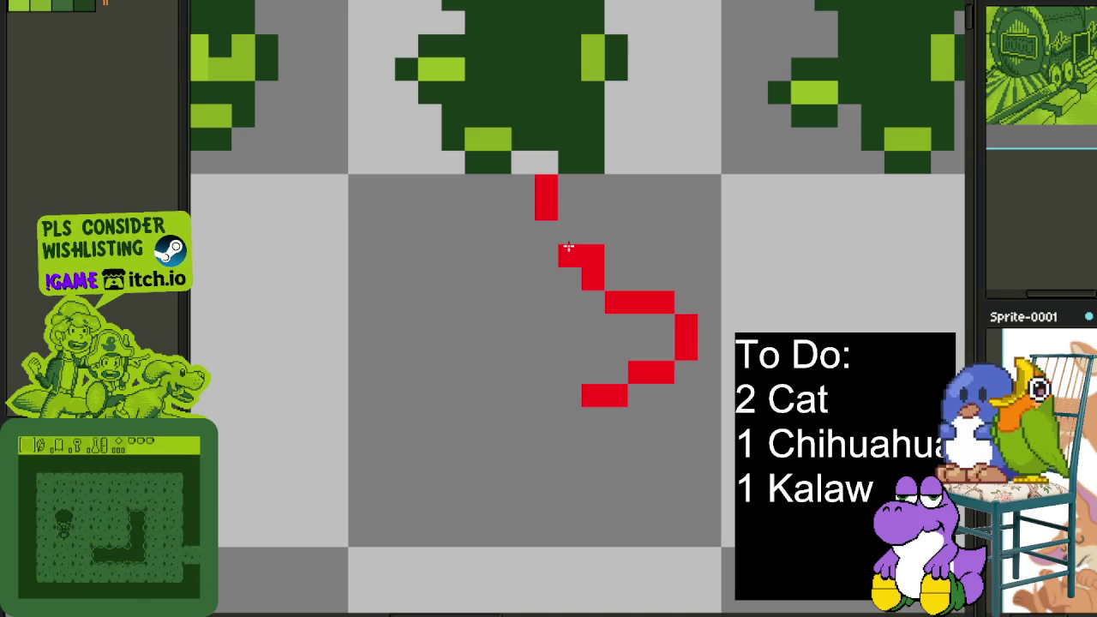
pyautogui.click(569, 232)
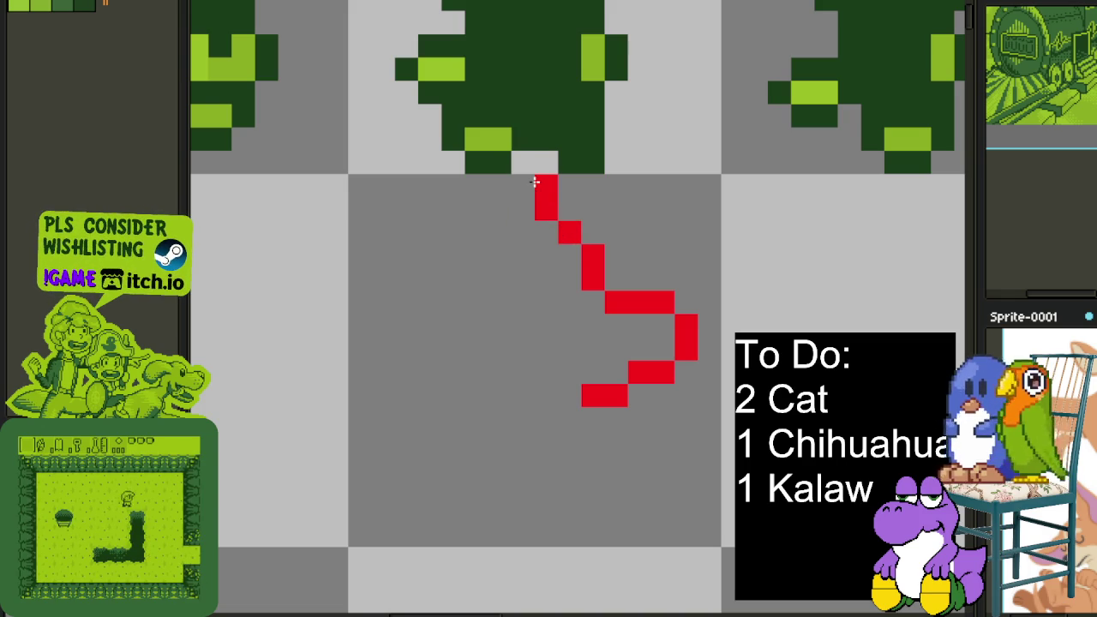
pyautogui.moveTo(533, 182); pyautogui.dragTo(501, 184)
pyautogui.moveTo(477, 232); pyautogui.dragTo(499, 209)
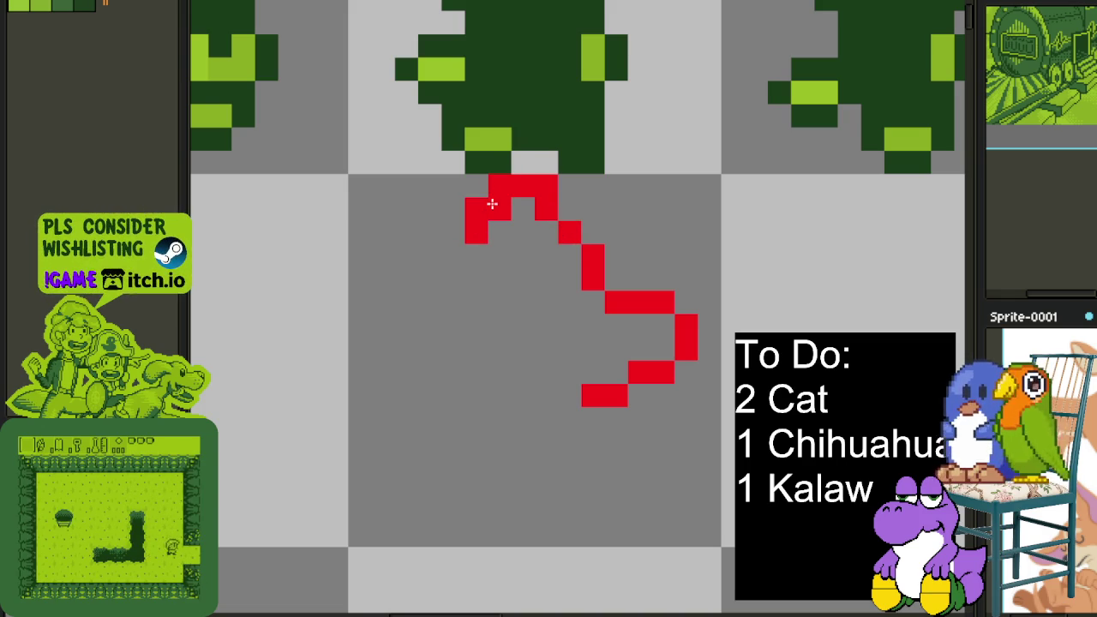
pyautogui.rightClick(500, 186)
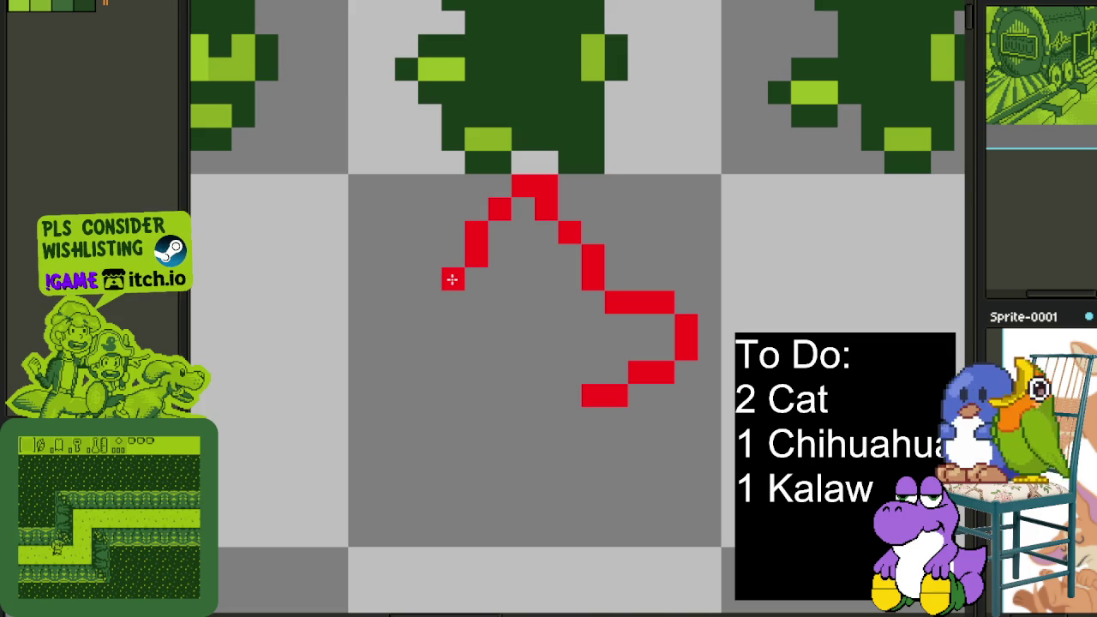
# Draw a diagonal red line down-left, clean its pixels, and extend it downward
pyautogui.moveTo(448, 255); pyautogui.dragTo(424, 286)
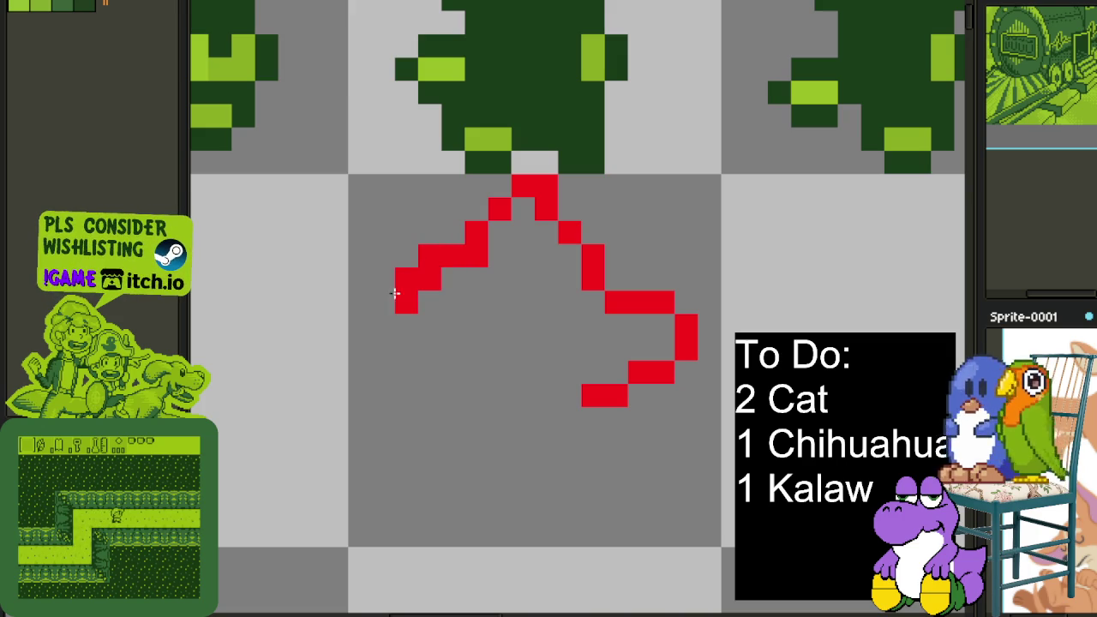
pyautogui.rightClick(433, 283)
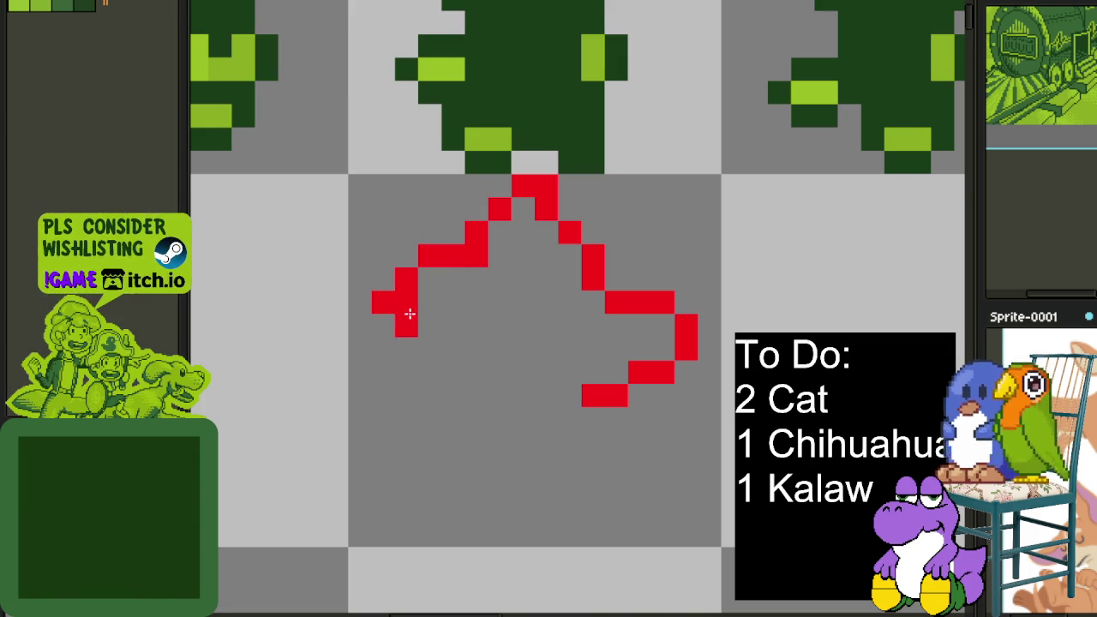
pyautogui.rightClick(409, 324)
pyautogui.rightClick(383, 302)
pyautogui.moveTo(383, 325); pyautogui.dragTo(383, 349)
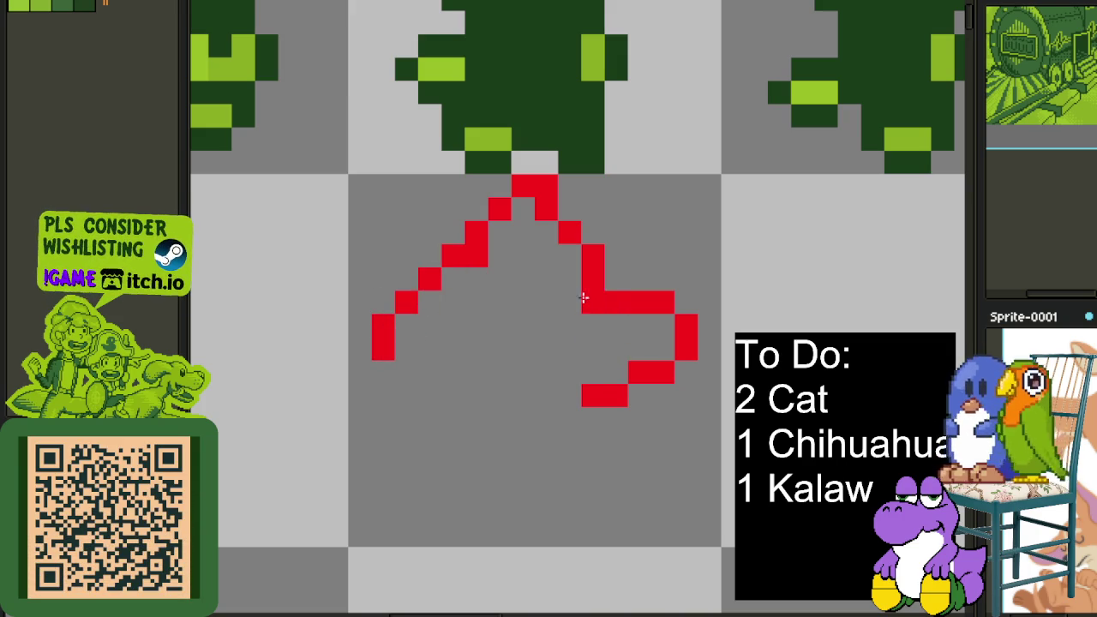
# Undo the last three red edits: the line extension, column and pixel
pyautogui.hotkey('ctrl', 'z')
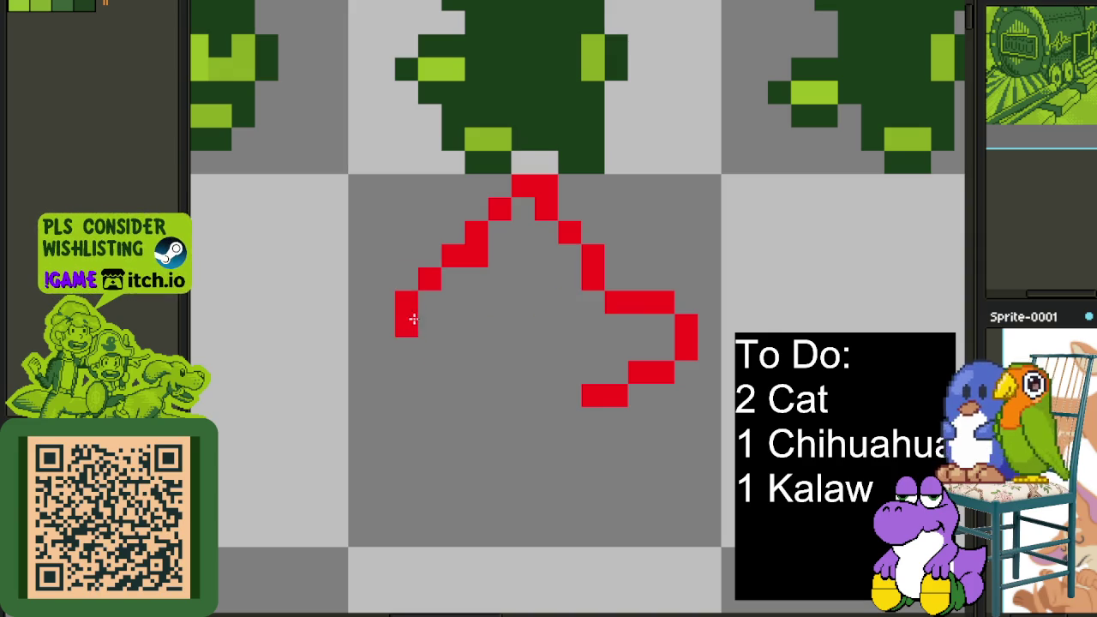
pyautogui.scroll(-3, 412, 322)
pyautogui.scroll(1, 411, 323)
pyautogui.scroll(1, 426, 171)
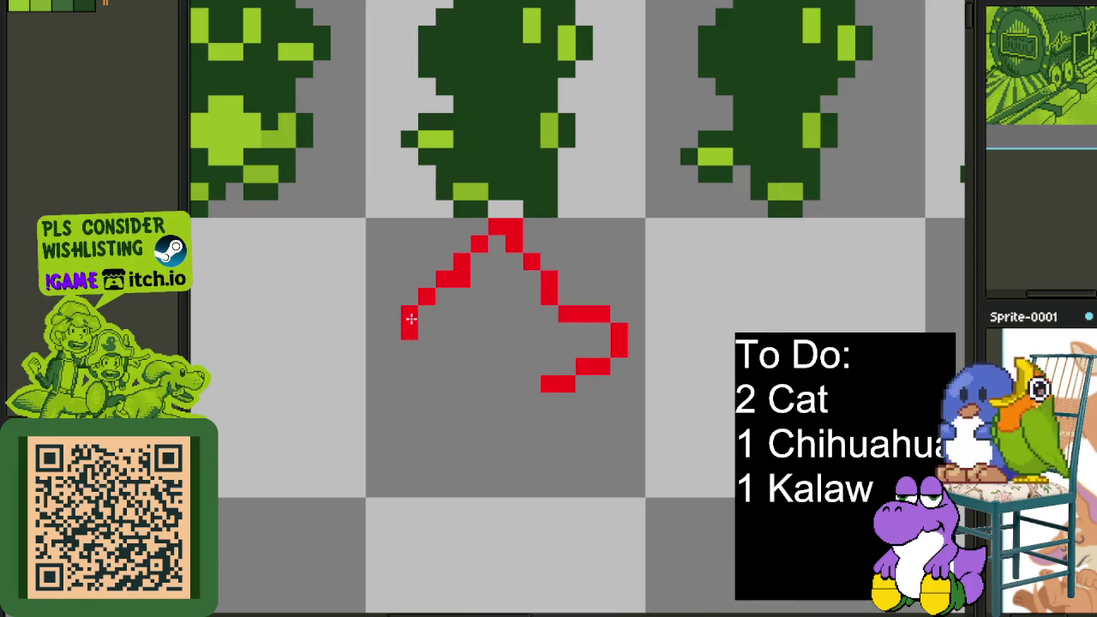
pyautogui.hotkey('ctrl', 'z')
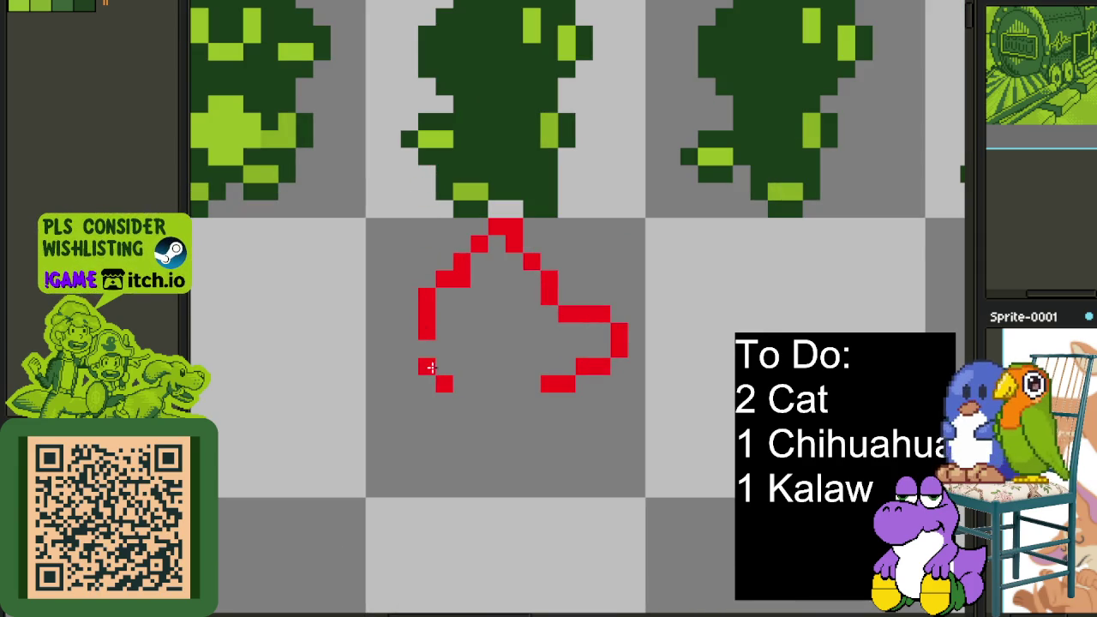
pyautogui.scroll(-3, 432, 342)
pyautogui.scroll(4, 514, 287)
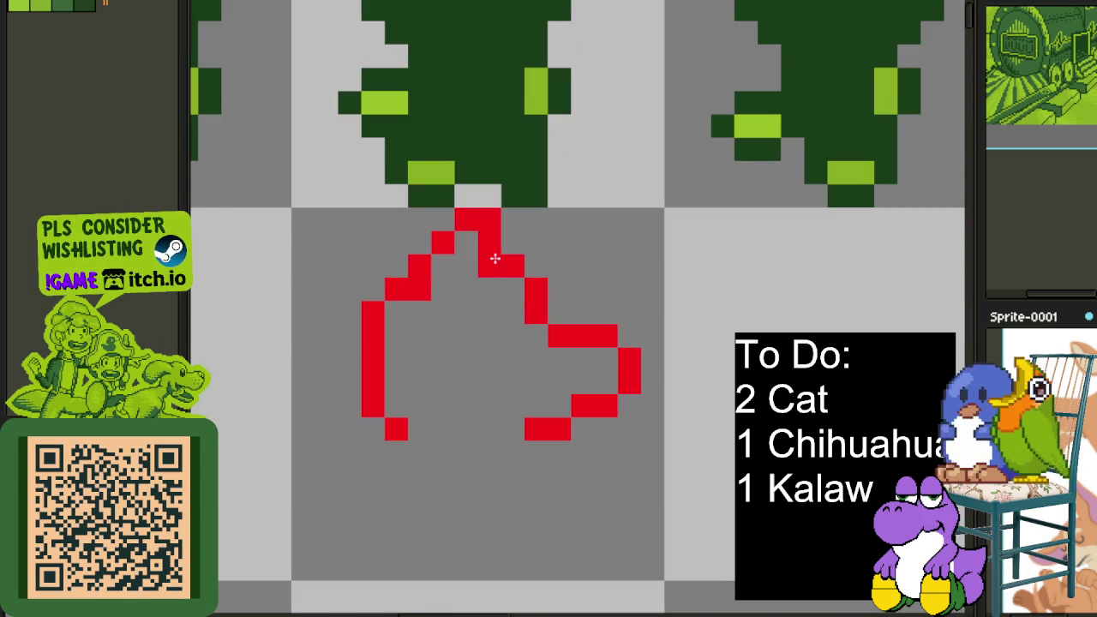
pyautogui.hotkey('ctrl', 'z')
pyautogui.hotkey('ctrl', 'z')
pyautogui.hotkey('ctrl', 'z')
# Zoom out and pan to bring the whole sprite row into view
pyautogui.scroll(-4, 449, 262)
pyautogui.scroll(3, 446, 270)
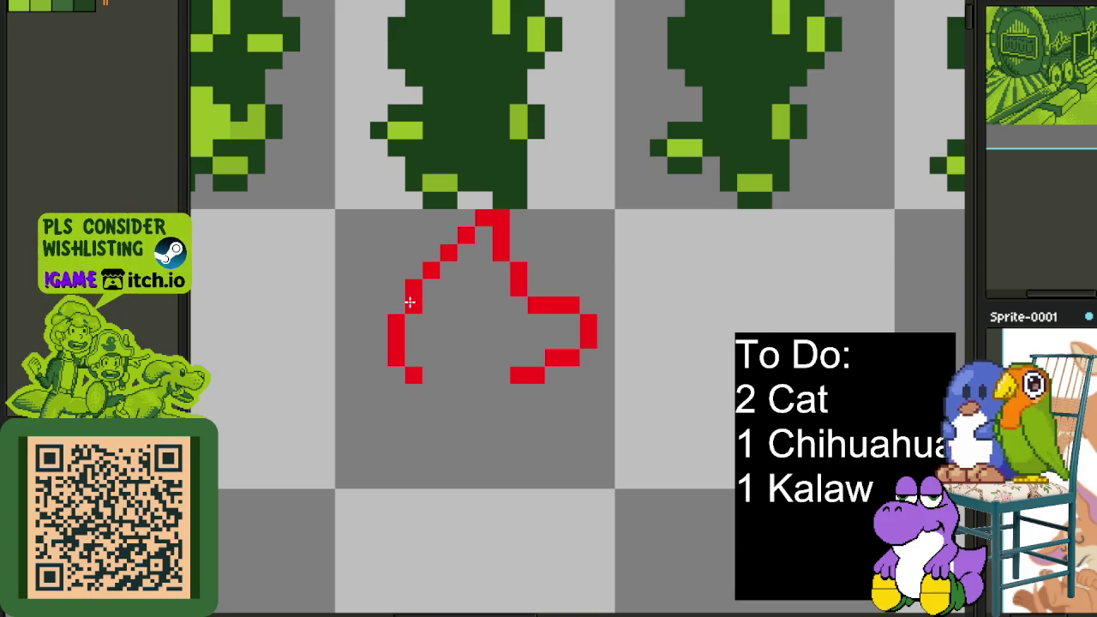
pyautogui.scroll(-1, 493, 398)
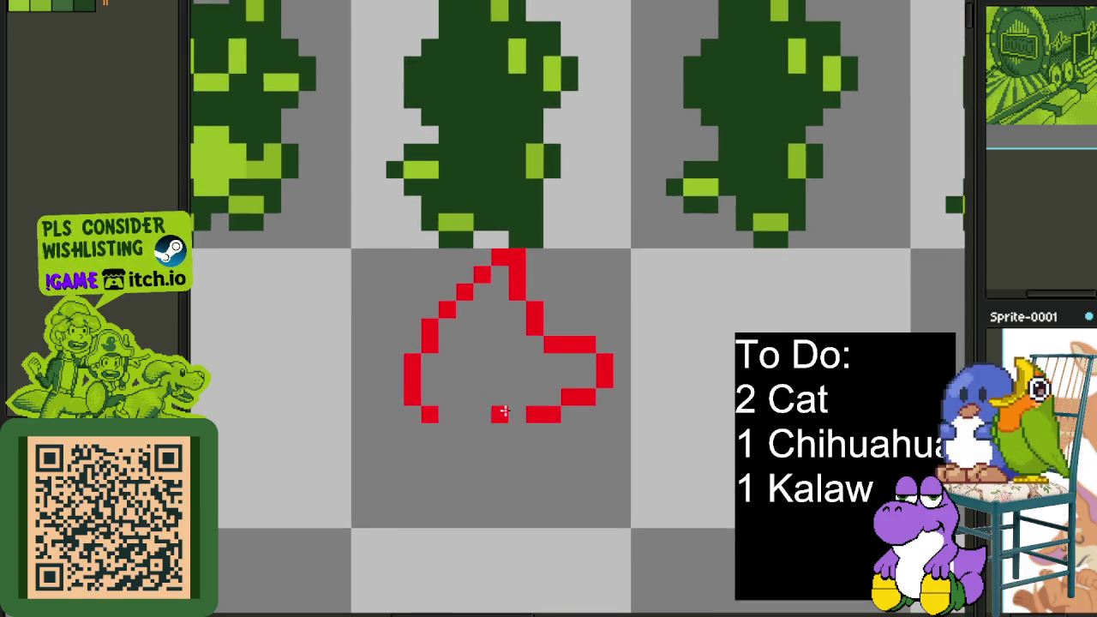
pyautogui.scroll(-3, 510, 427)
pyautogui.moveTo(605, 204); pyautogui.dragTo(617, 192)
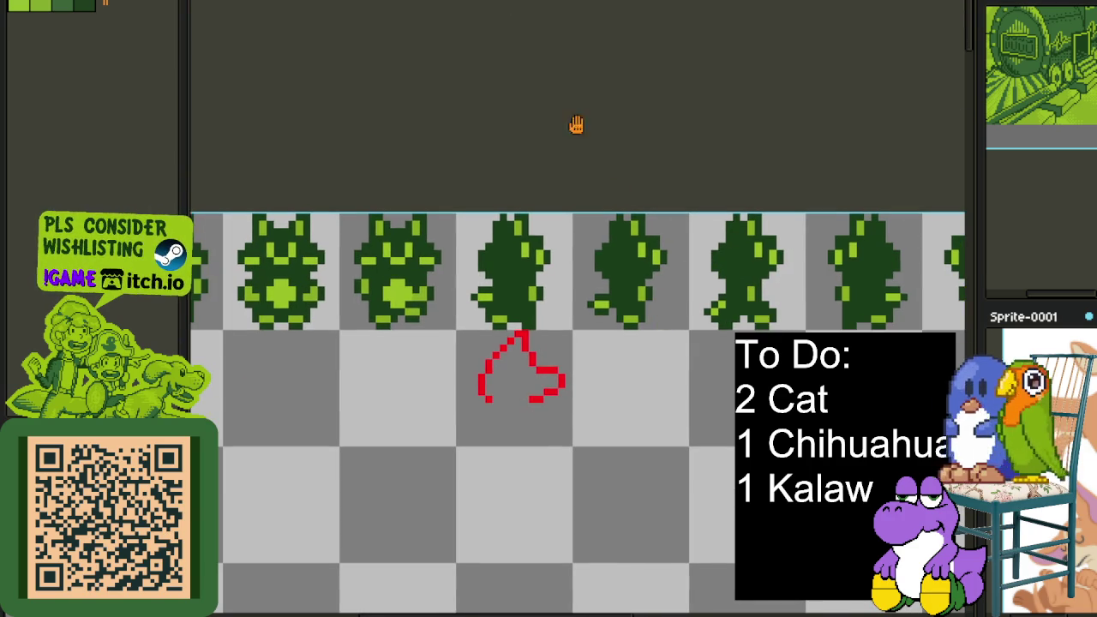
# Switch to the full character sheet and hide the timeline to see more sprite rows
pyautogui.hotkey('ctrl', 'Tab')
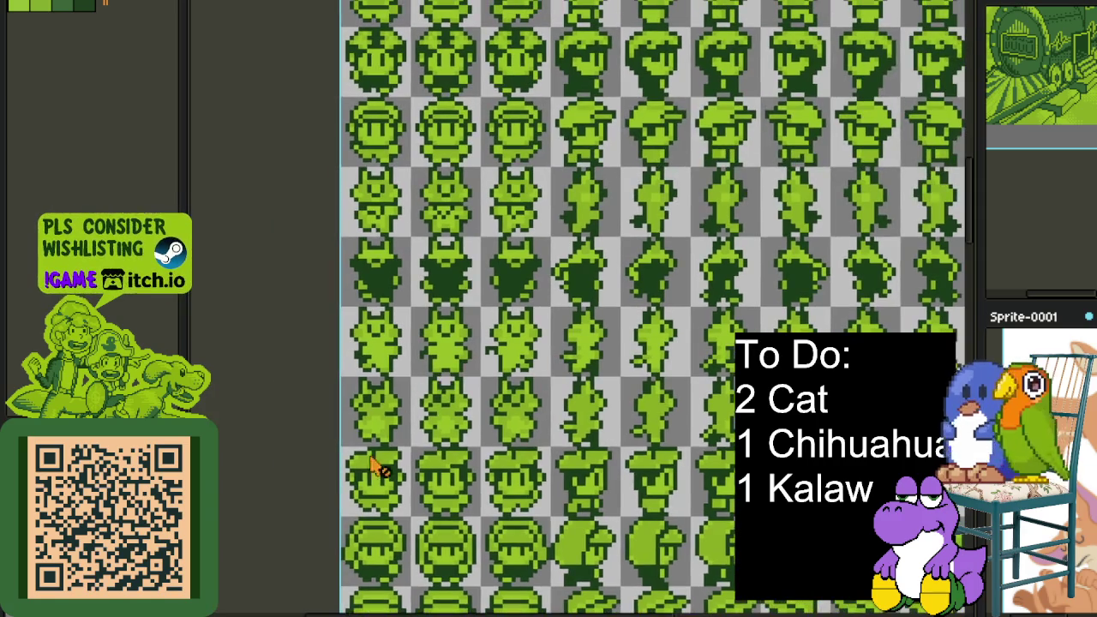
pyautogui.scroll(1, 396, 455)
pyautogui.press('Tab')
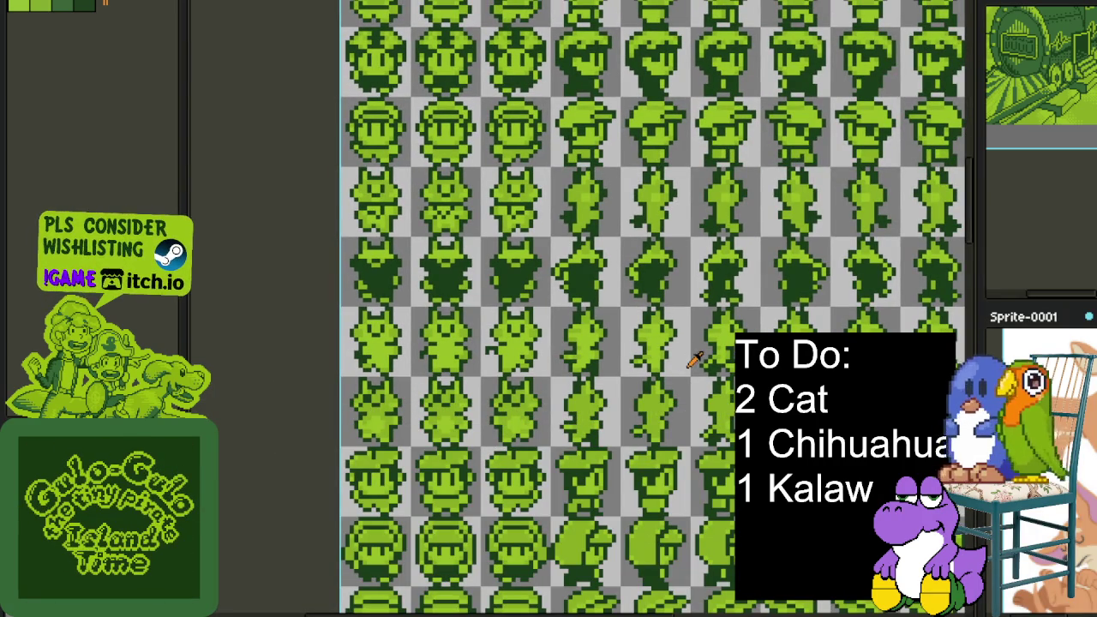
pyautogui.scroll(2, 694, 360)
pyautogui.scroll(2, 619, 332)
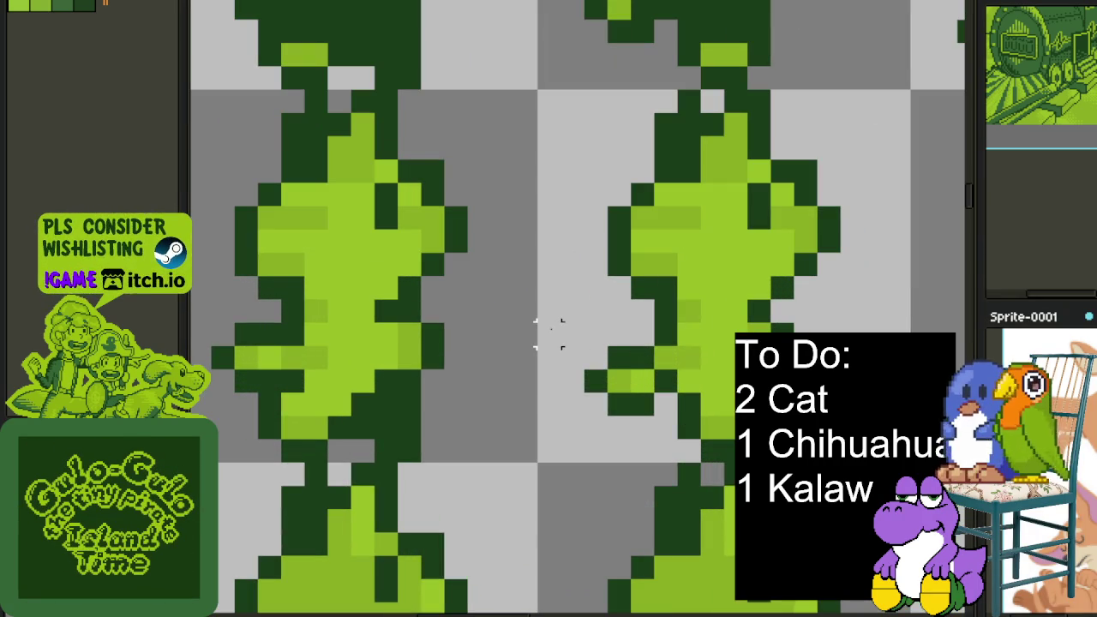
# Copy the right plant sprite's lower stem-and-leaf part by cutting it, then undo to restore the sheet
pyautogui.moveTo(538, 319); pyautogui.dragTo(867, 444)
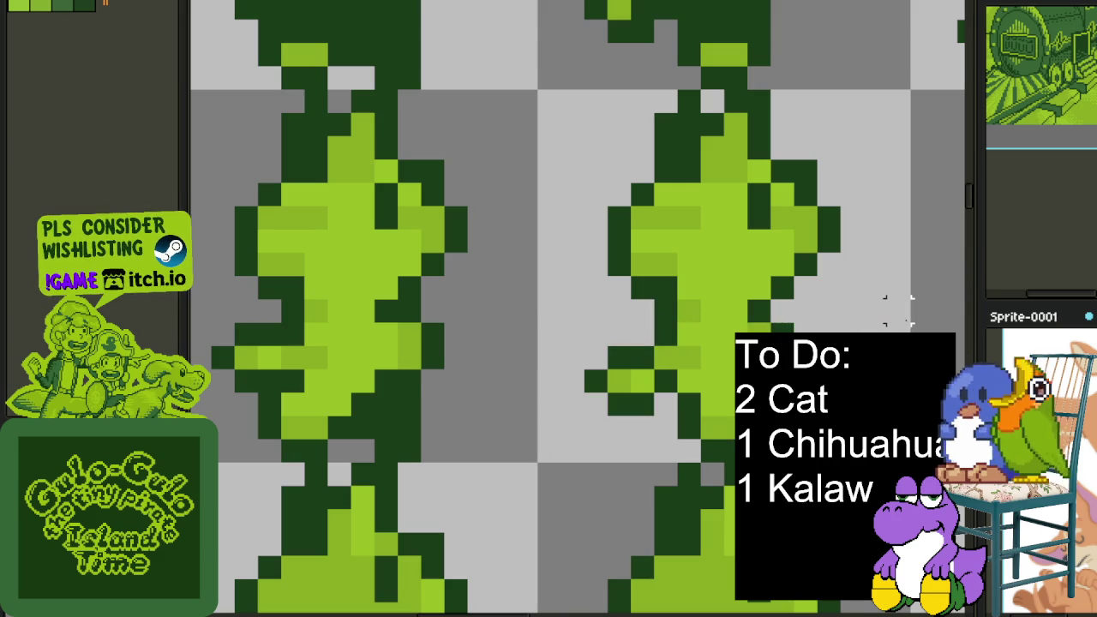
pyautogui.moveTo(898, 309); pyautogui.dragTo(537, 466)
pyautogui.press('Delete')
pyautogui.hotkey('ctrl', 'z')
pyautogui.hotkey('ctrl', 'z')
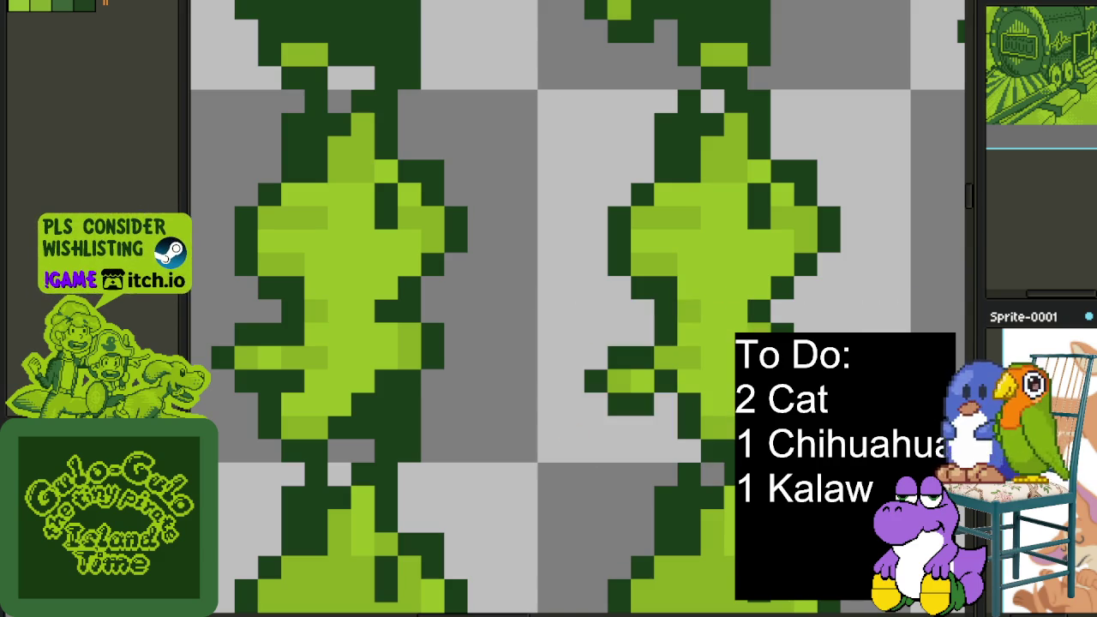
pyautogui.scroll(-5, 495, 215)
pyautogui.scroll(2, 495, 214)
pyautogui.scroll(1, 567, 248)
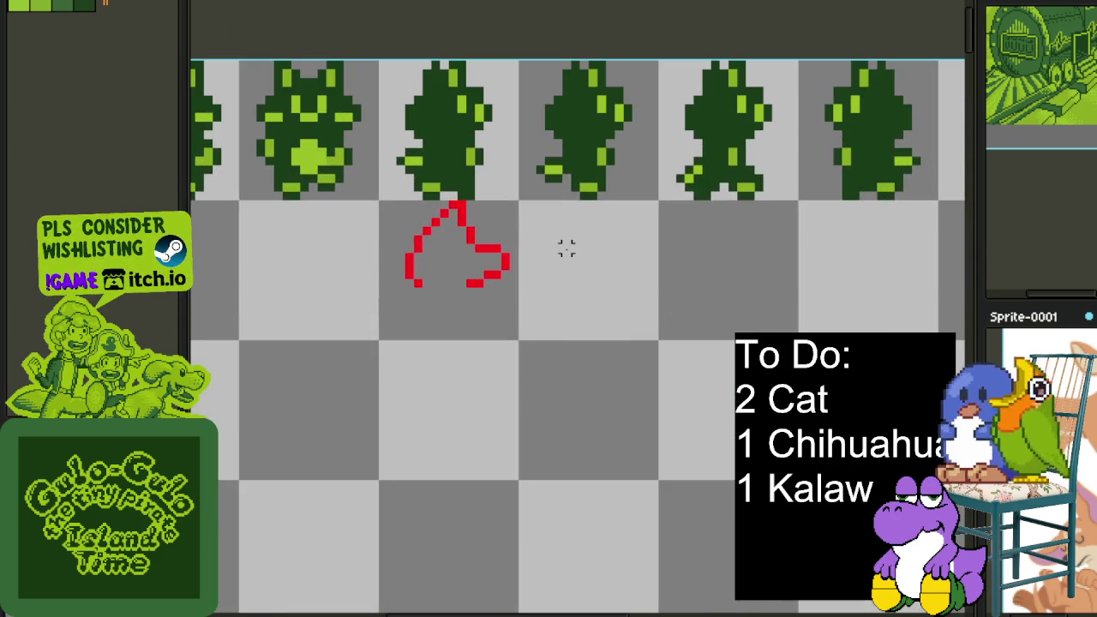
# Paste the copied green stem into the empty cell and drop it in place
pyautogui.hotkey('ctrl', 'v')
pyautogui.scroll(1, 579, 300)
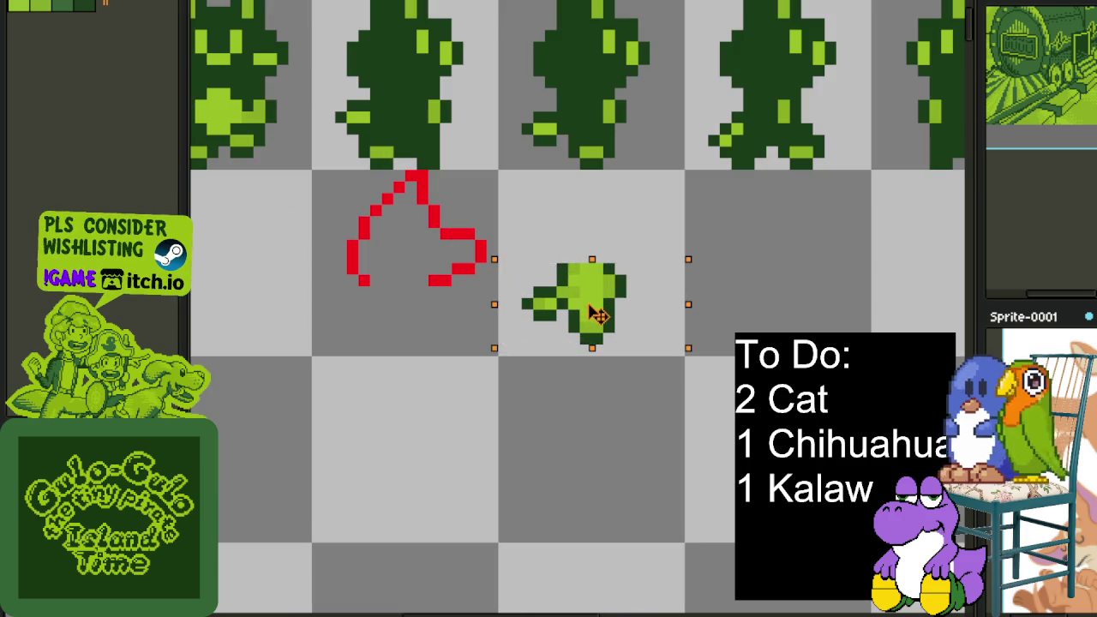
pyautogui.moveTo(600, 321)
pyautogui.mouseDown()
pyautogui.moveTo(460, 320)
pyautogui.moveTo(622, 323)
pyautogui.moveTo(600, 321)
pyautogui.mouseUp()
pyautogui.press('Return')
pyautogui.scroll(1, 432, 247)
pyautogui.scroll(1, 433, 240)
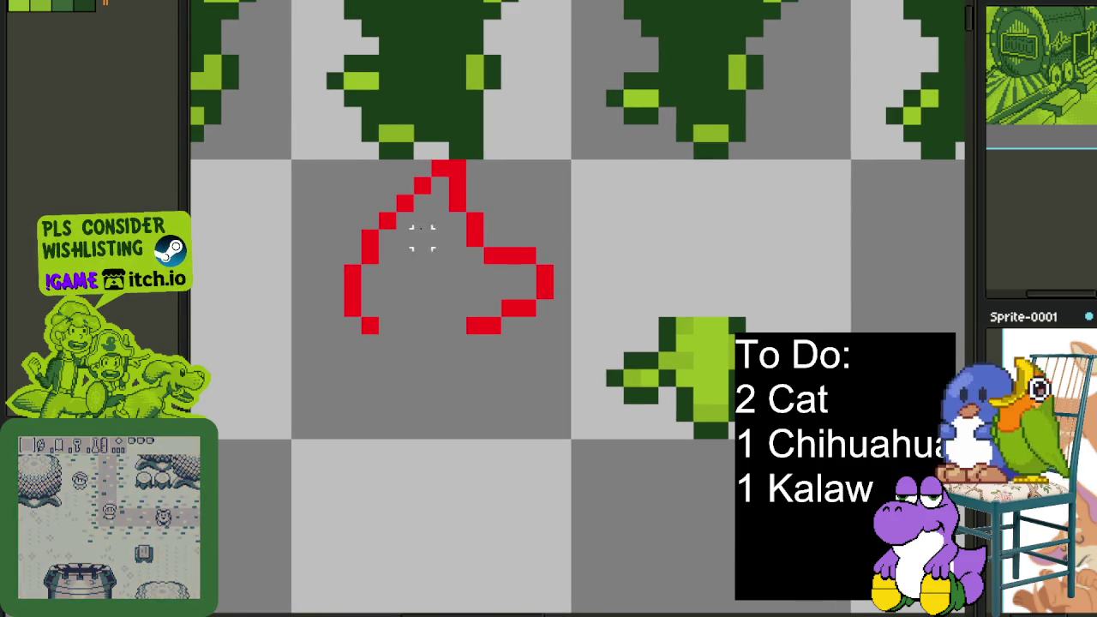
# Select the red sketch with a rectangle and move it onto the green stem, nudged one pixel right
pyautogui.moveTo(514, 238)
pyautogui.mouseDown()
pyautogui.moveTo(403, 240)
pyautogui.moveTo(275, 311)
pyautogui.moveTo(558, 274)
pyautogui.mouseUp()
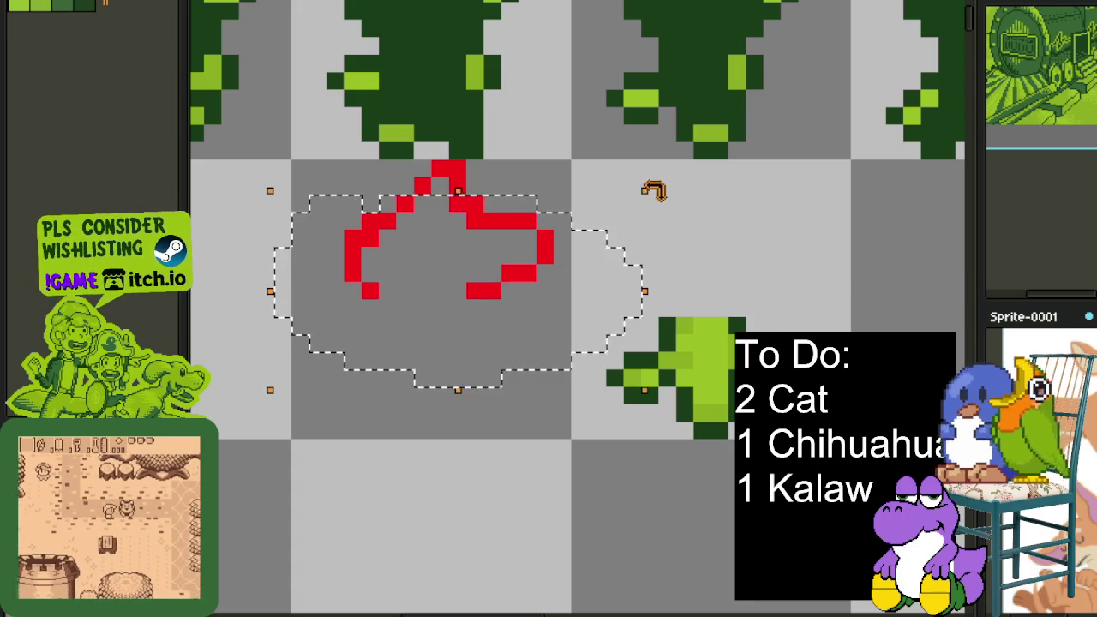
pyautogui.click(632, 184)
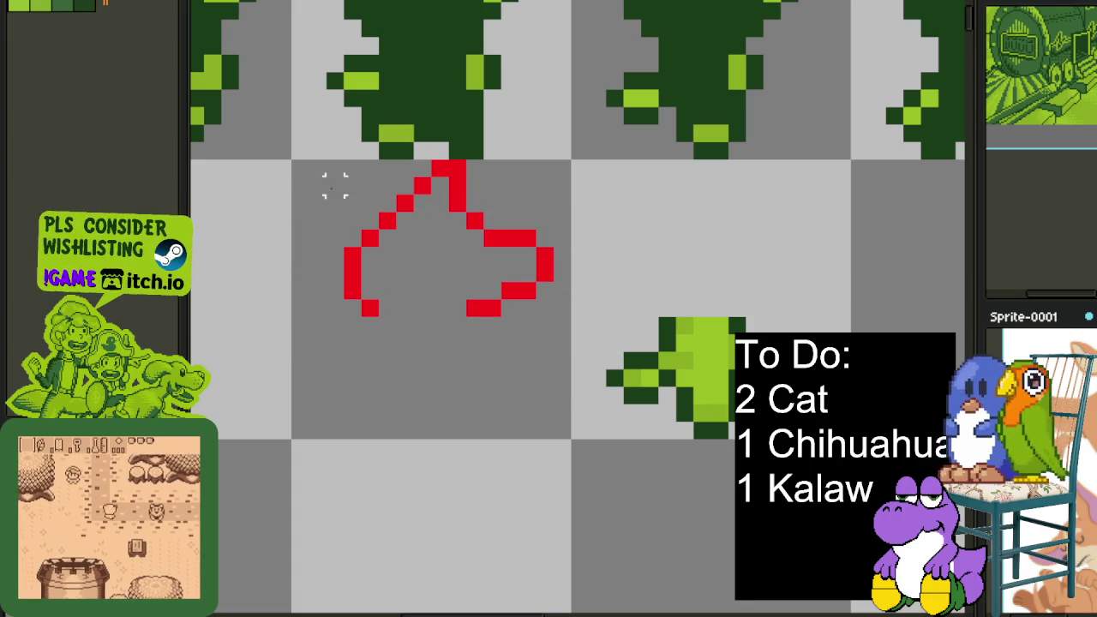
pyautogui.moveTo(300, 169)
pyautogui.mouseDown()
pyautogui.moveTo(527, 269)
pyautogui.moveTo(548, 304)
pyautogui.mouseUp()
pyautogui.click(612, 201)
pyautogui.moveTo(561, 169); pyautogui.dragTo(300, 427)
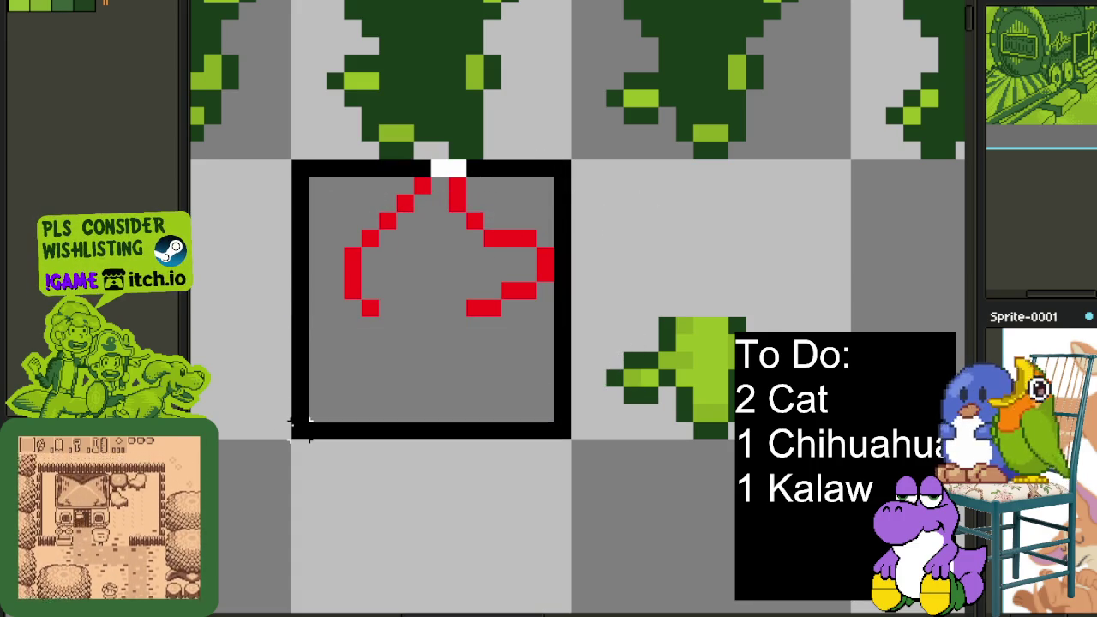
pyautogui.moveTo(387, 400); pyautogui.dragTo(673, 399)
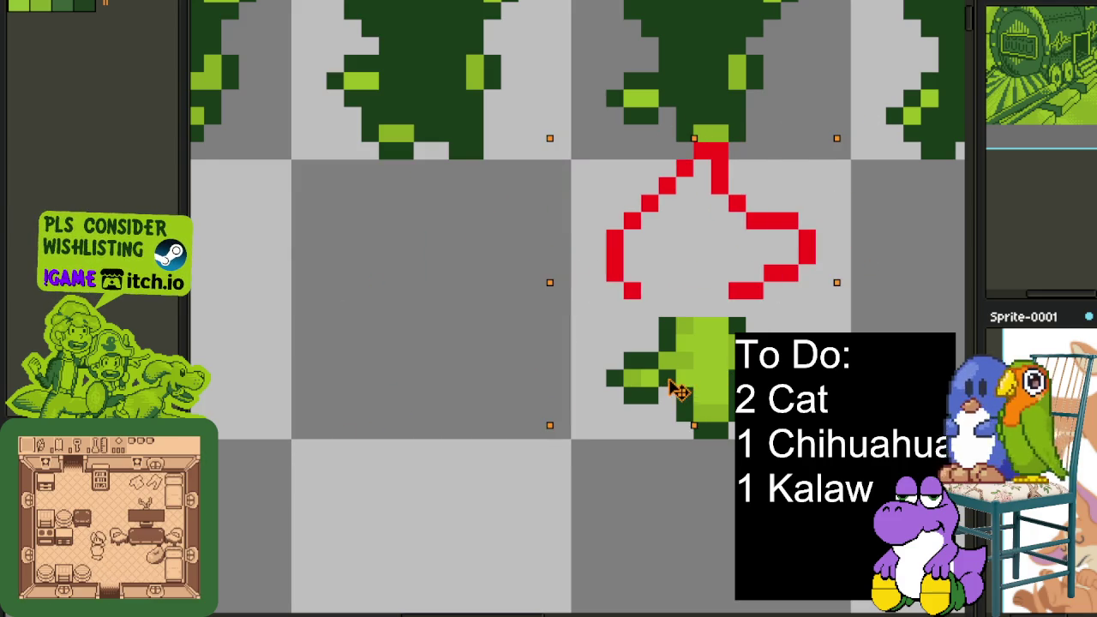
pyautogui.press('Right')
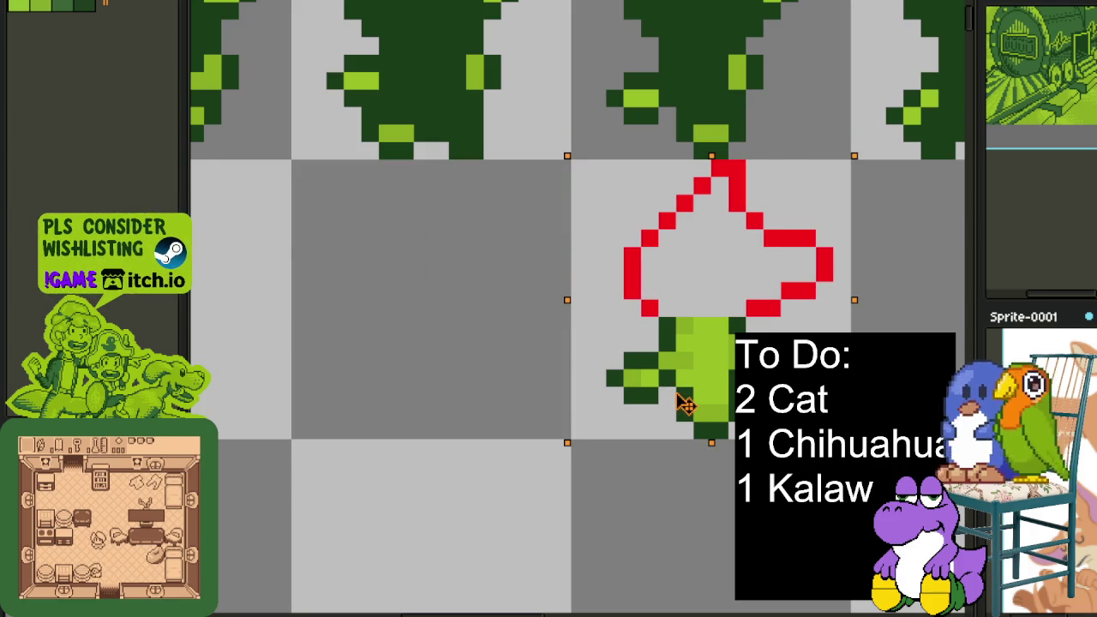
# Fill the flower head's interior with white
pyautogui.scroll(-3, 442, 338)
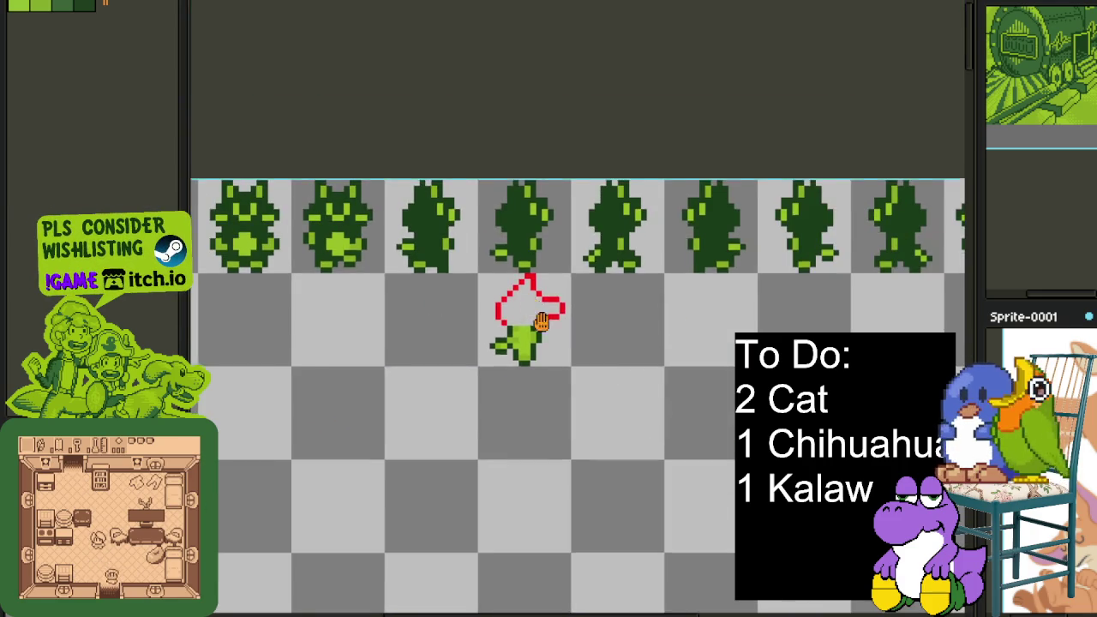
pyautogui.scroll(1, 563, 375)
pyautogui.moveTo(623, 381)
pyautogui.mouseDown()
pyautogui.moveTo(660, 411)
pyautogui.moveTo(661, 350)
pyautogui.mouseUp()
pyautogui.scroll(2, 618, 367)
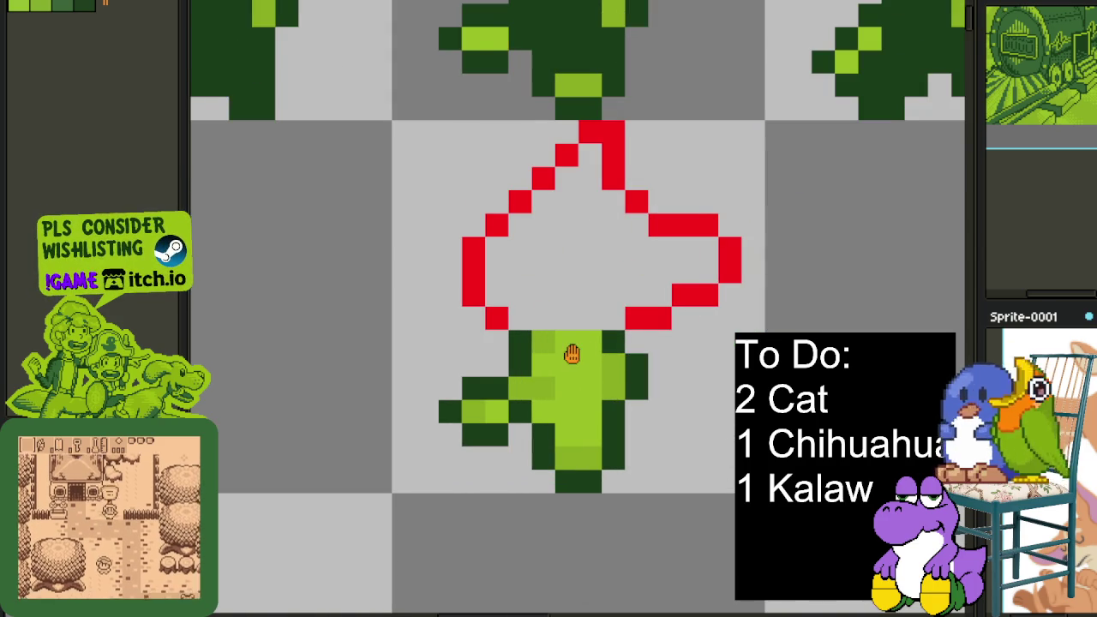
pyautogui.moveTo(572, 355); pyautogui.dragTo(561, 400)
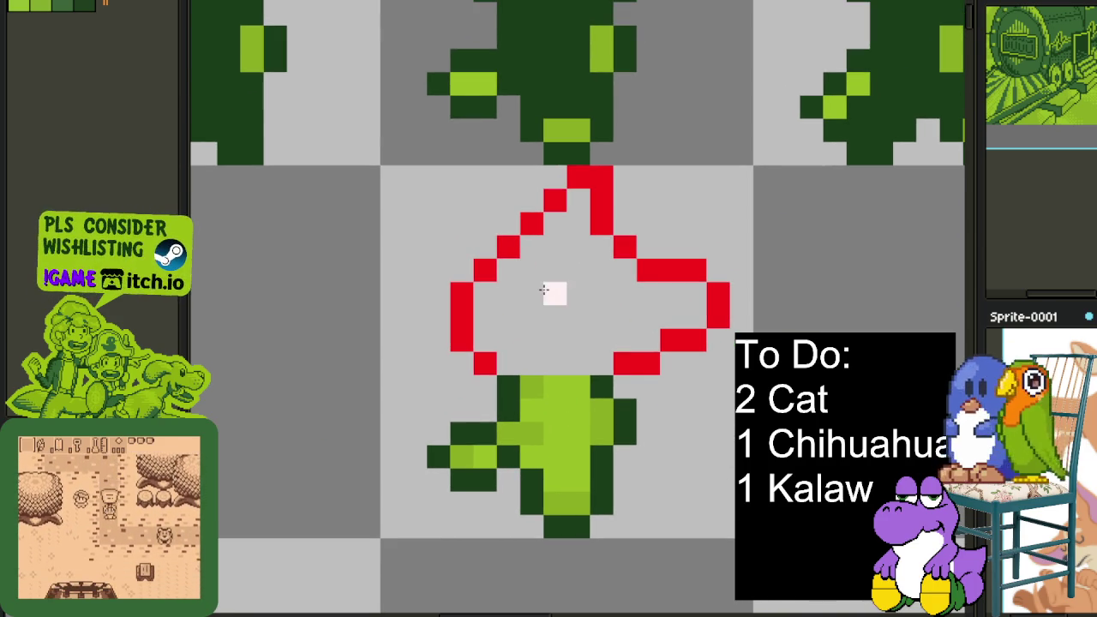
pyautogui.click(554, 294)
pyautogui.scroll(-2, 554, 294)
pyautogui.moveTo(642, 297); pyautogui.dragTo(654, 321)
pyautogui.scroll(3, 653, 320)
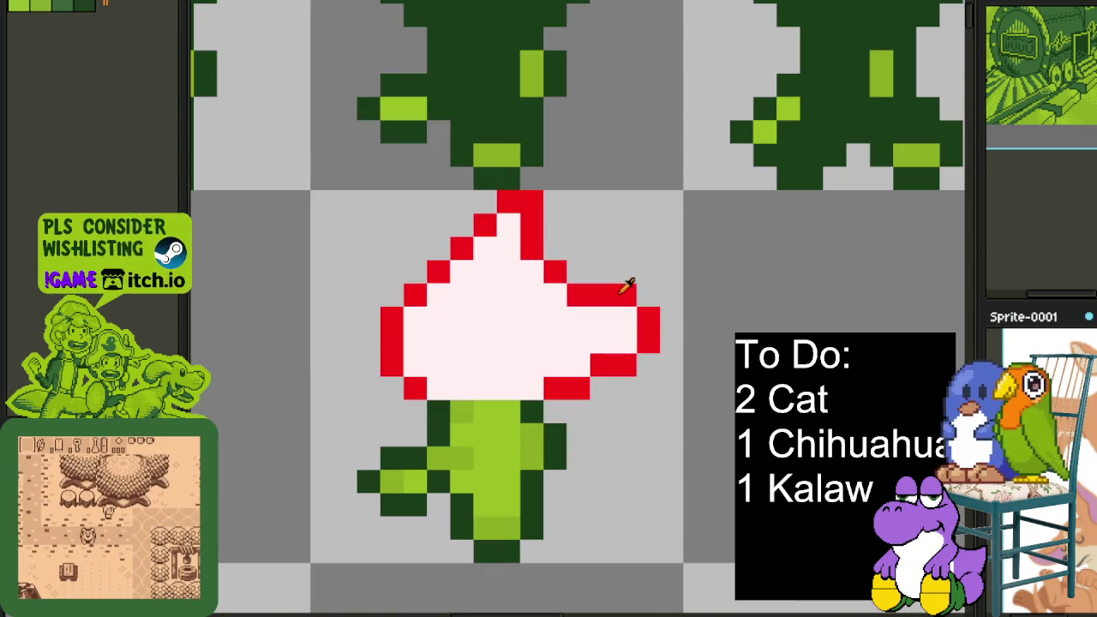
# Fill the whole flower shape with one green
pyautogui.scroll(-3, 635, 316)
pyautogui.scroll(1, 661, 289)
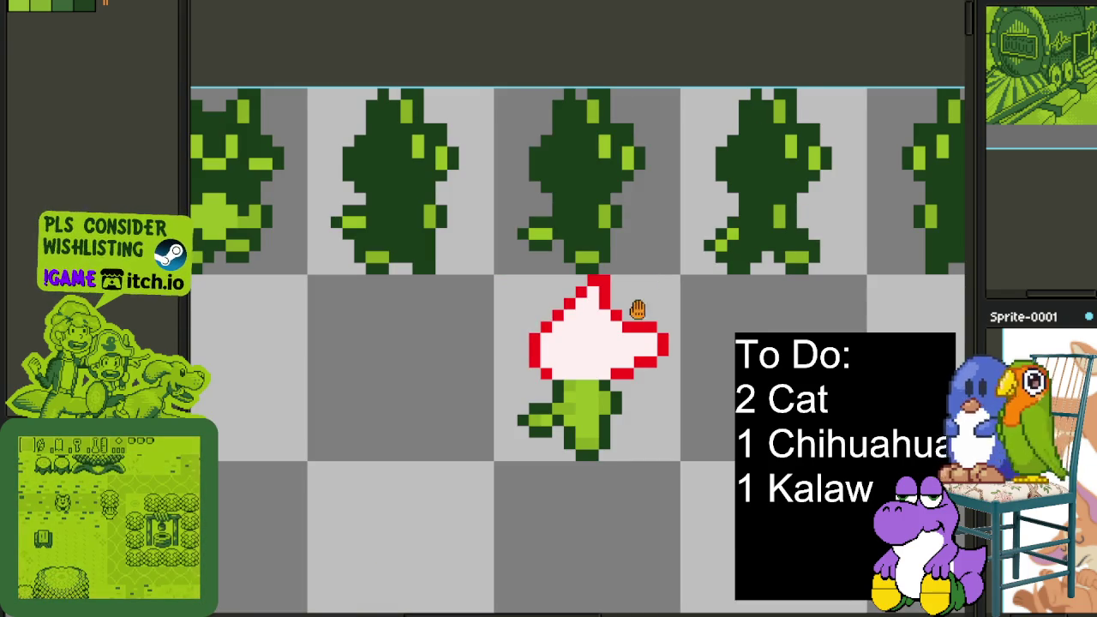
pyautogui.moveTo(638, 306); pyautogui.dragTo(648, 285)
pyautogui.scroll(1, 608, 331)
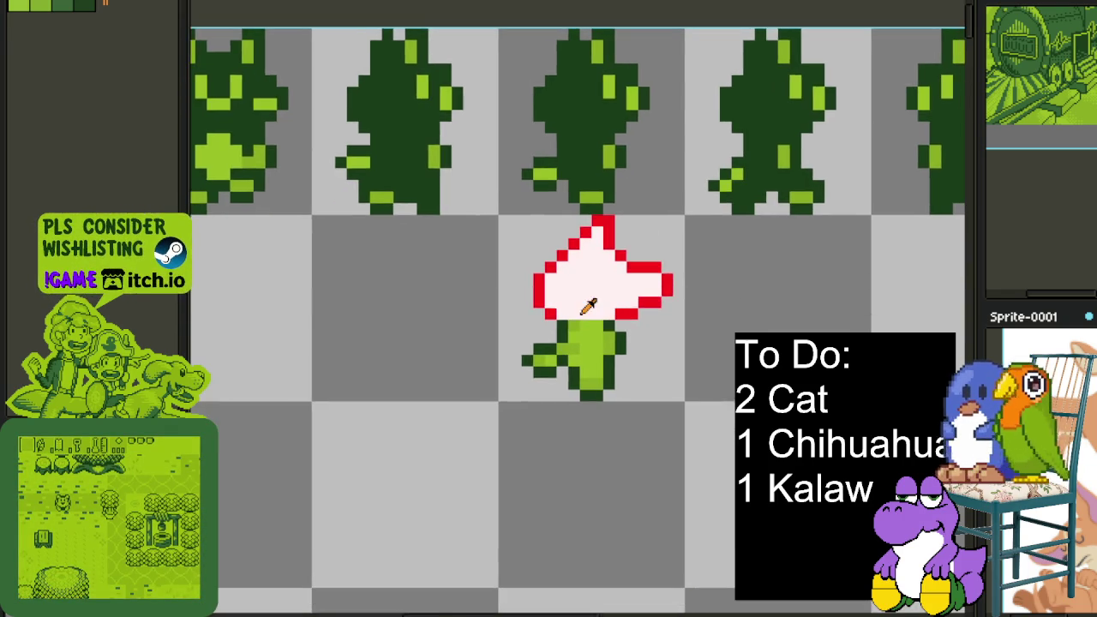
pyautogui.scroll(2, 588, 306)
pyautogui.scroll(1, 612, 324)
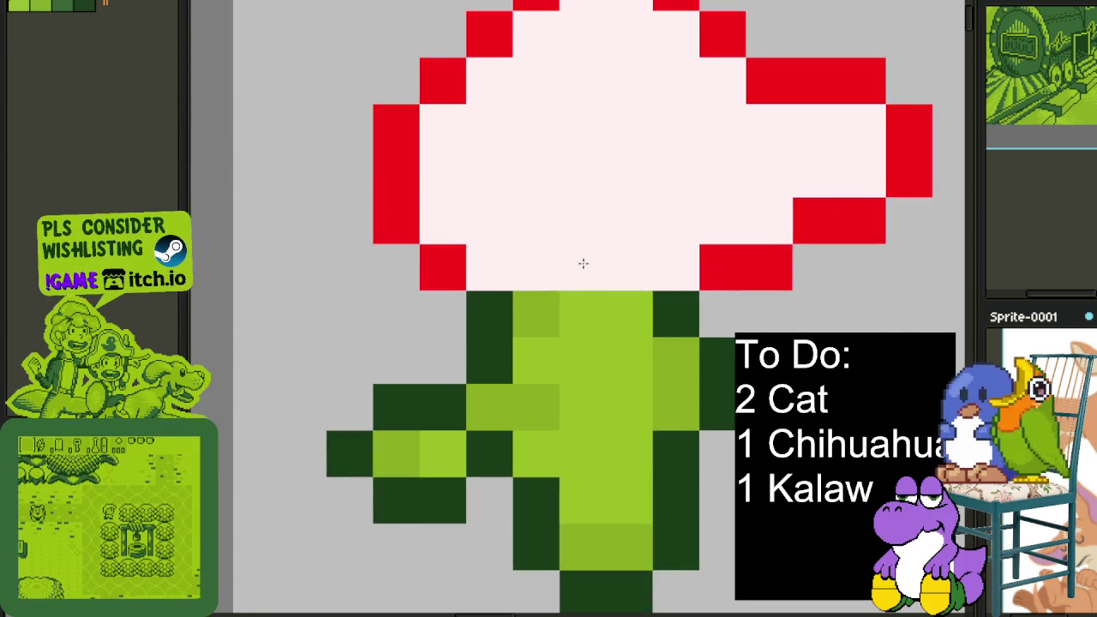
pyautogui.scroll(-3, 588, 282)
pyautogui.scroll(1, 463, 360)
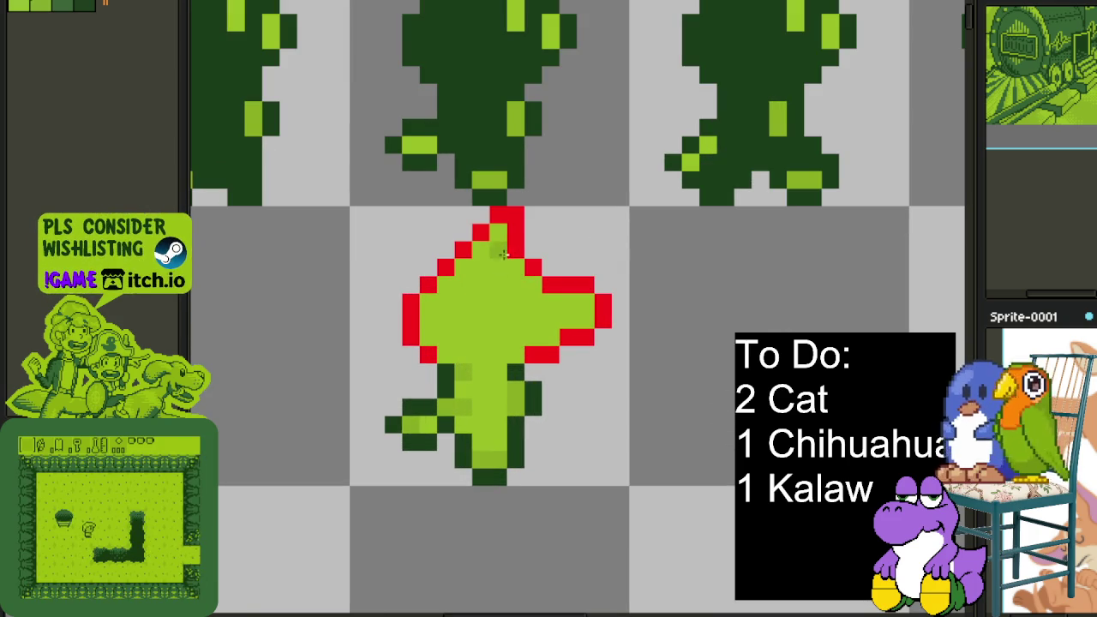
pyautogui.click(471, 326)
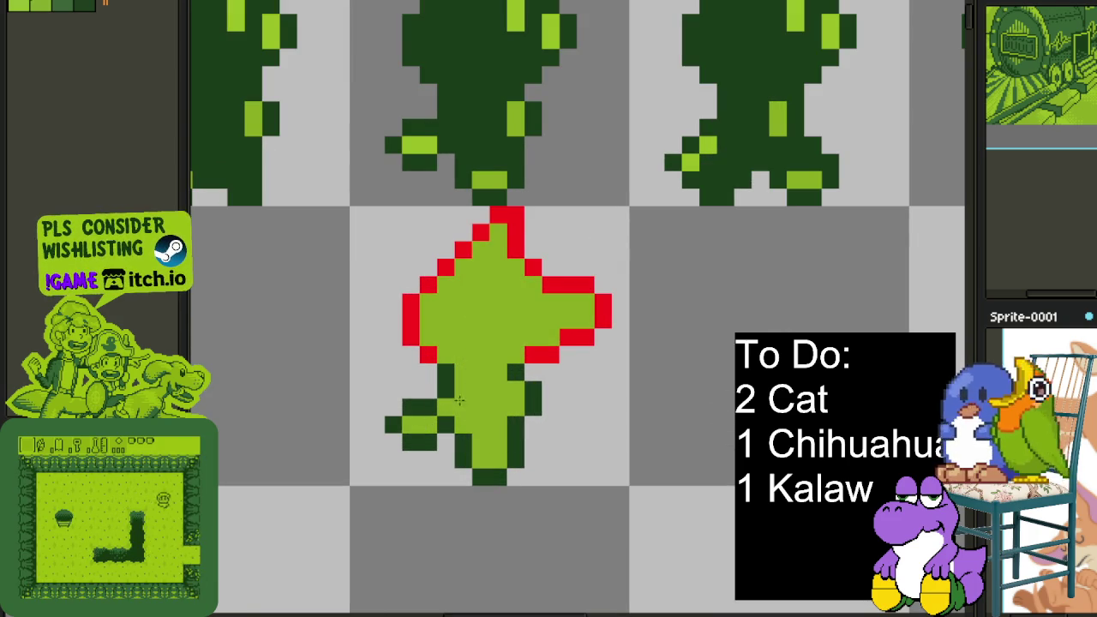
# Paint a lighter green highlight stripe and patch down the sprite's head
pyautogui.hscroll(-2, 566, 308)
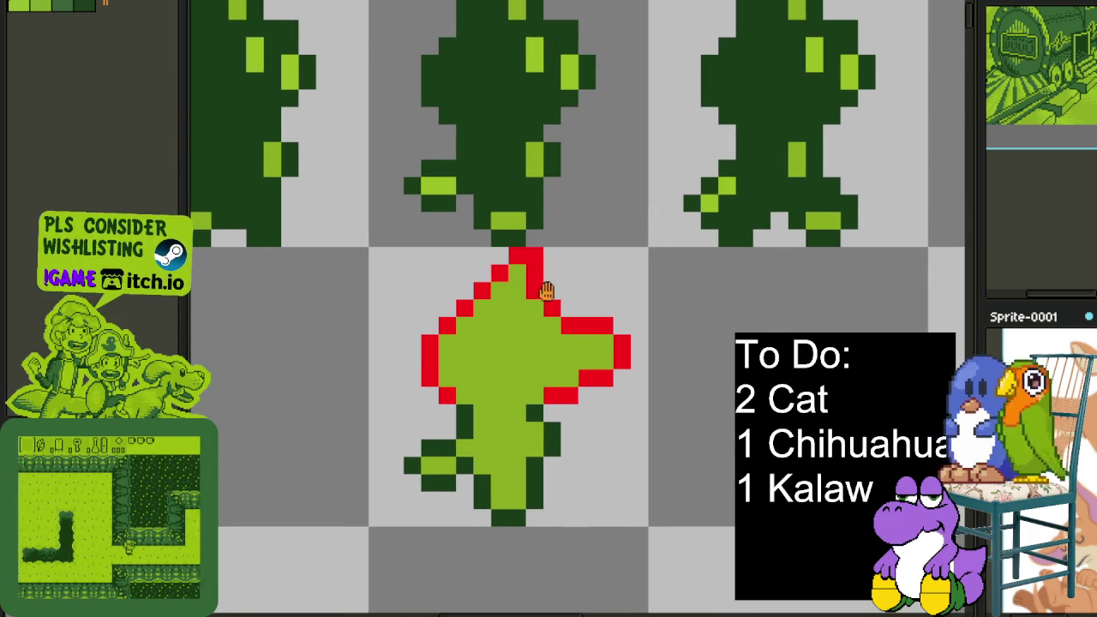
pyautogui.scroll(1, 534, 266)
pyautogui.scroll(1, 548, 308)
pyautogui.scroll(1, 489, 267)
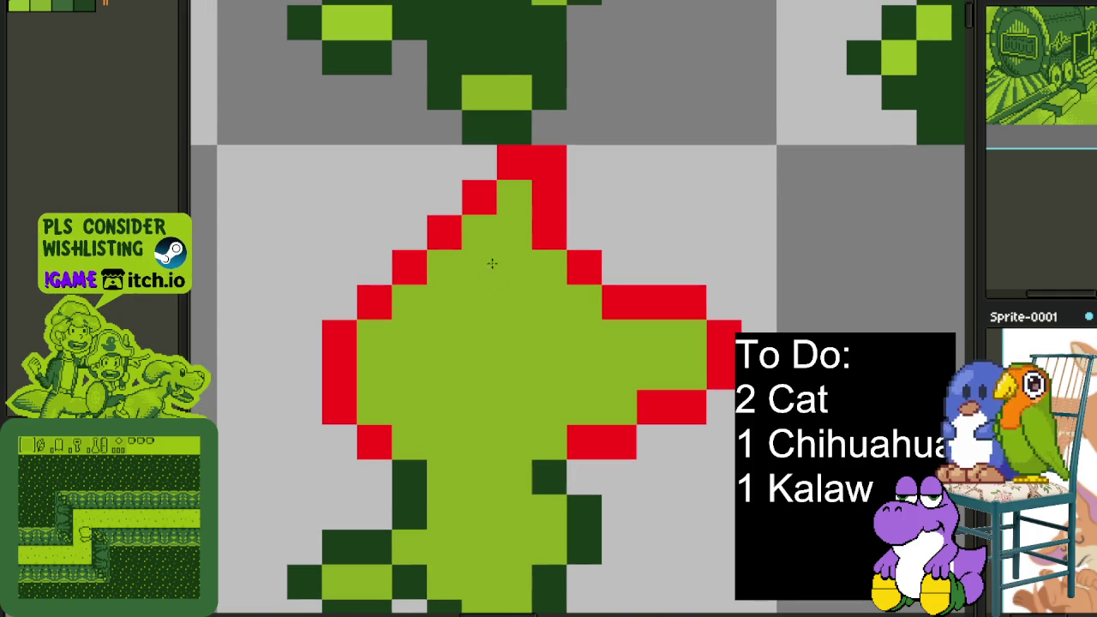
pyautogui.moveTo(514, 197); pyautogui.dragTo(509, 304)
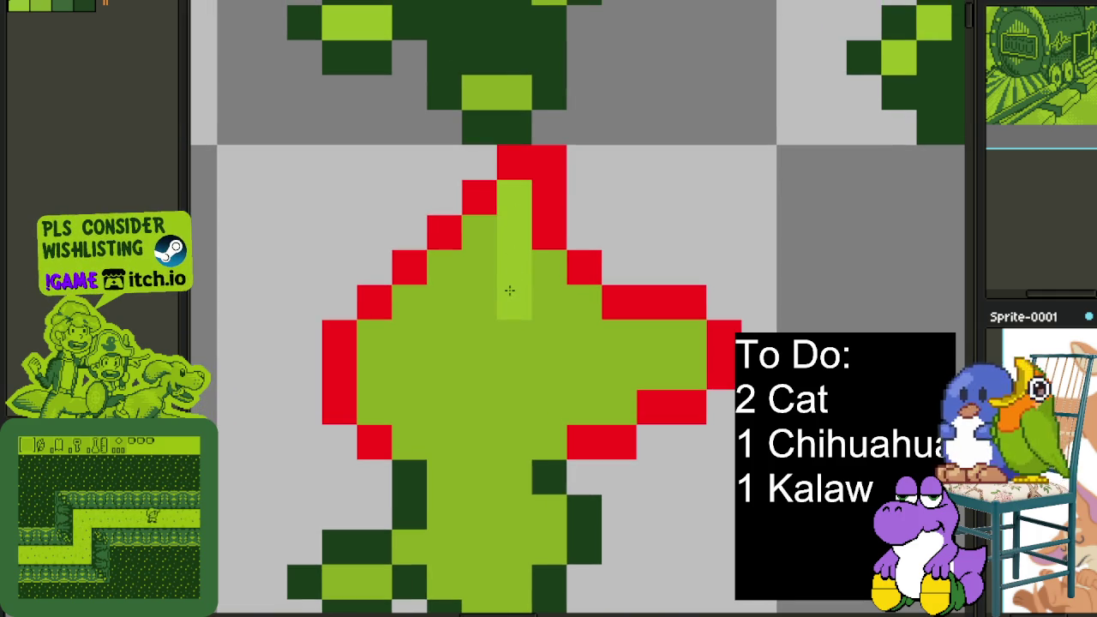
pyautogui.click(480, 231)
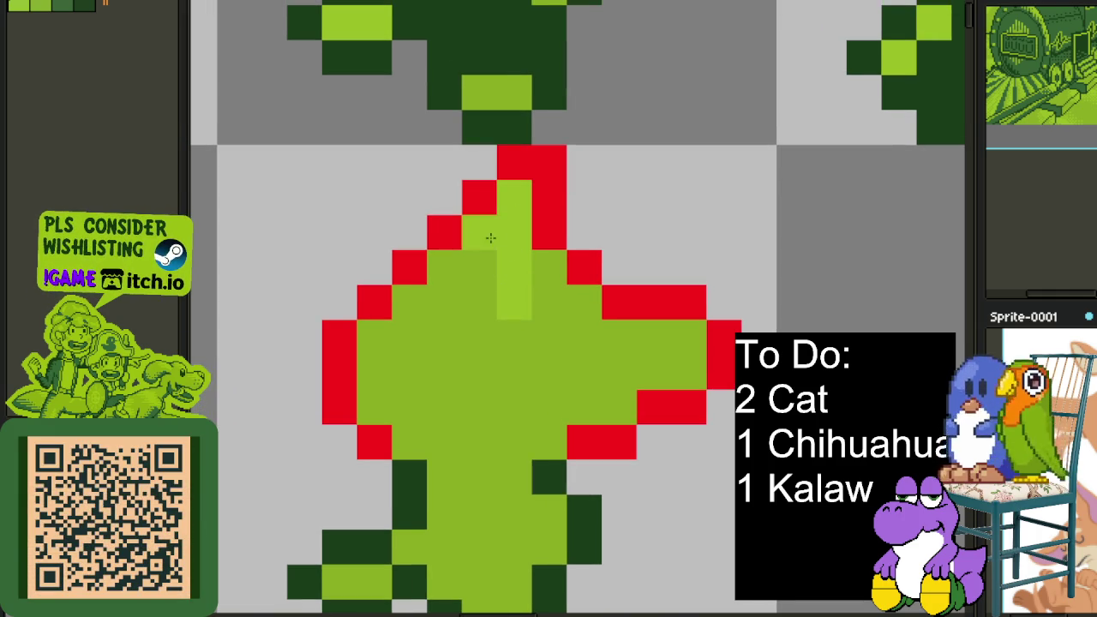
pyautogui.click(484, 270)
pyautogui.click(481, 293)
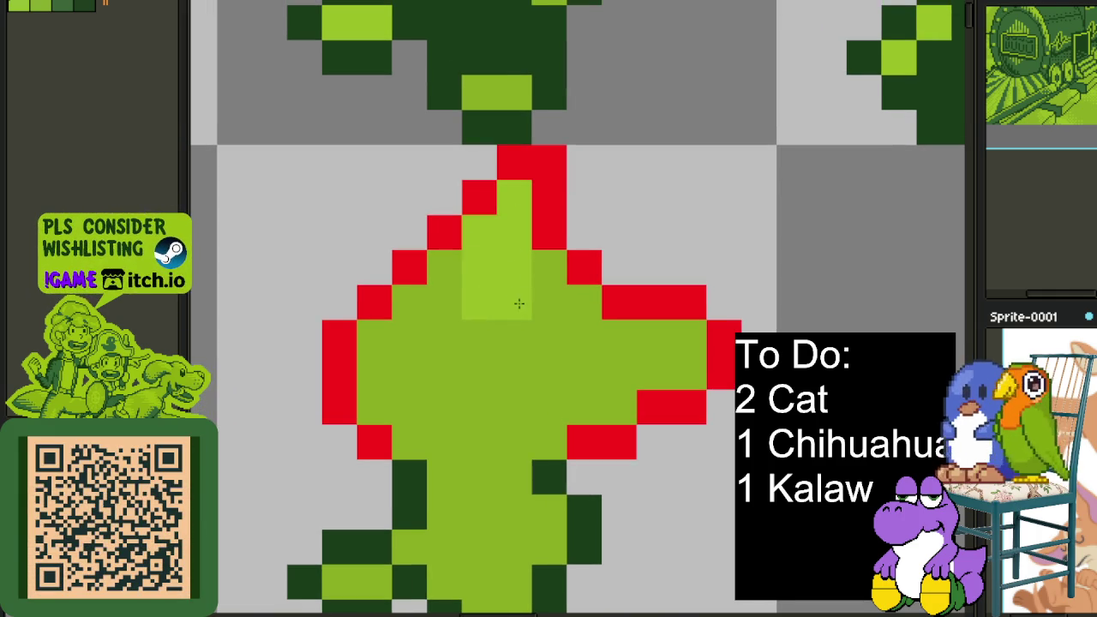
# Paint light-green pixels onto the sprite's body
pyautogui.scroll(-4, 542, 279)
pyautogui.scroll(3, 542, 279)
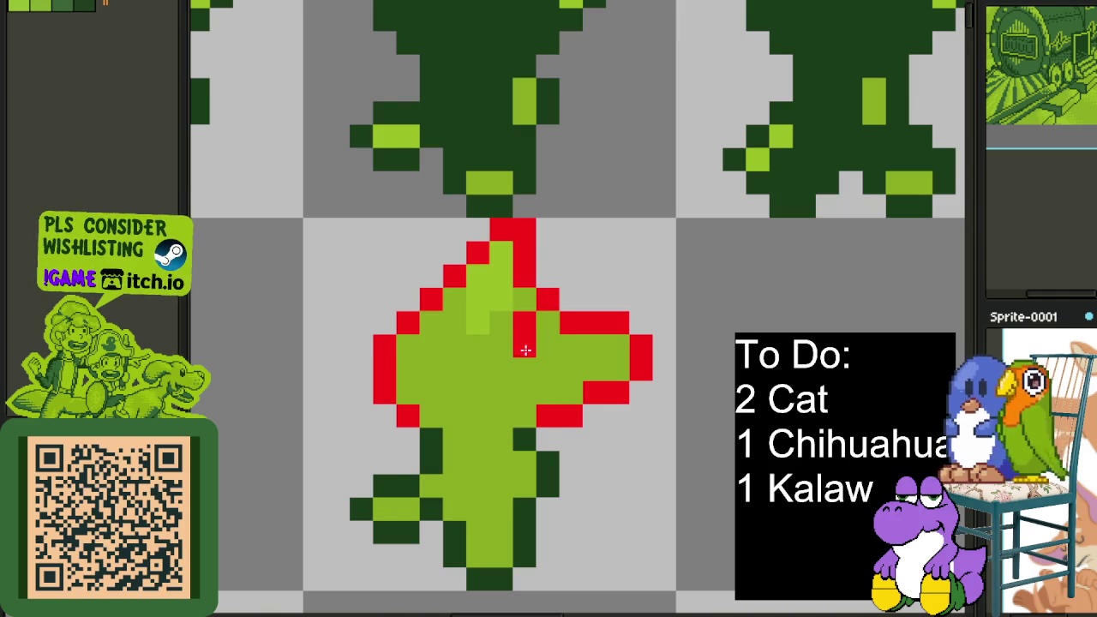
pyautogui.scroll(-3, 526, 349)
pyautogui.scroll(2, 557, 321)
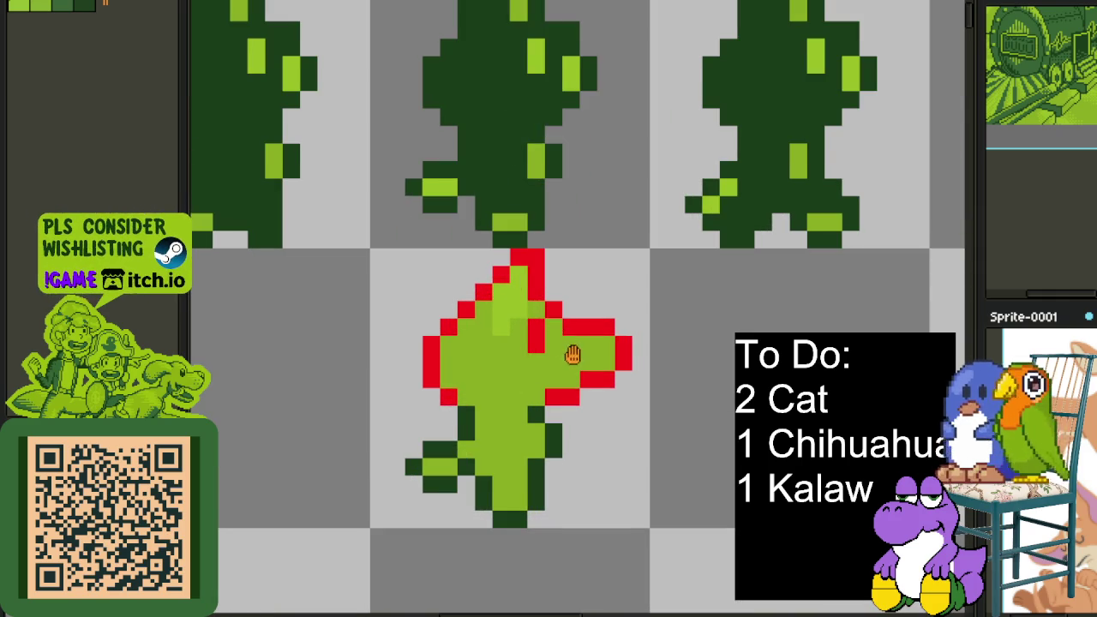
pyautogui.scroll(1, 572, 355)
pyautogui.scroll(1, 572, 355)
pyautogui.moveTo(573, 287)
pyautogui.mouseDown()
pyautogui.moveTo(546, 328)
pyautogui.moveTo(440, 365)
pyautogui.moveTo(390, 420)
pyautogui.mouseUp()
pyautogui.scroll(-2, 426, 388)
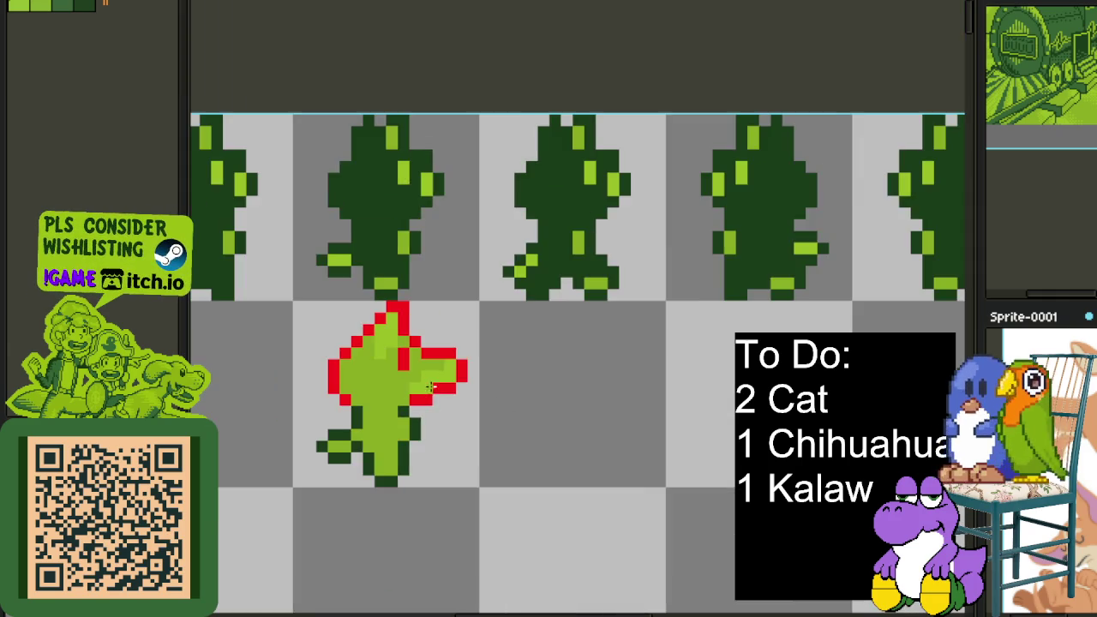
pyautogui.scroll(2, 437, 343)
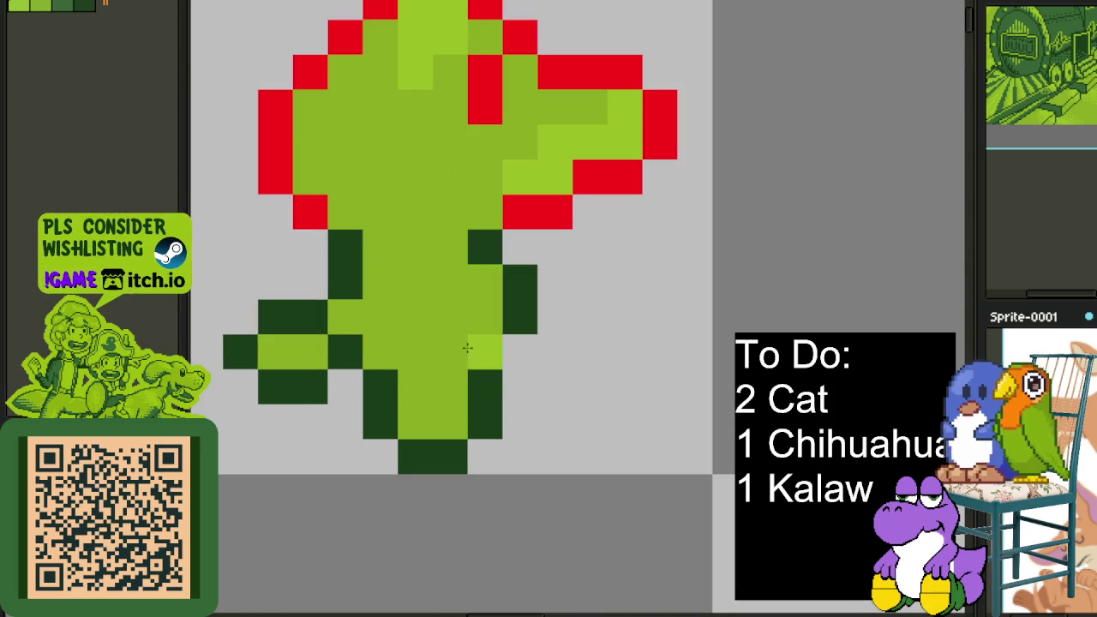
pyautogui.scroll(-1, 515, 316)
pyautogui.scroll(-2, 540, 313)
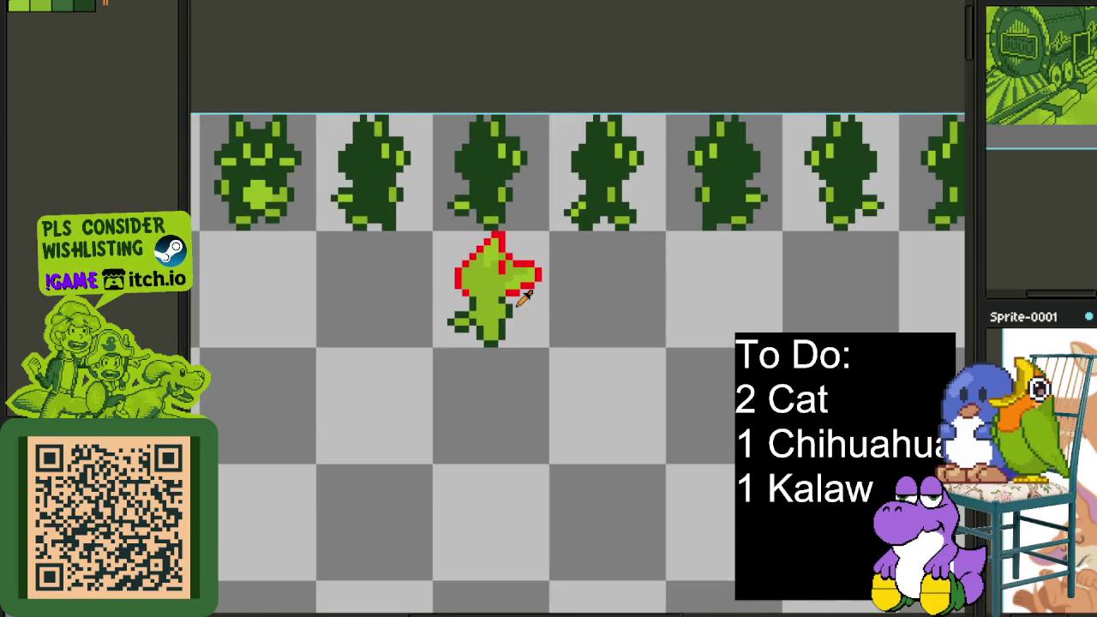
pyautogui.scroll(2, 527, 298)
# Replace the red outline colour #FF0000 with dark green #0F380F
pyautogui.hotkey('shift', 'r')
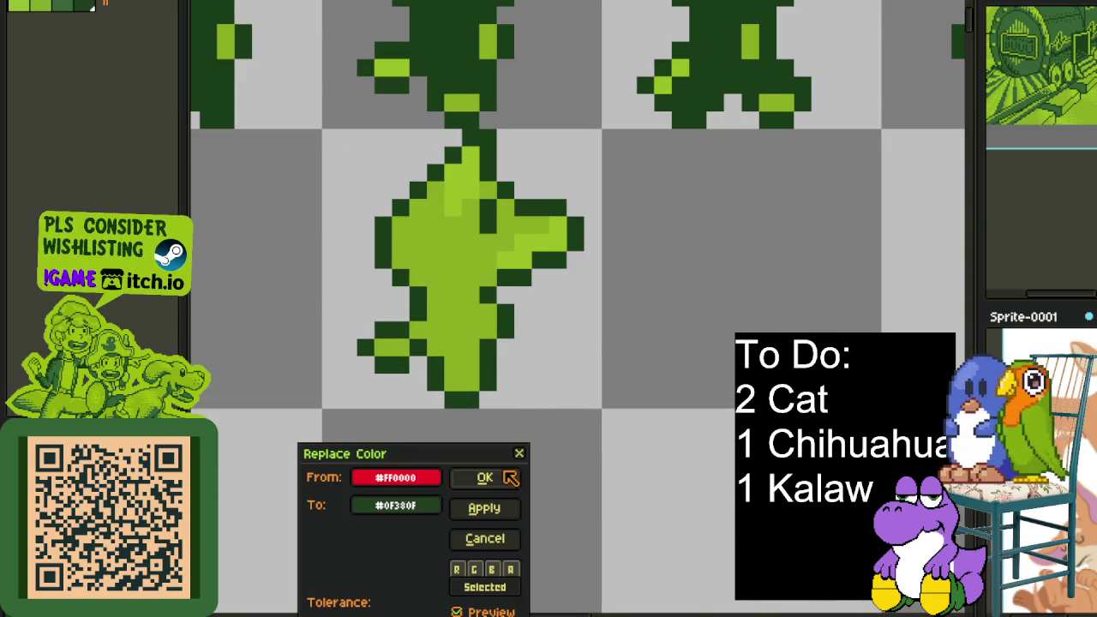
pyautogui.click(511, 478)
pyautogui.scroll(-2, 569, 335)
pyautogui.scroll(-1, 600, 357)
pyautogui.scroll(1, 611, 360)
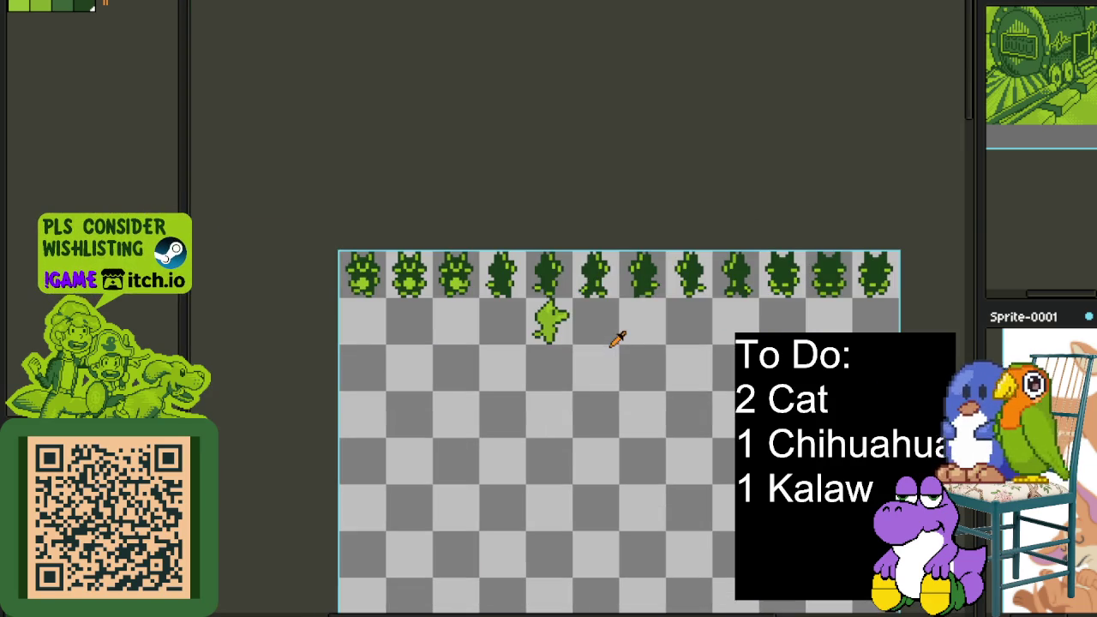
pyautogui.scroll(2, 557, 305)
pyautogui.scroll(2, 553, 300)
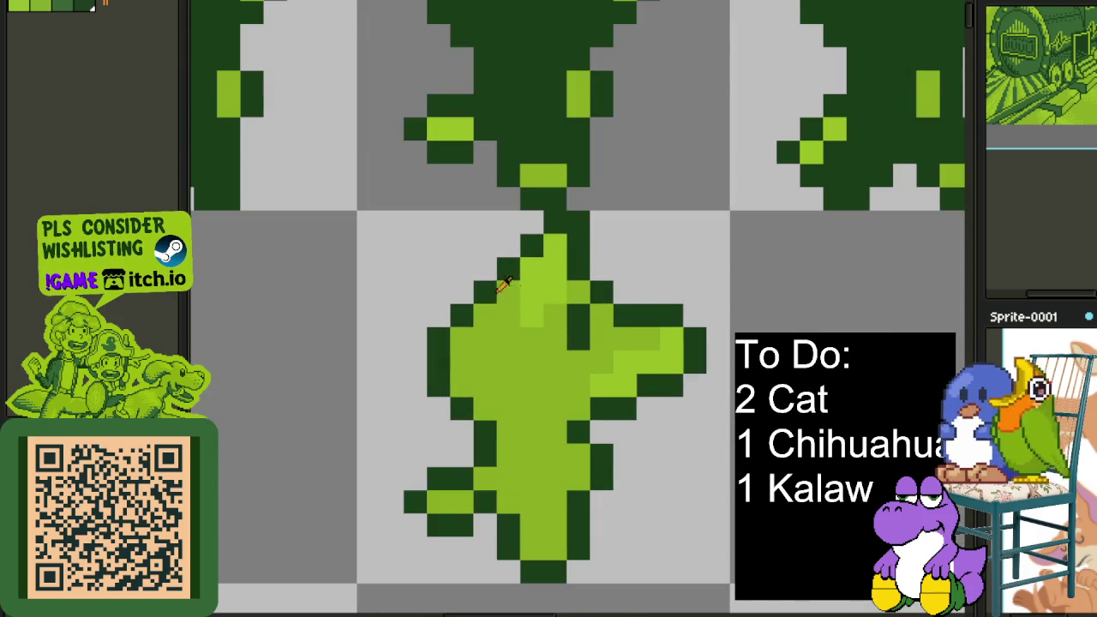
# Add the missing dark green outline pixel and save the sprite sheet
pyautogui.click(467, 299)
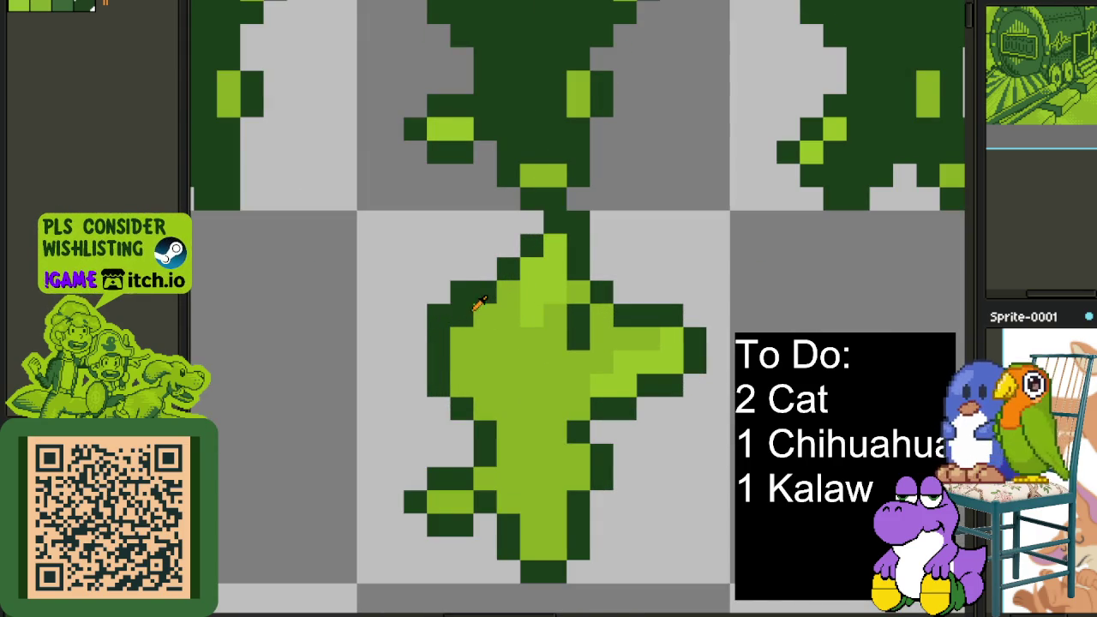
pyautogui.scroll(-3, 514, 308)
pyautogui.scroll(-1, 588, 306)
pyautogui.scroll(-1, 604, 311)
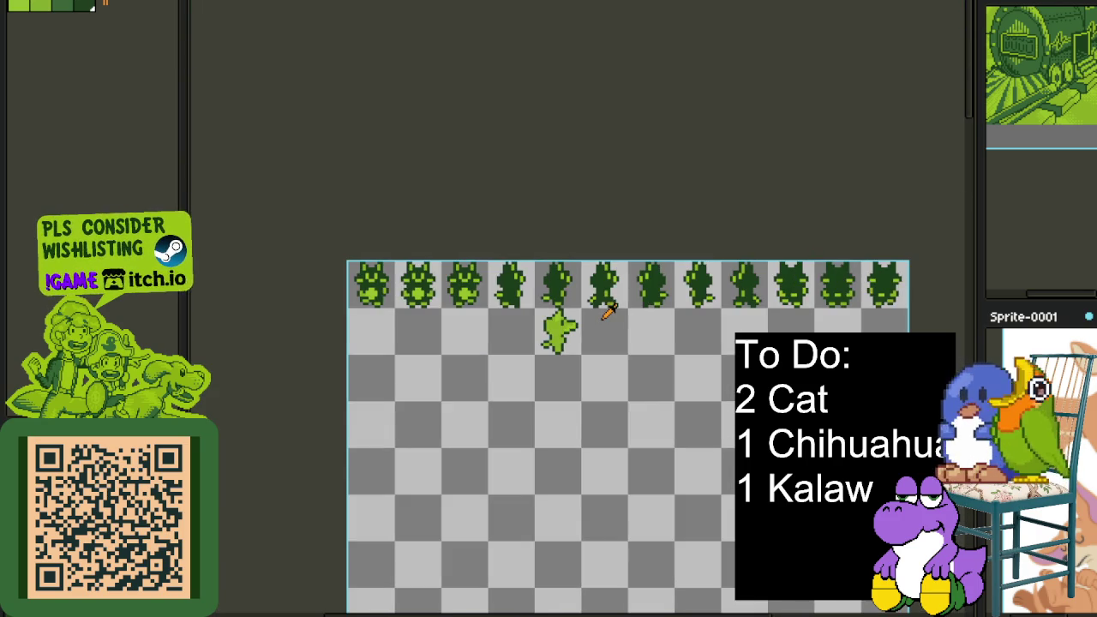
pyautogui.hotkey('ctrl', 's')
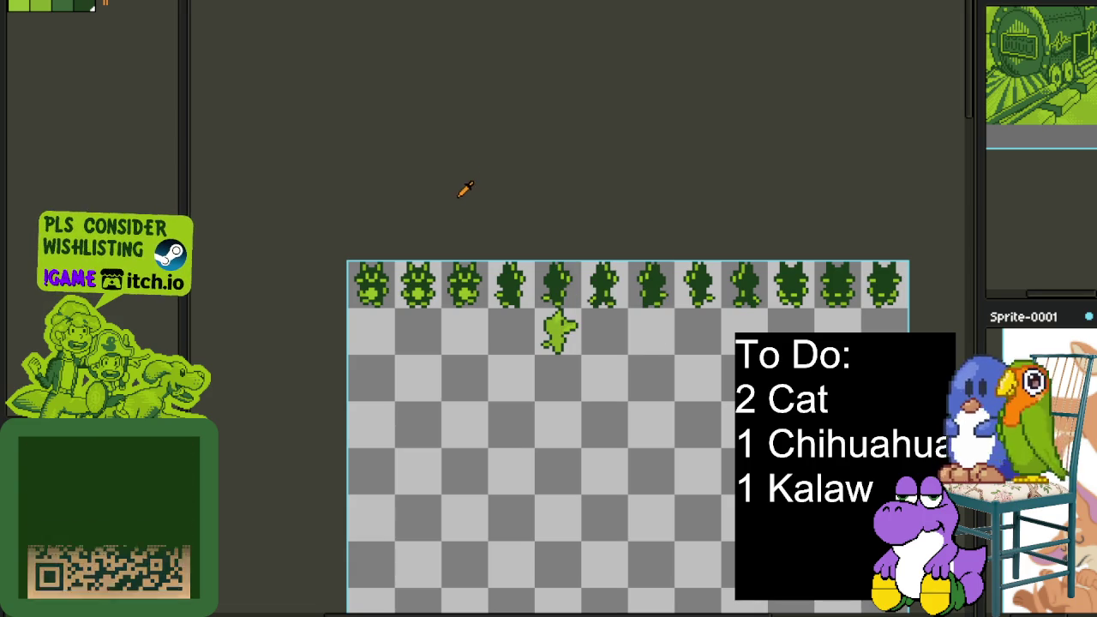
# Erase a strip across two sprite middles as a test, then restore it and deselect
pyautogui.scroll(5, 557, 326)
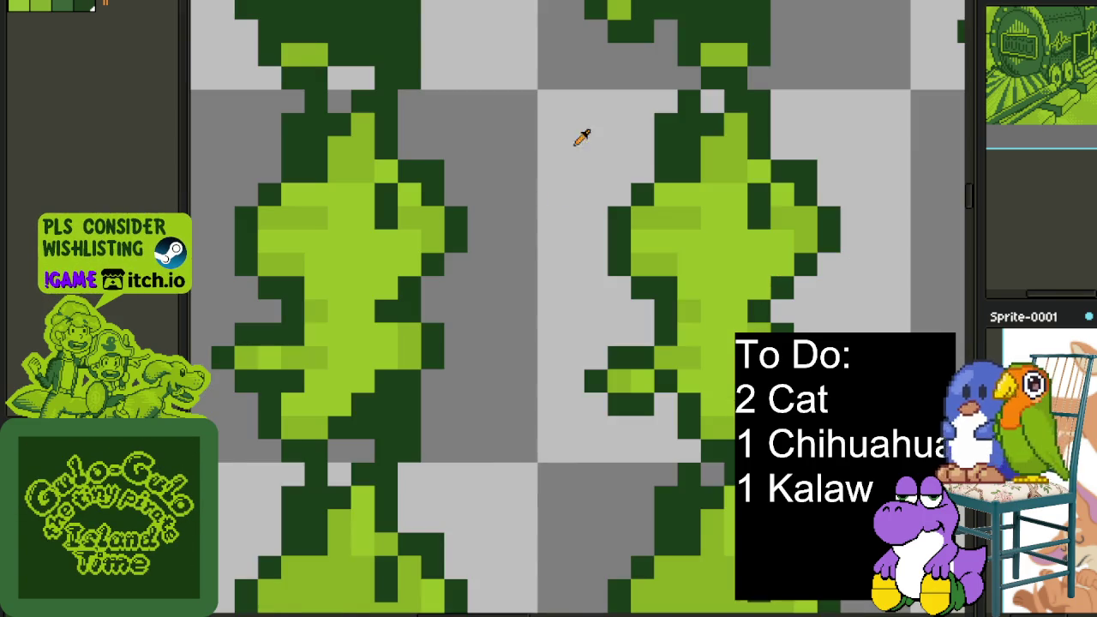
pyautogui.scroll(-3, 565, 172)
pyautogui.scroll(1, 549, 226)
pyautogui.scroll(1, 480, 308)
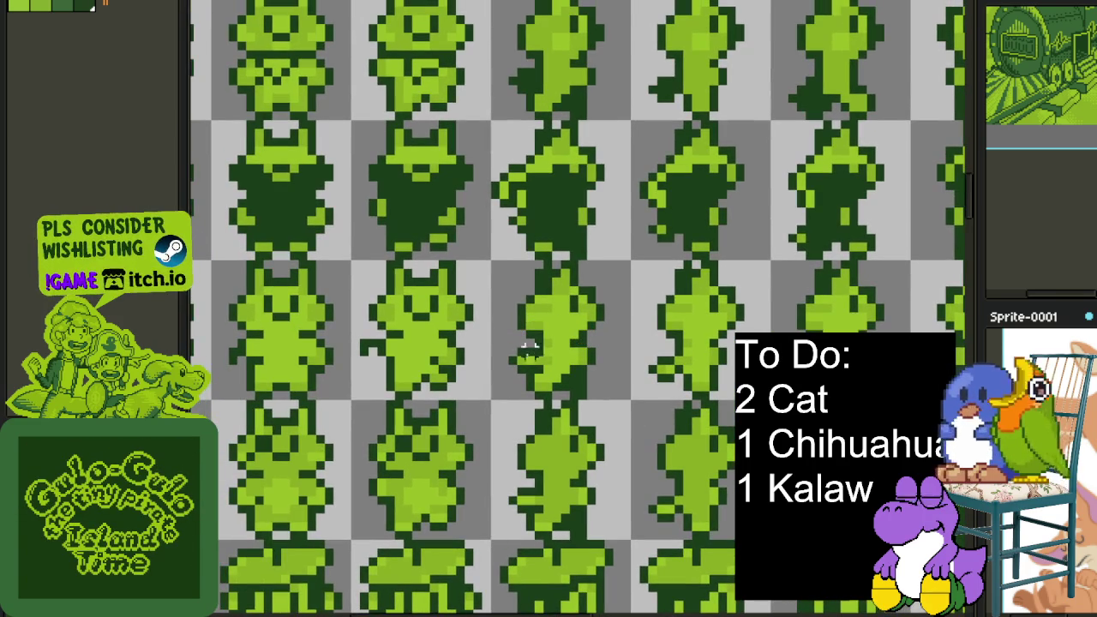
pyautogui.scroll(1, 521, 351)
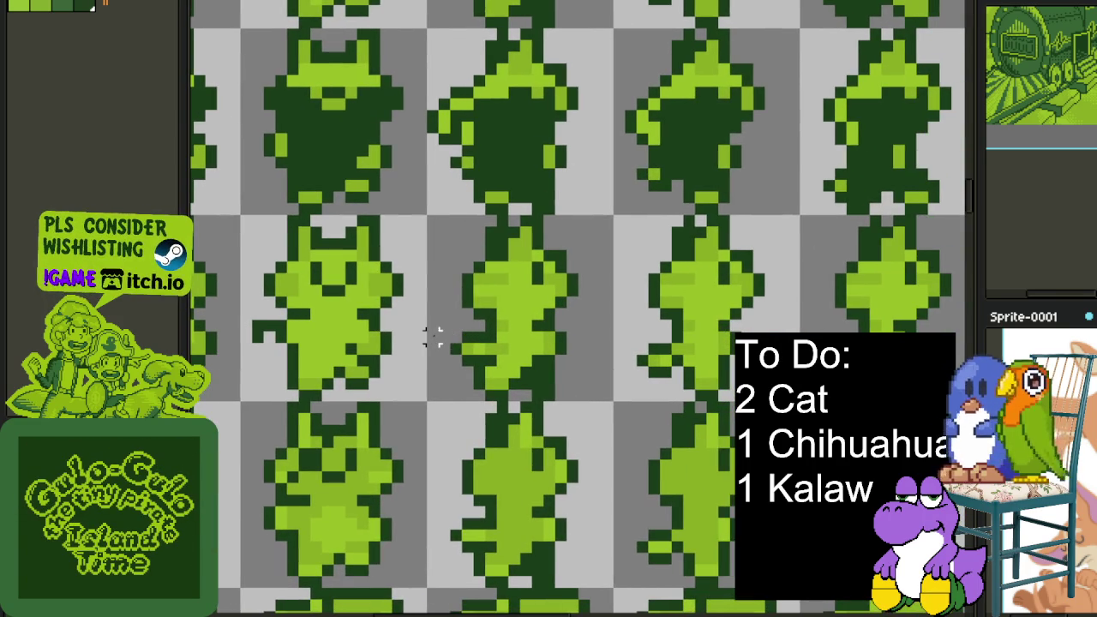
pyautogui.moveTo(433, 324); pyautogui.dragTo(803, 403)
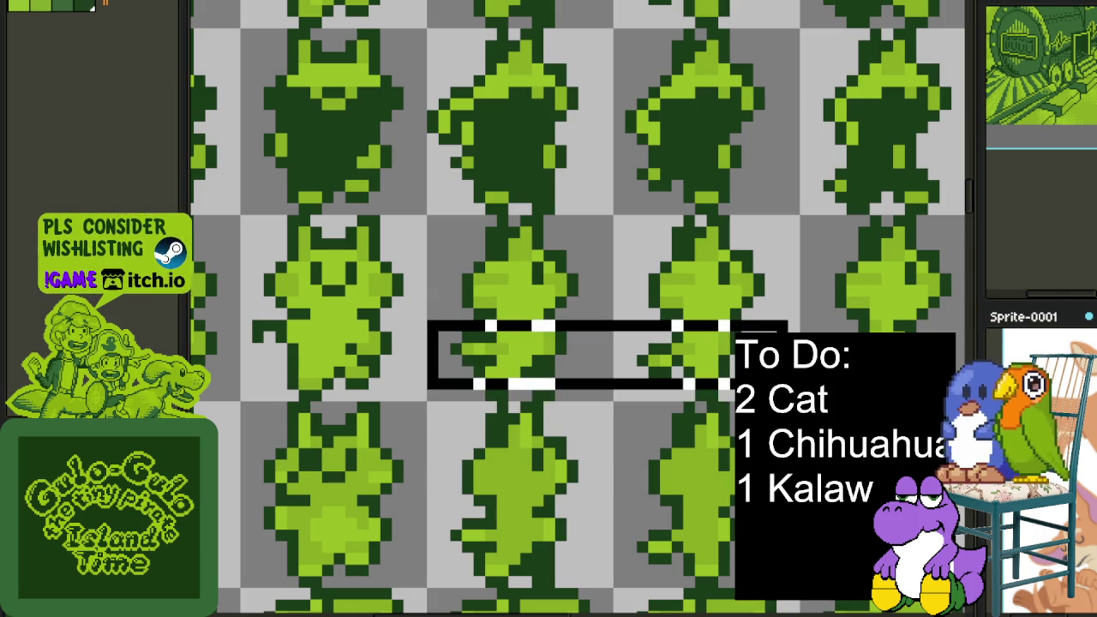
pyautogui.press('Delete')
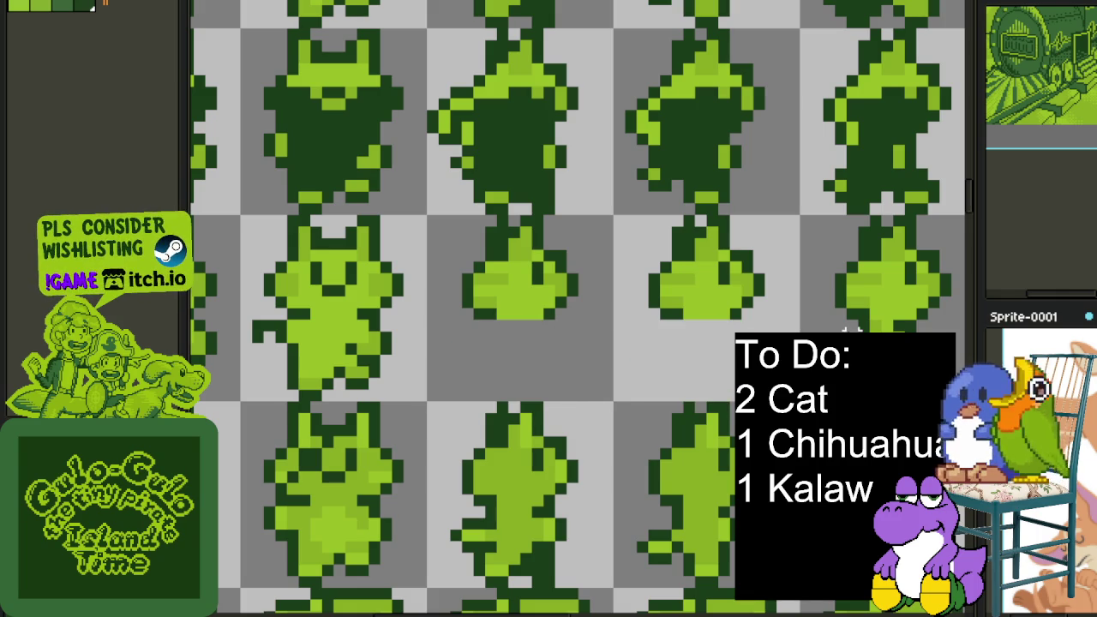
pyautogui.hotkey('ctrl', 'z')
pyautogui.hotkey('ctrl', 'd')
# Move a selected sprite piece across into the next cell and deselect
pyautogui.scroll(-4, 480, 115)
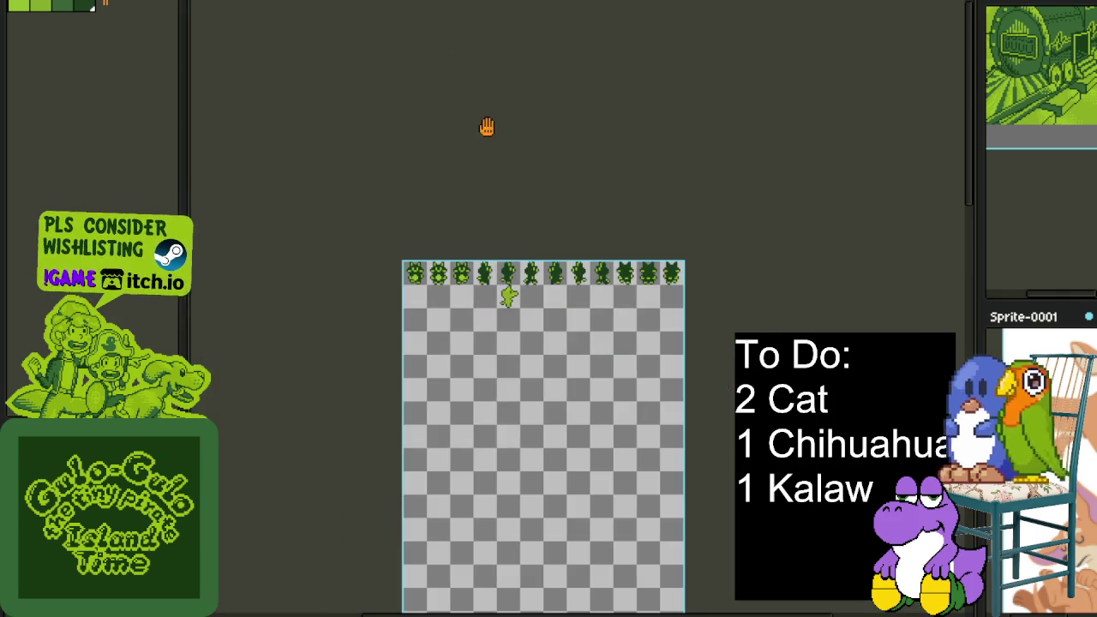
pyautogui.scroll(1, 477, 248)
pyautogui.scroll(1, 460, 292)
pyautogui.scroll(1, 461, 291)
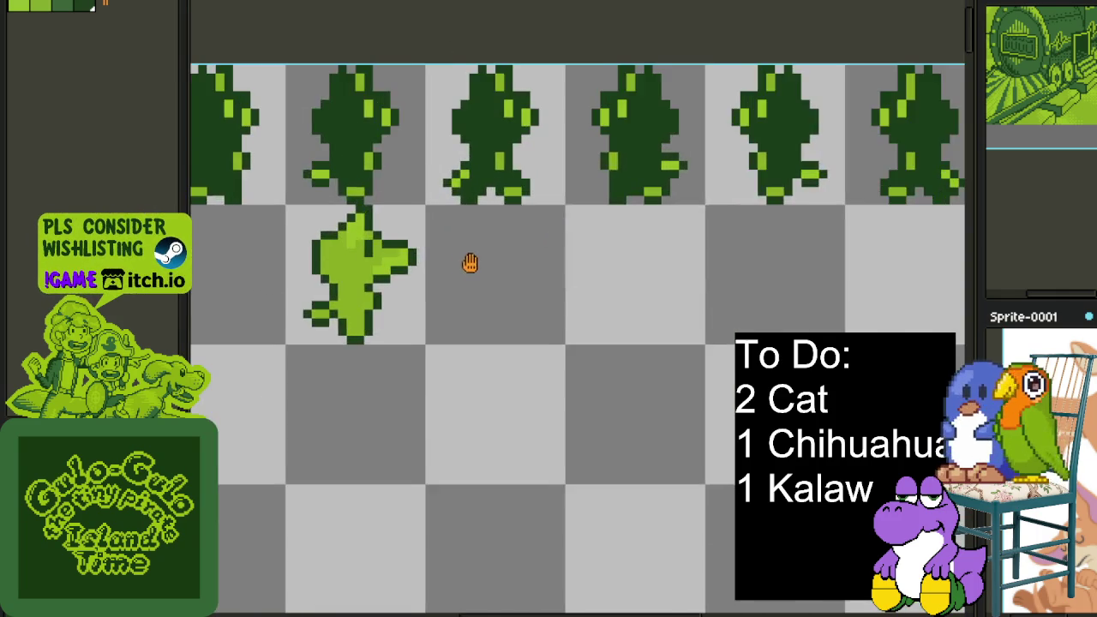
pyautogui.scroll(1, 478, 255)
pyautogui.scroll(1, 531, 275)
pyautogui.moveTo(377, 313); pyautogui.dragTo(734, 311)
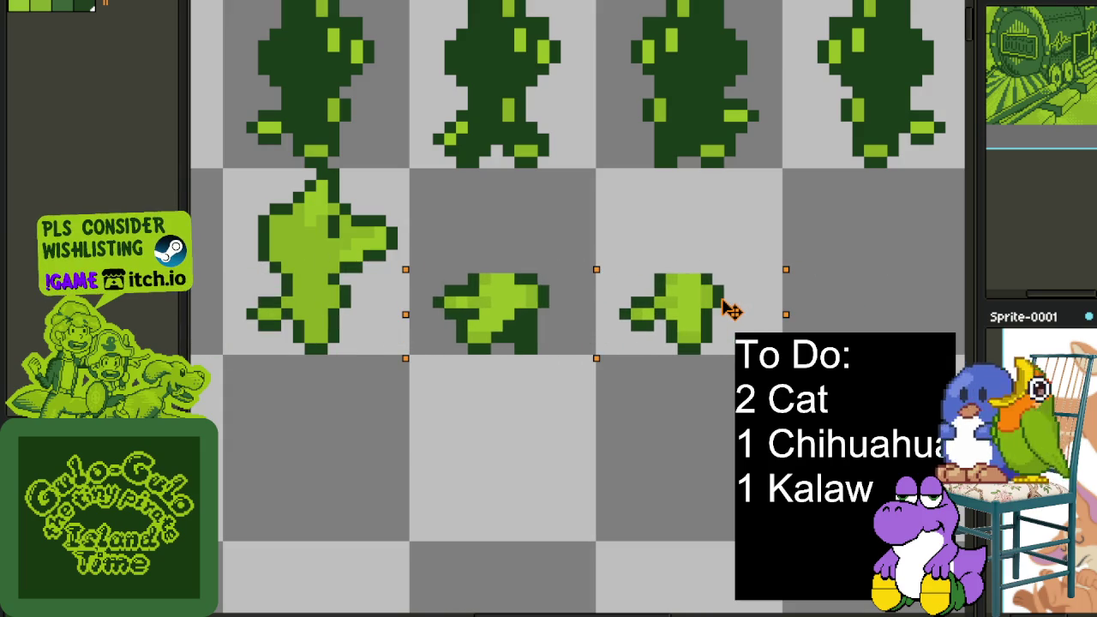
pyautogui.hotkey('ctrl', 'd')
# Shift the sprite's upper part a few pixels right into the next cell and drop it in place
pyautogui.scroll(-1, 480, 300)
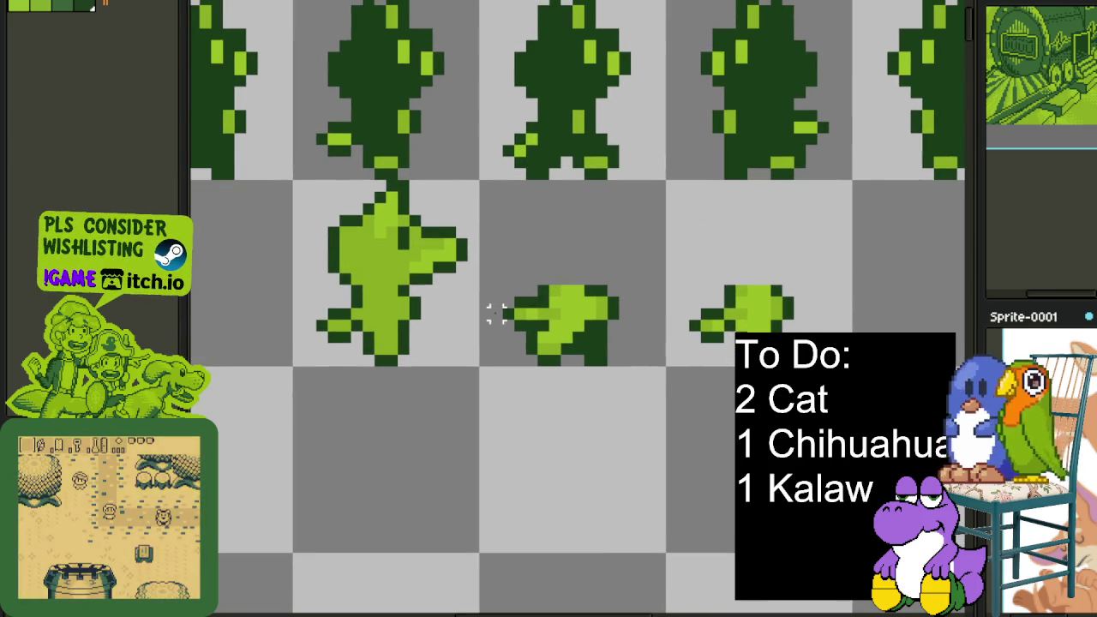
pyautogui.scroll(3, 527, 306)
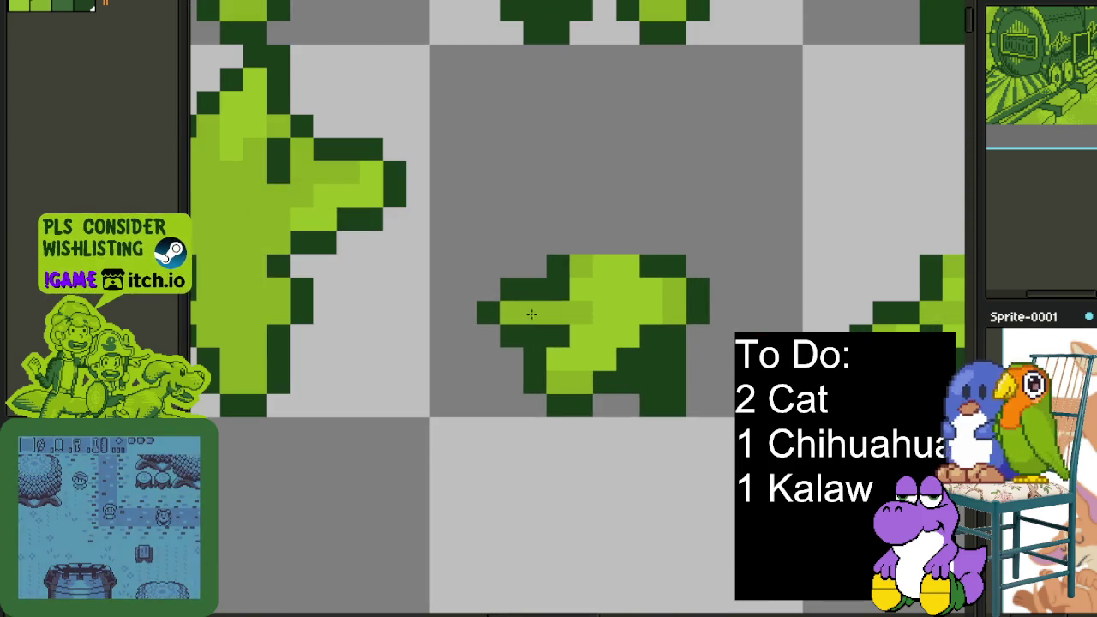
pyautogui.scroll(-3, 540, 307)
pyautogui.moveTo(534, 311)
pyautogui.mouseDown()
pyautogui.moveTo(543, 352)
pyautogui.moveTo(518, 340)
pyautogui.mouseUp()
pyautogui.scroll(1, 518, 340)
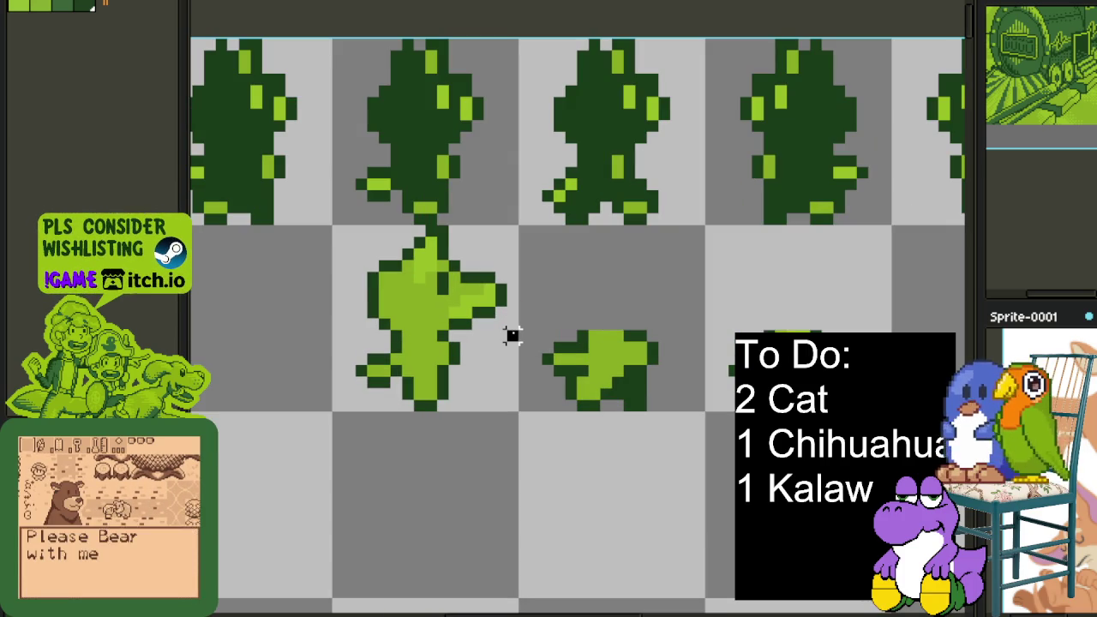
pyautogui.moveTo(512, 324); pyautogui.dragTo(336, 230)
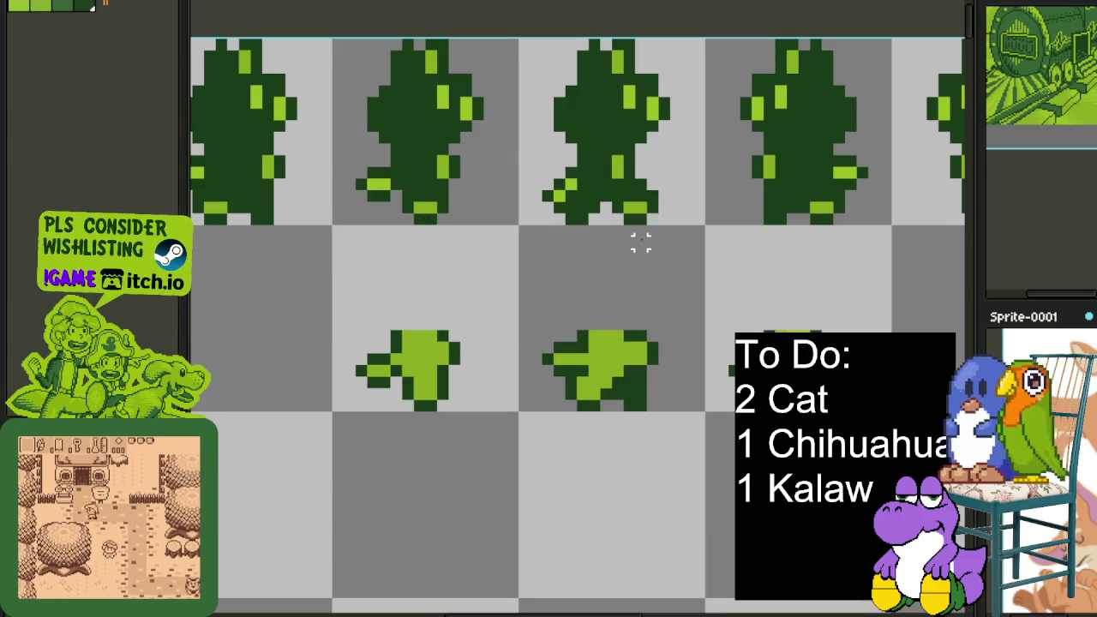
pyautogui.press('Right')
pyautogui.press('Right')
pyautogui.press('Right')
pyautogui.press('Right')
pyautogui.press('Right')
pyautogui.press('Right')
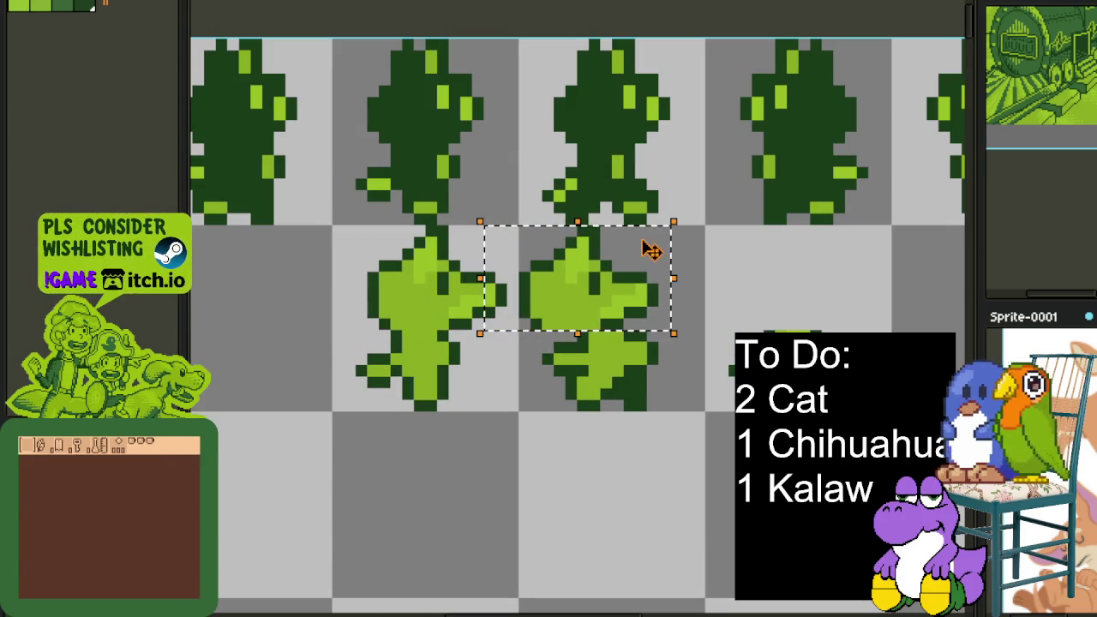
pyautogui.press('Right')
pyautogui.press('Right')
pyautogui.press('Right')
pyautogui.press('Right')
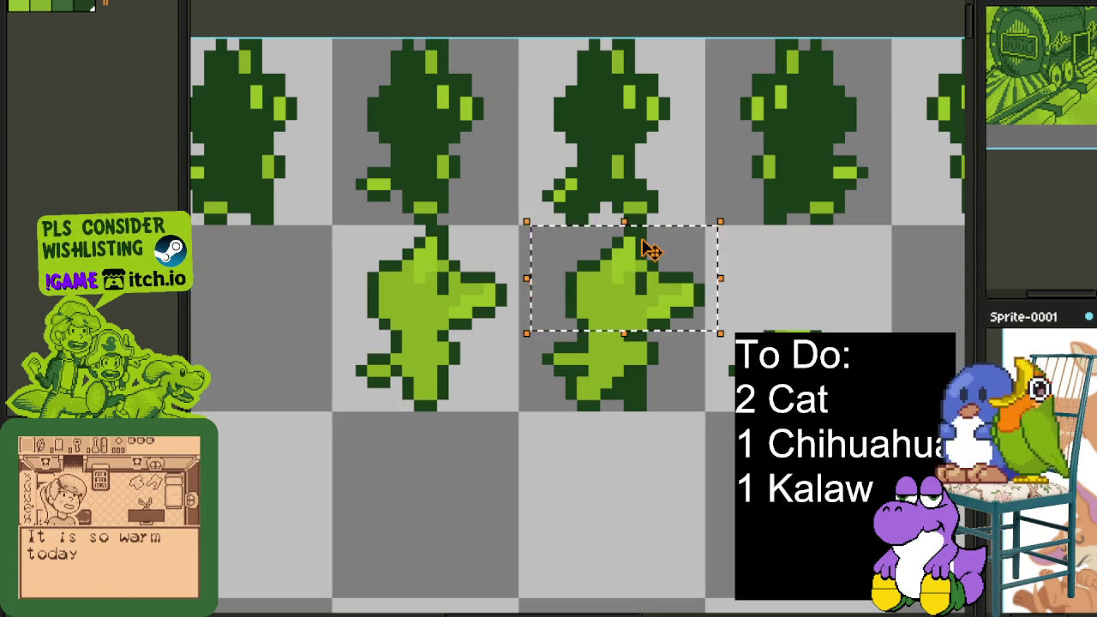
pyautogui.press('Left')
pyautogui.press('Right')
pyautogui.press('Right')
pyautogui.press('Right')
pyautogui.press('Right')
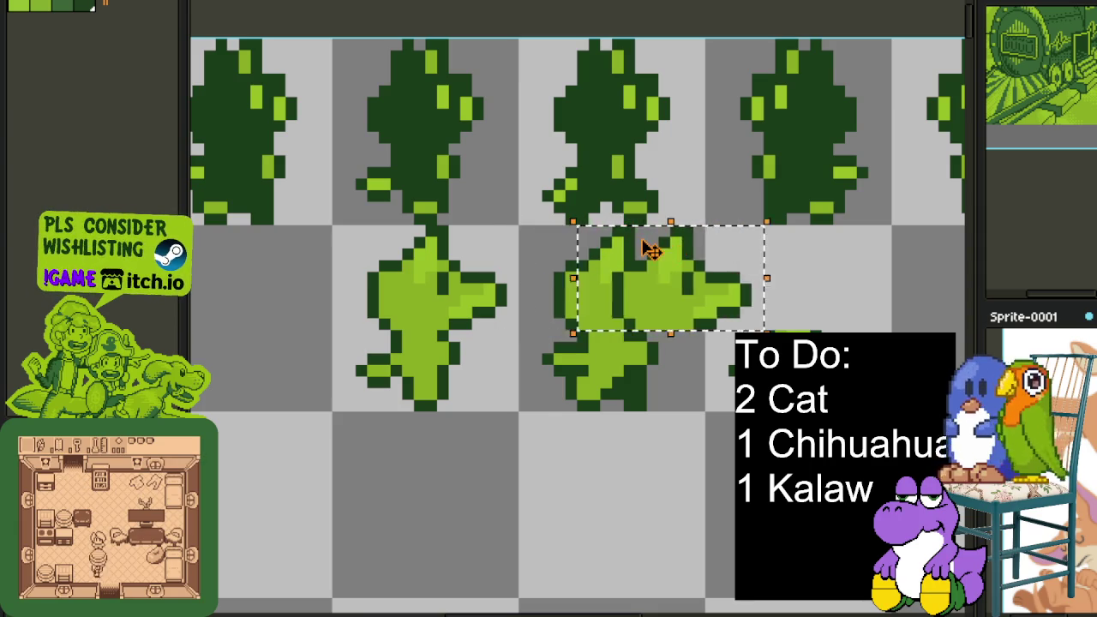
pyautogui.press('Right')
pyautogui.press('Right')
pyautogui.press('Right')
pyautogui.press('Left')
pyautogui.press('Left')
pyautogui.press('Left')
pyautogui.press('Left')
pyautogui.press('Right')
pyautogui.click(728, 335)
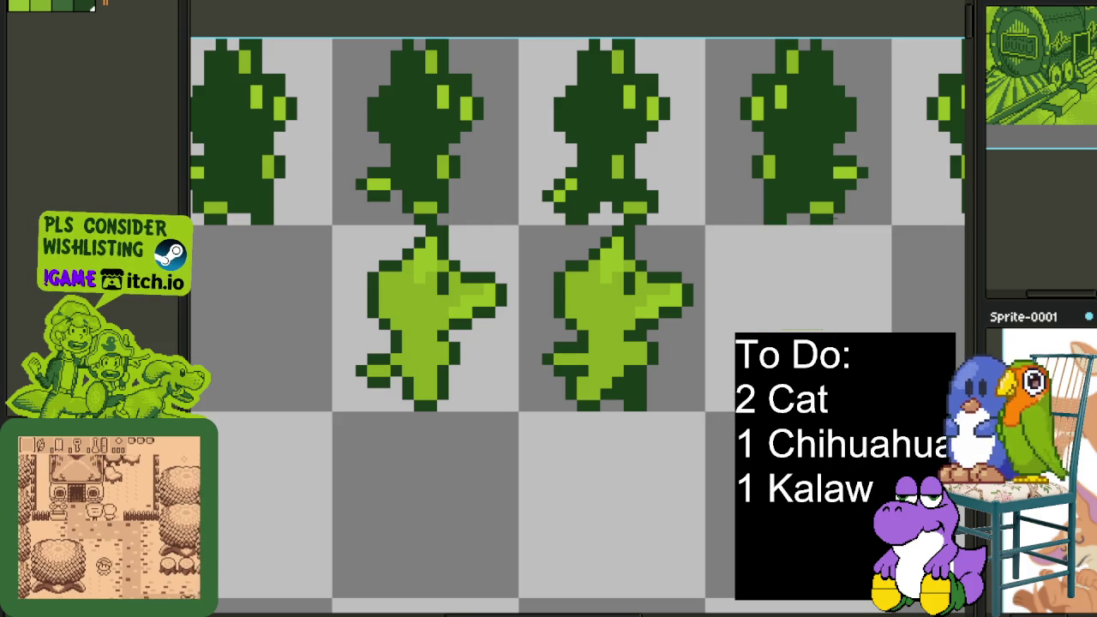
pyautogui.scroll(-2, 722, 374)
pyautogui.scroll(-2, 723, 374)
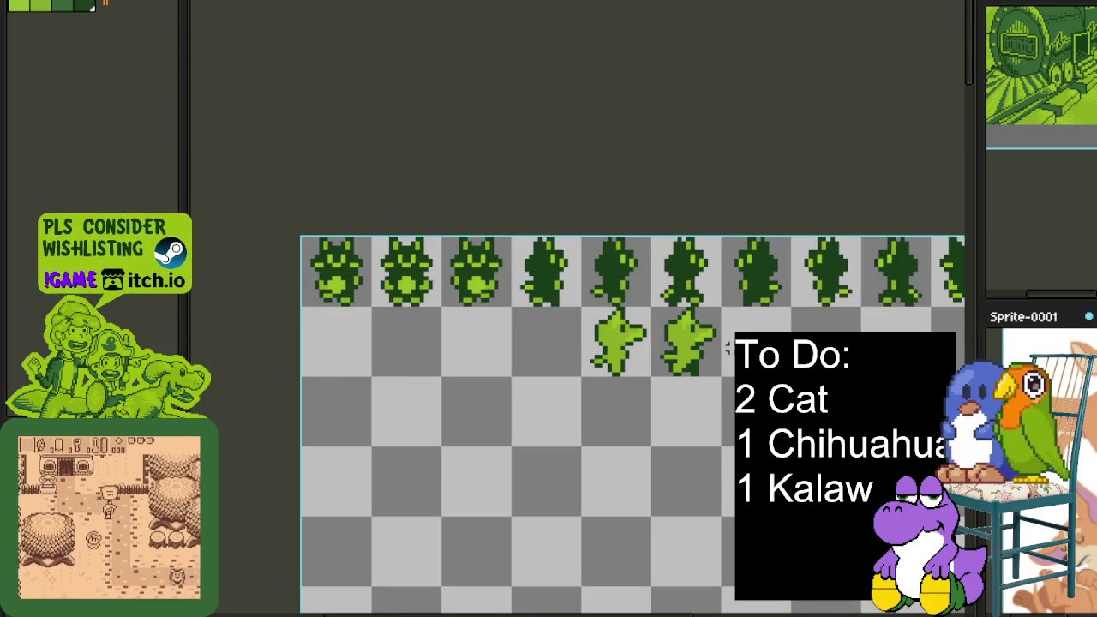
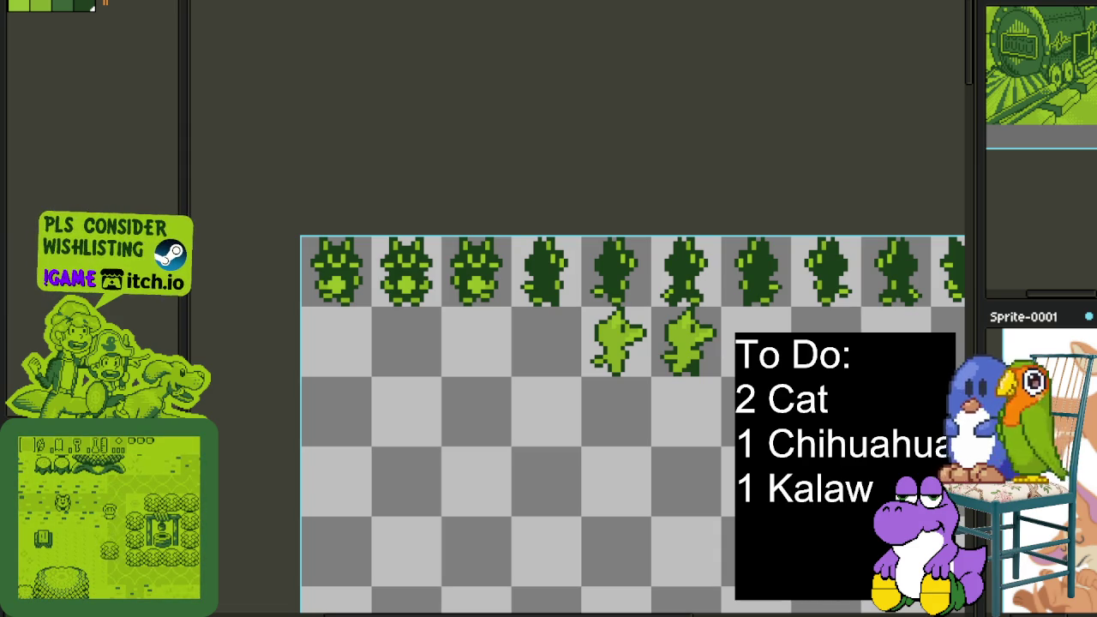
# Marquee-select the light-green sprite in the second row
pyautogui.scroll(2, 704, 351)
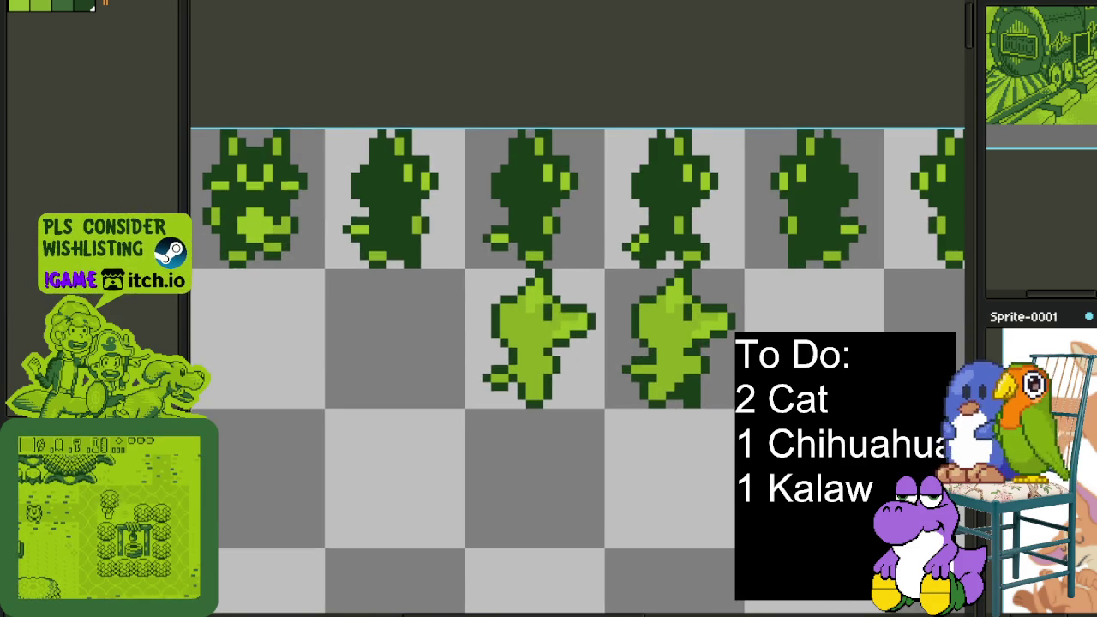
pyautogui.moveTo(677, 308); pyautogui.dragTo(707, 376)
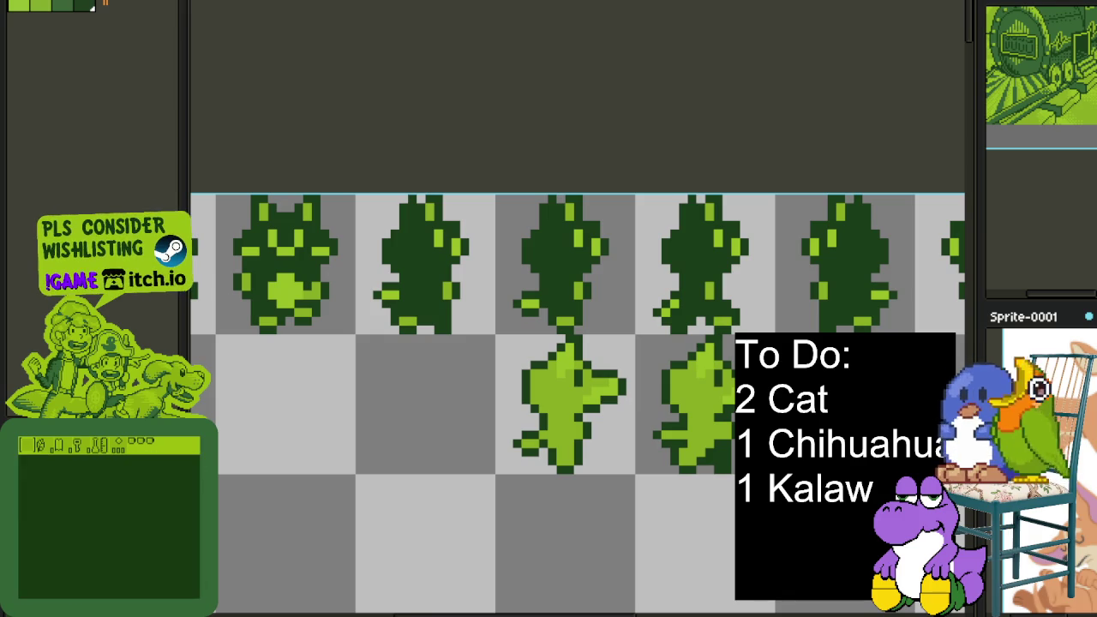
pyautogui.moveTo(734, 337); pyautogui.dragTo(497, 470)
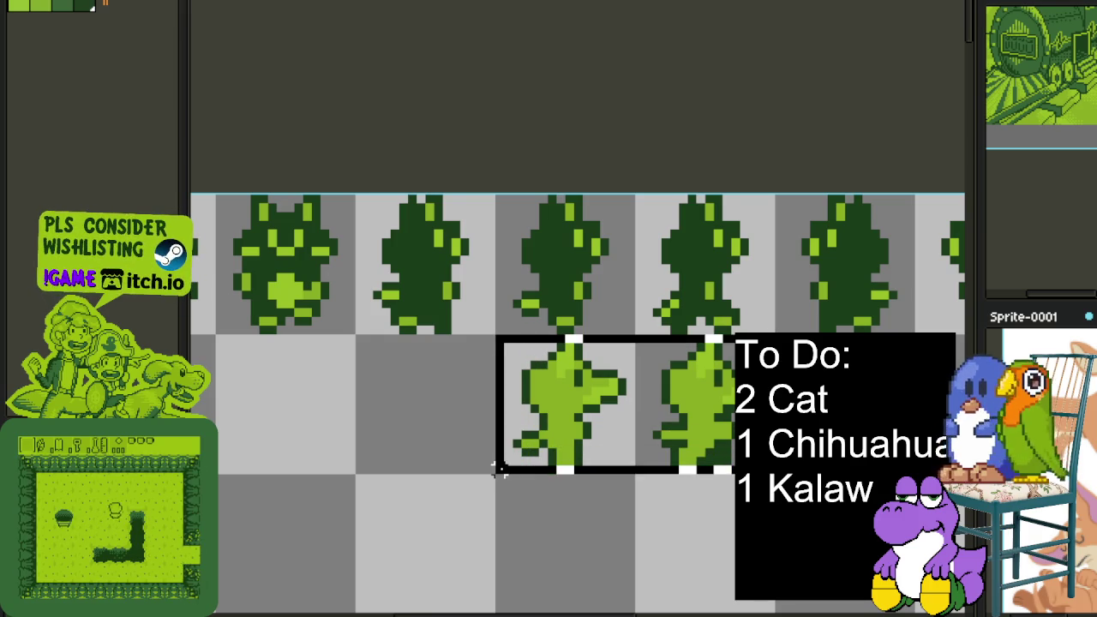
pyautogui.scroll(-2, 515, 472)
pyautogui.scroll(-1, 603, 460)
pyautogui.scroll(1, 698, 453)
pyautogui.hotkey('ctrl', 'd')
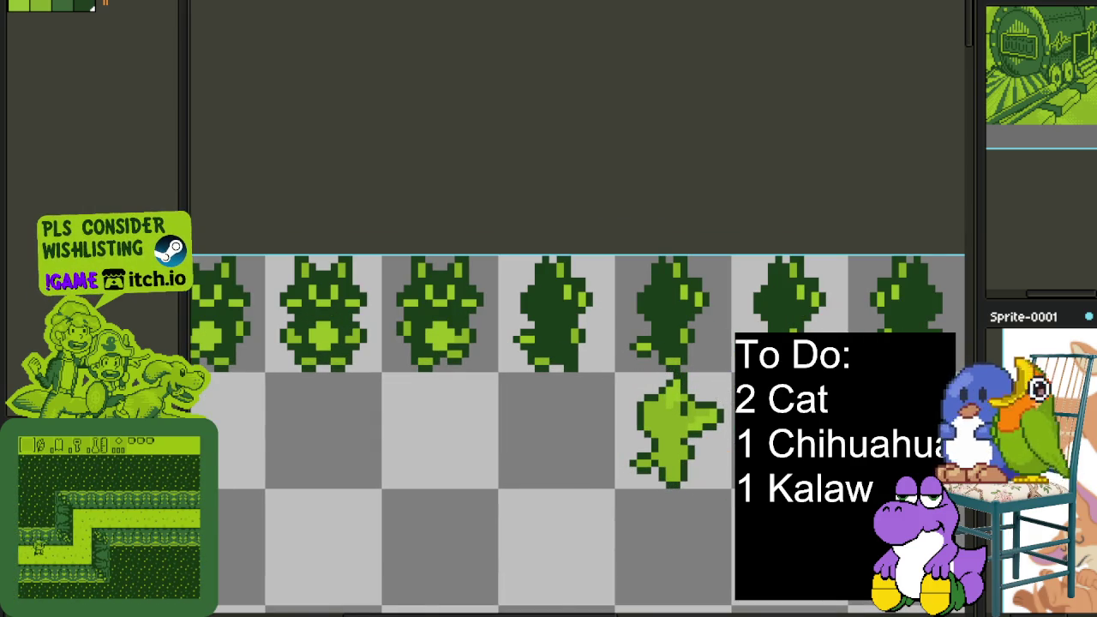
# Paste a copy of the light-green sprite into the neighbouring cell and commit it
pyautogui.scroll(1, 88, 415)
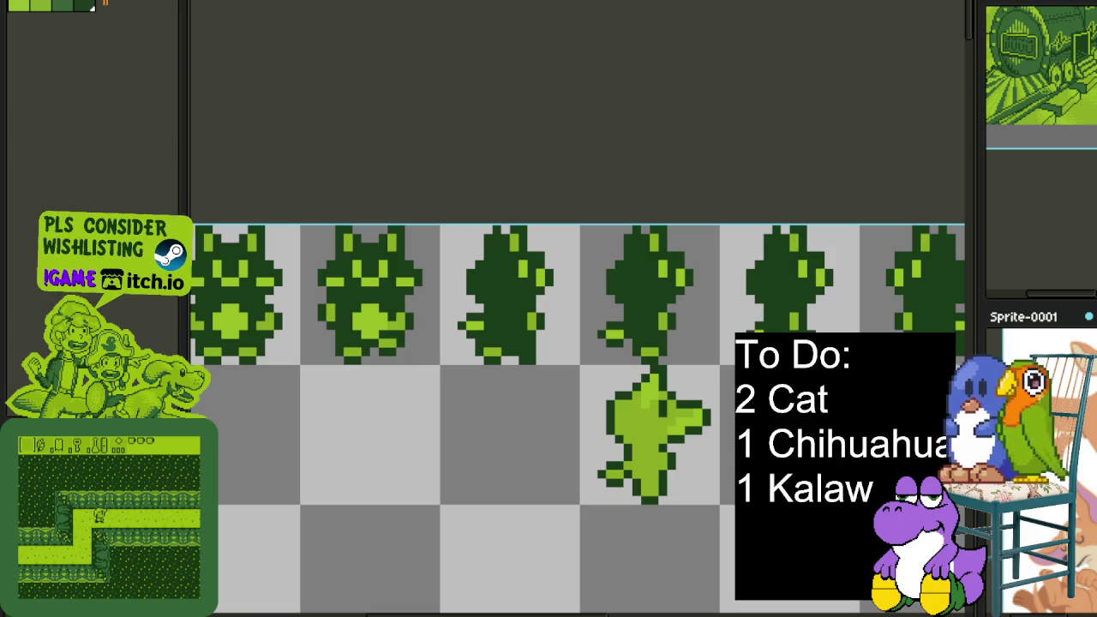
pyautogui.hotkey('ctrl', 'v')
pyautogui.moveTo(476, 448); pyautogui.dragTo(505, 448)
pyautogui.press('Return')
pyautogui.hotkey('ctrl', 'd')
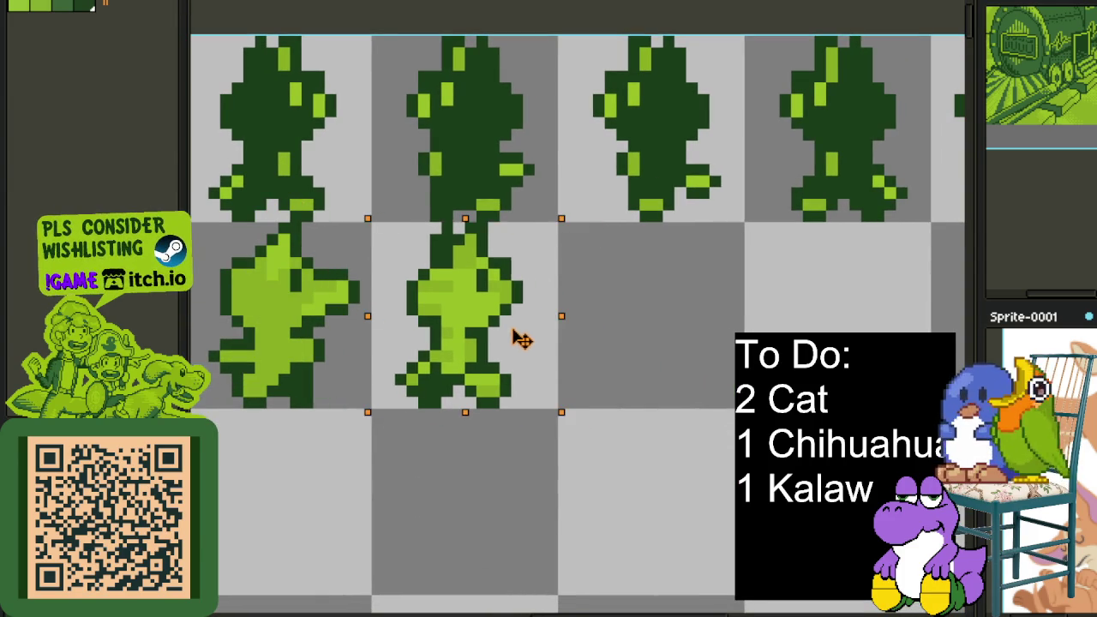
# Redo the middle sprite's legs by deleting them and pasting them back resized
pyautogui.scroll(1, 541, 361)
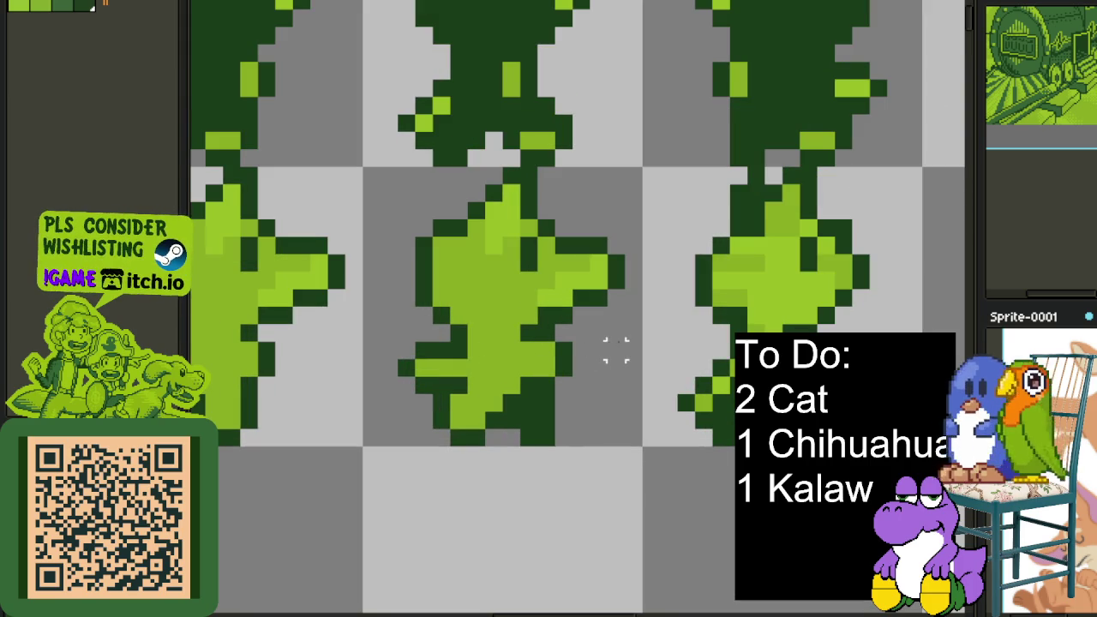
pyautogui.moveTo(641, 343); pyautogui.dragTo(366, 448)
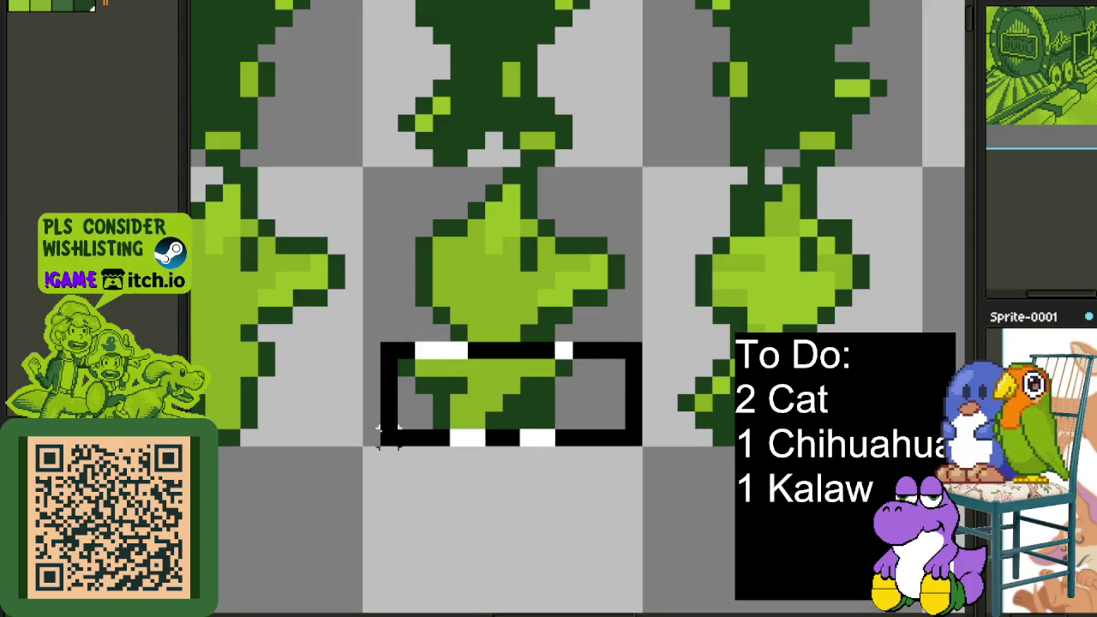
pyautogui.press('Delete')
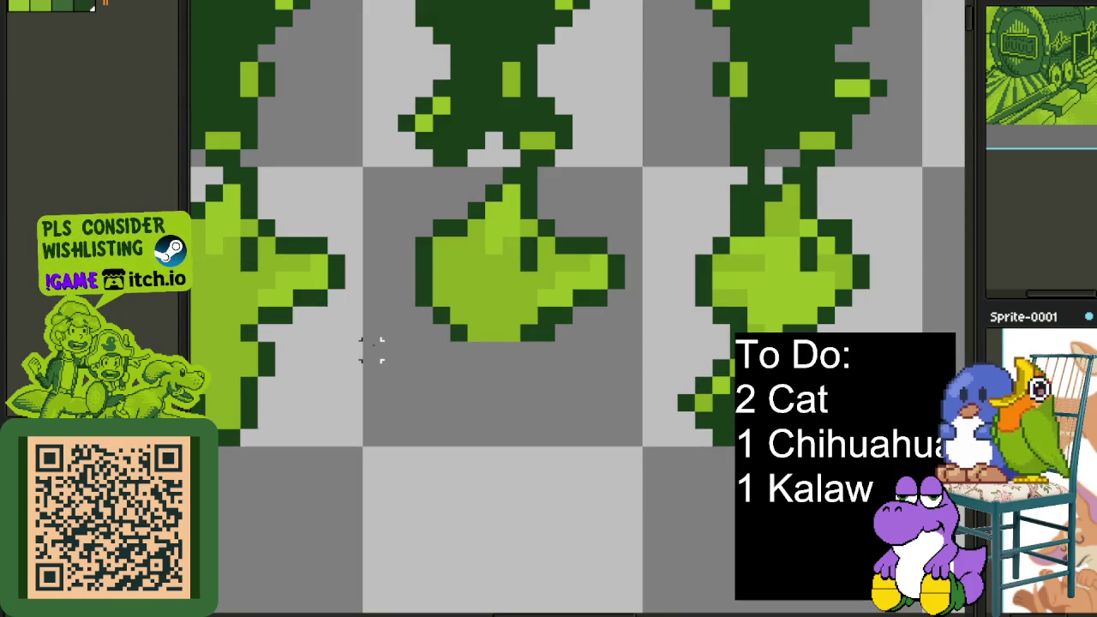
pyautogui.moveTo(370, 350); pyautogui.dragTo(723, 437)
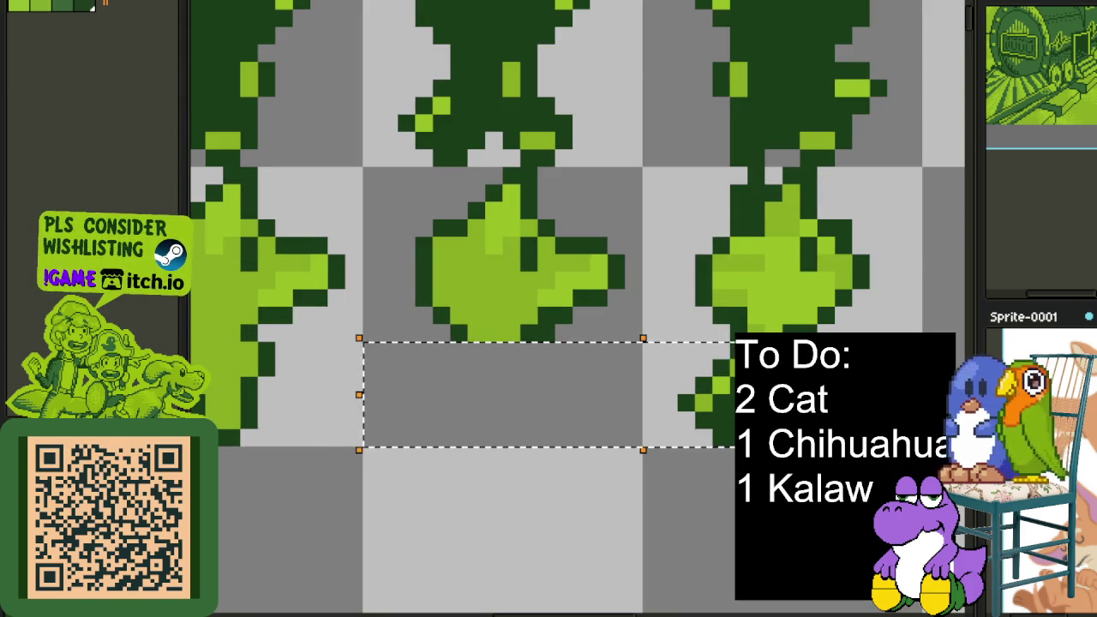
pyautogui.hotkey('ctrl', 'v')
pyautogui.press('Return')
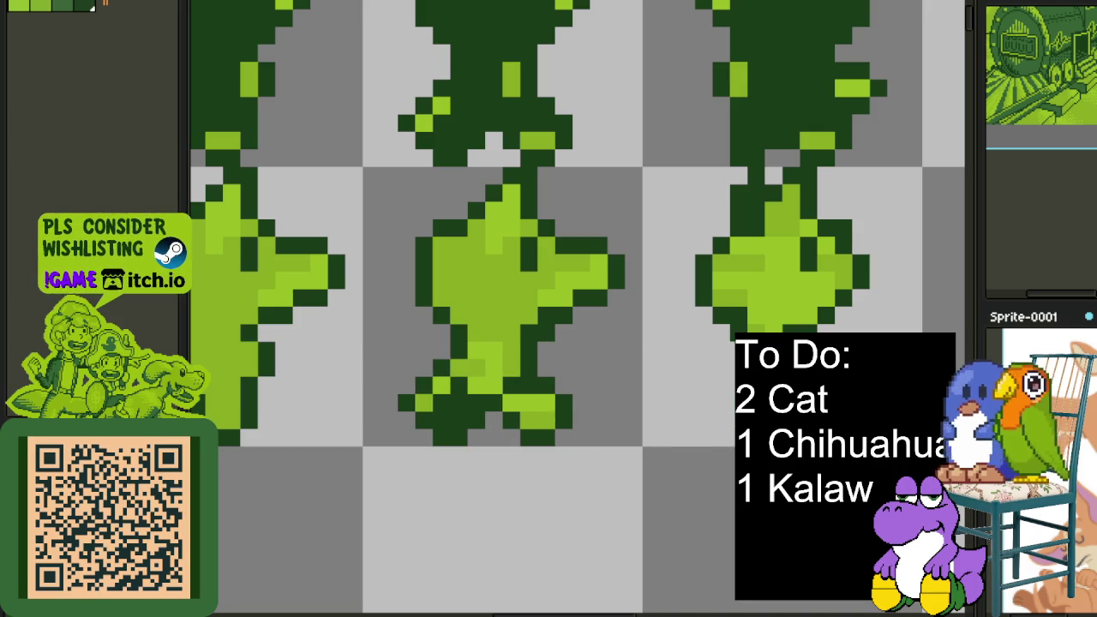
# Paste another copy of the first light-green sprite into the next cell
pyautogui.scroll(-1, 677, 369)
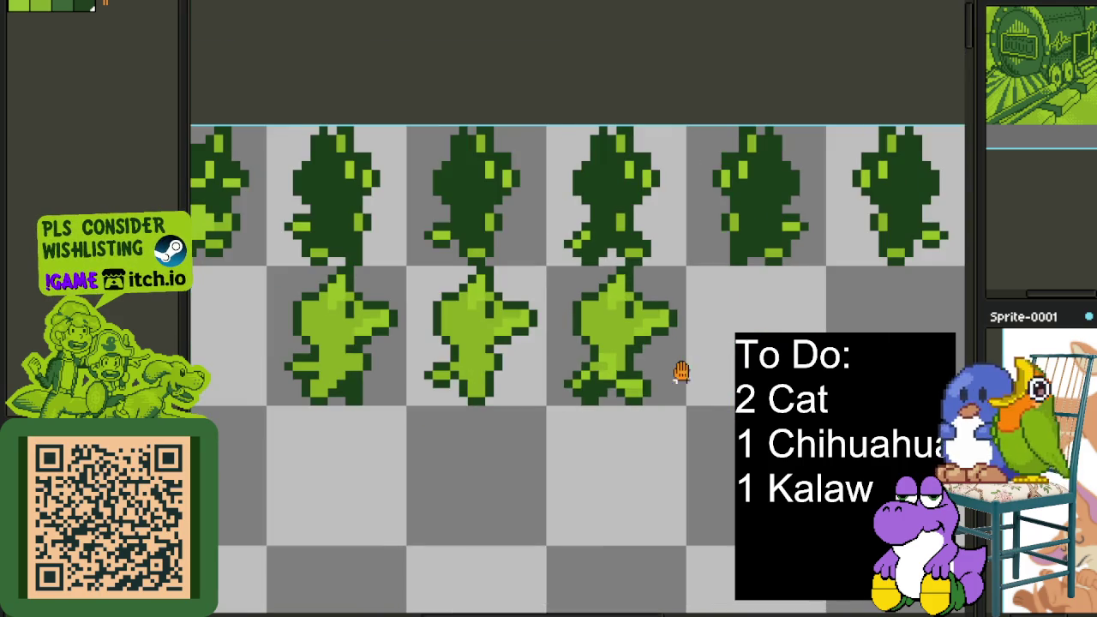
pyautogui.scroll(1, 694, 351)
pyautogui.scroll(-1, 656, 354)
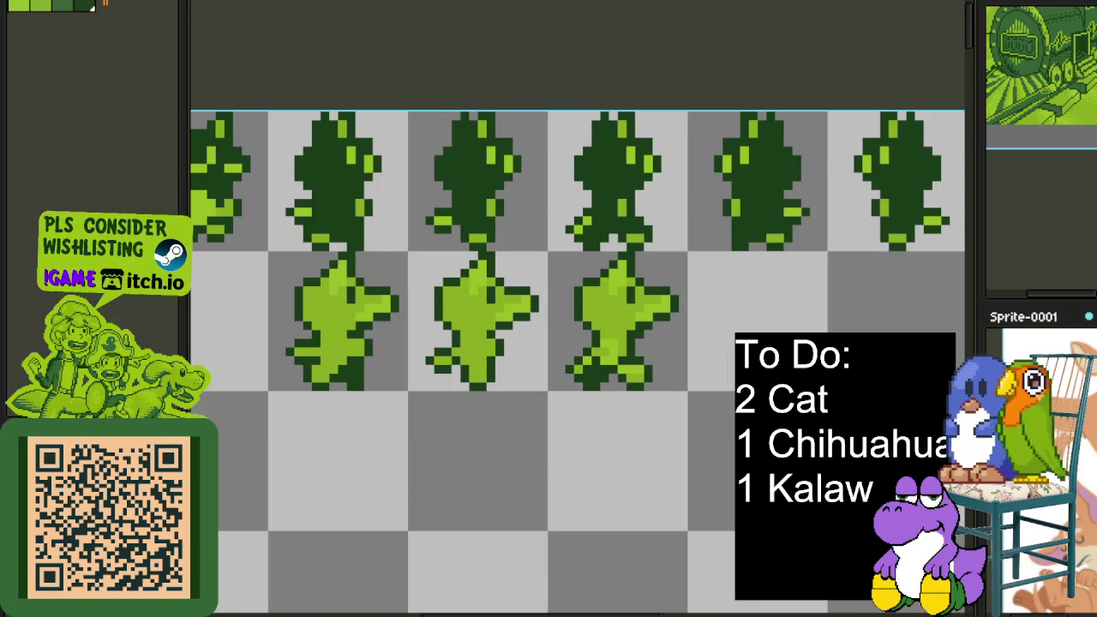
pyautogui.scroll(-1, 712, 223)
pyautogui.scroll(1, 557, 184)
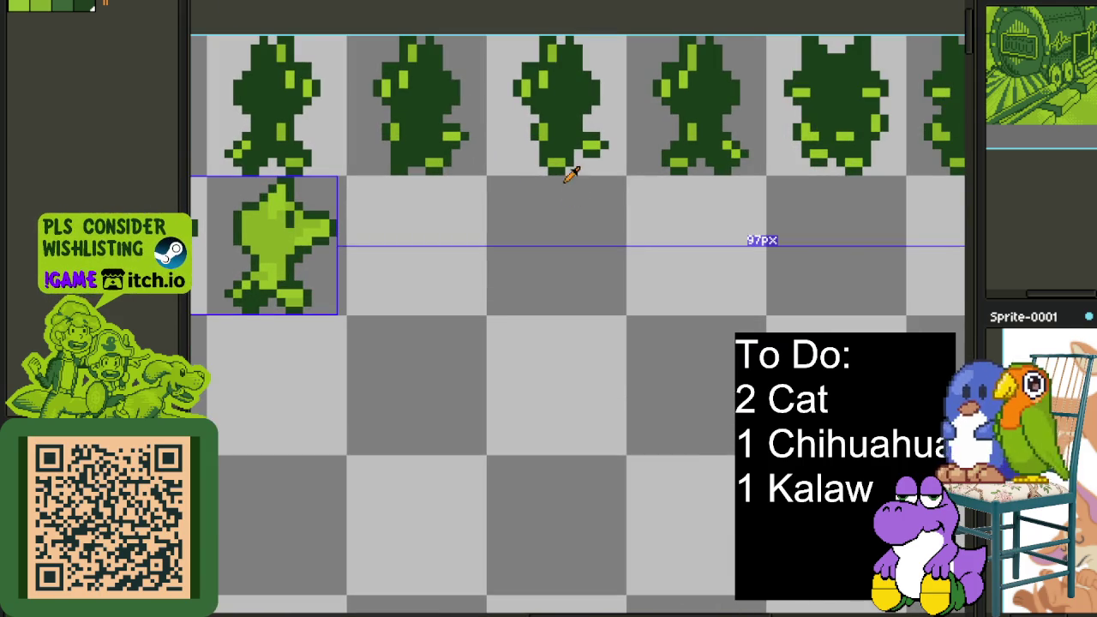
pyautogui.hotkey('ctrl', 'v')
pyautogui.moveTo(331, 302)
pyautogui.mouseDown()
pyautogui.moveTo(485, 252)
pyautogui.moveTo(454, 267)
pyautogui.mouseUp()
pyautogui.press('Return')
# Pan and zoom across the second row to check the four light-green frames
pyautogui.moveTo(348, 345); pyautogui.dragTo(567, 327)
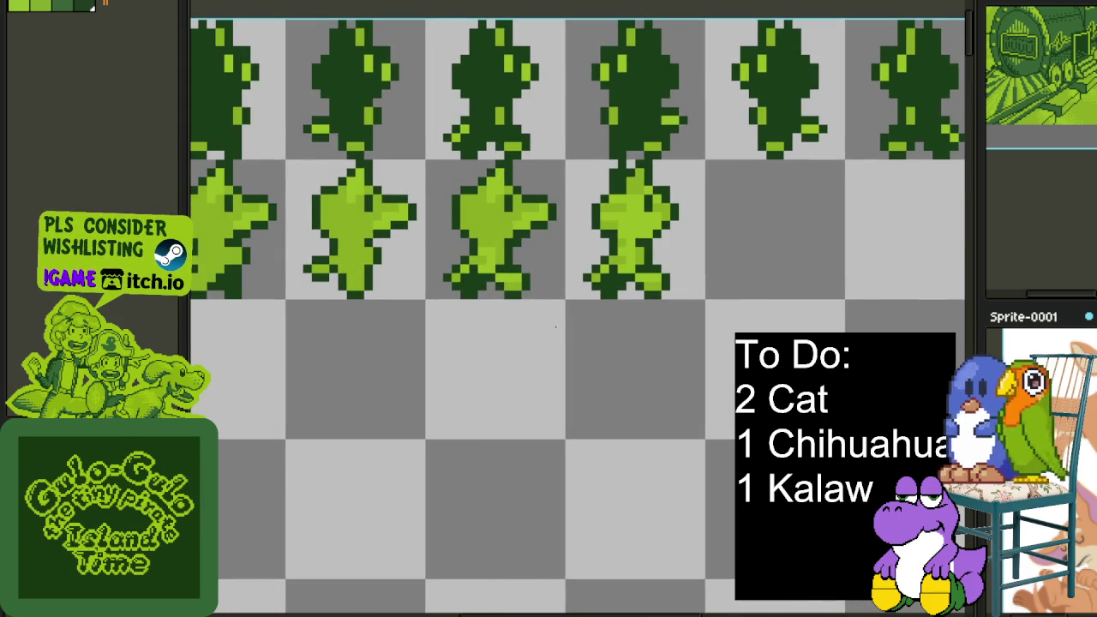
pyautogui.moveTo(482, 293); pyautogui.dragTo(434, 325)
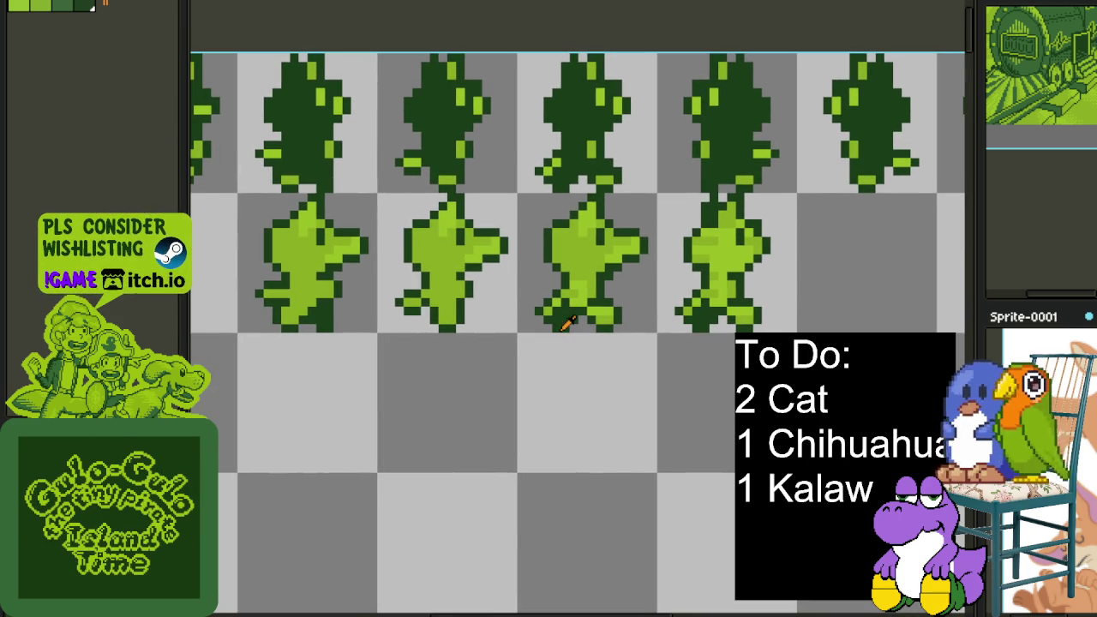
pyautogui.scroll(3, 594, 291)
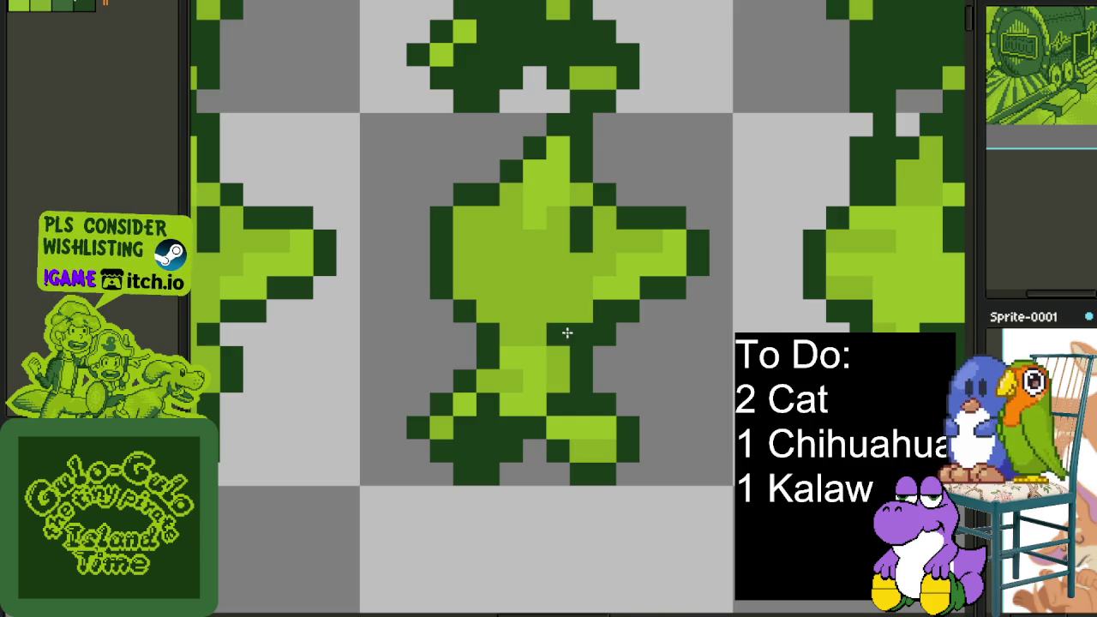
pyautogui.scroll(-3, 566, 335)
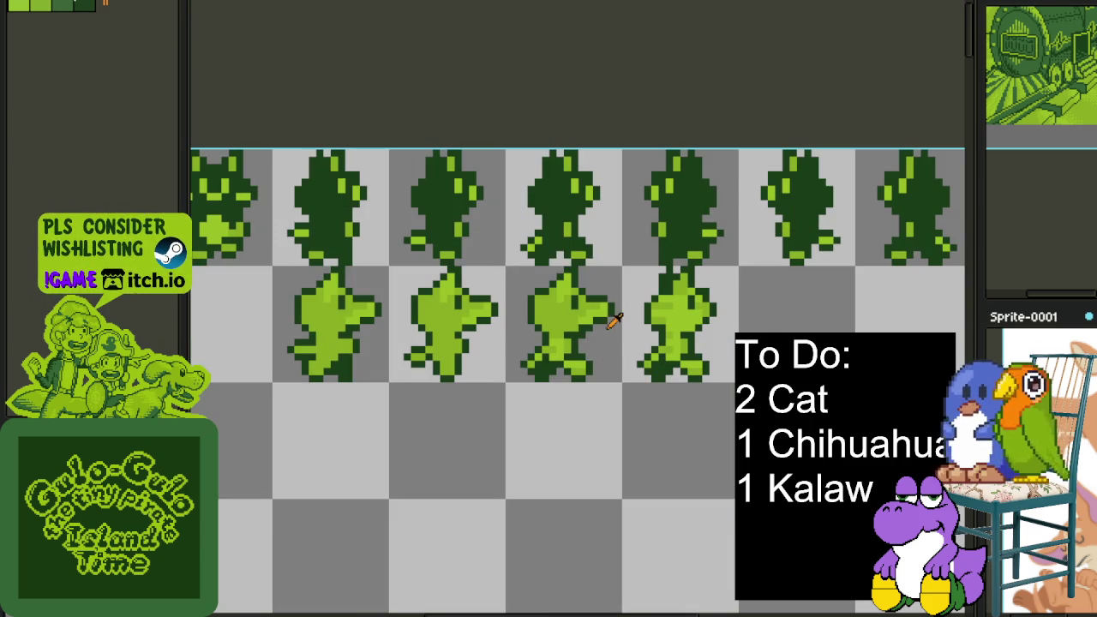
pyautogui.scroll(2, 388, 319)
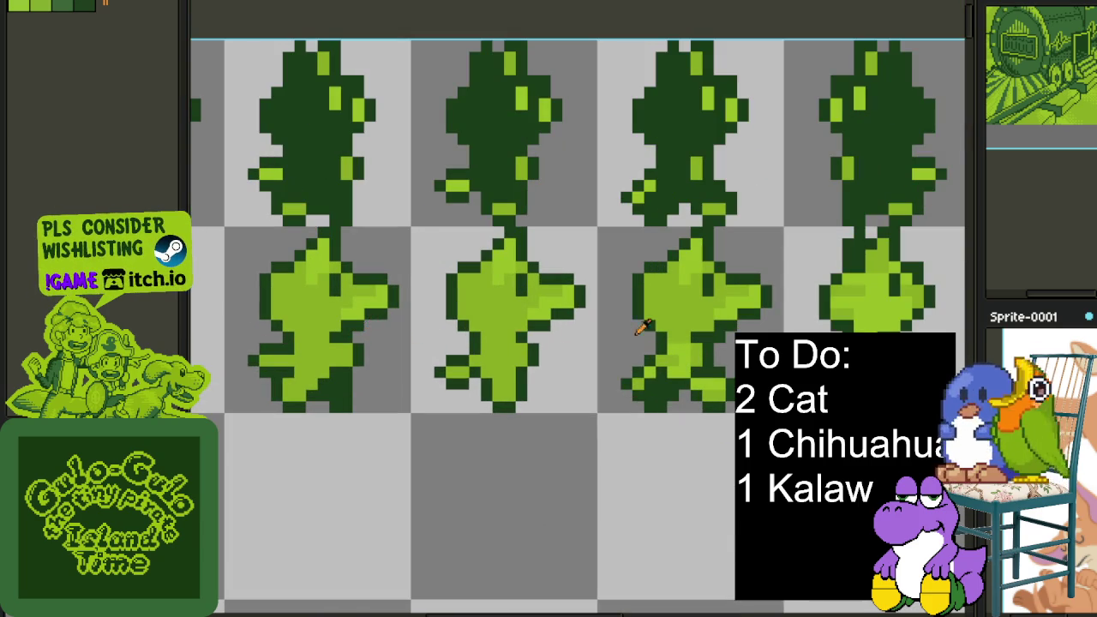
pyautogui.scroll(-2, 720, 338)
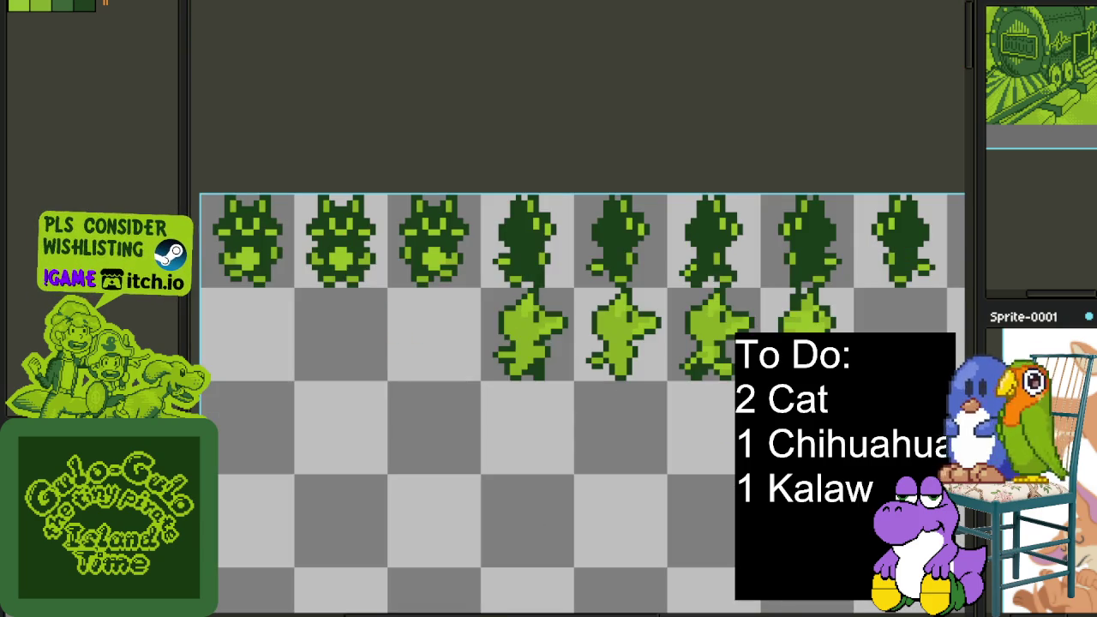
pyautogui.hscroll(2, 591, 388)
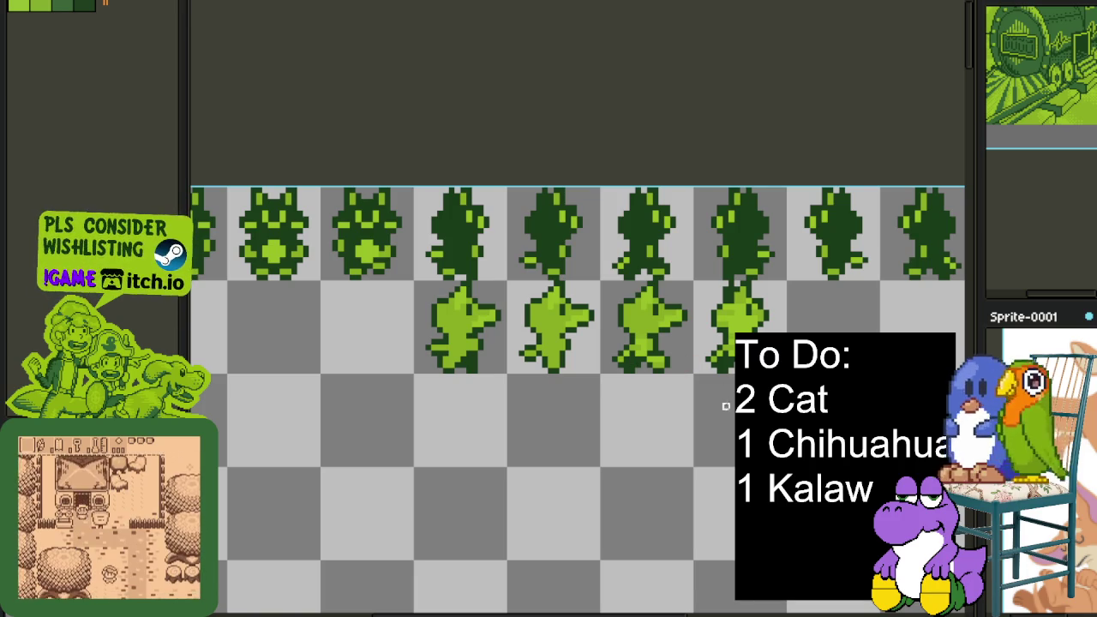
# Zoom in to review the light-green second-row frames, then save the sprite sheet with Ctrl+S
pyautogui.scroll(1, 725, 343)
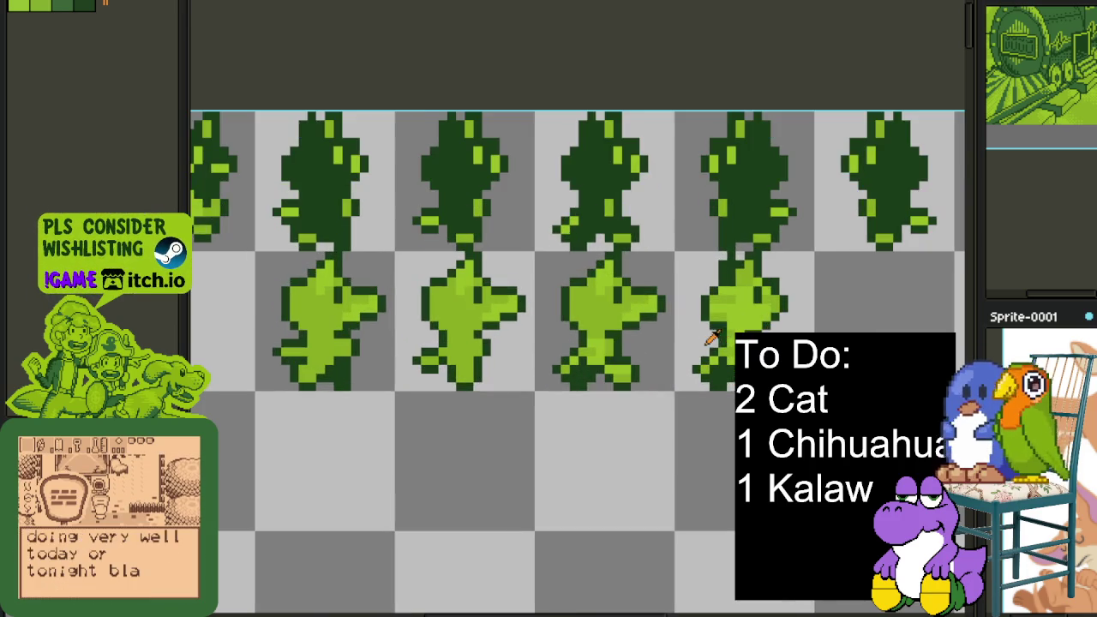
pyautogui.scroll(2, 718, 356)
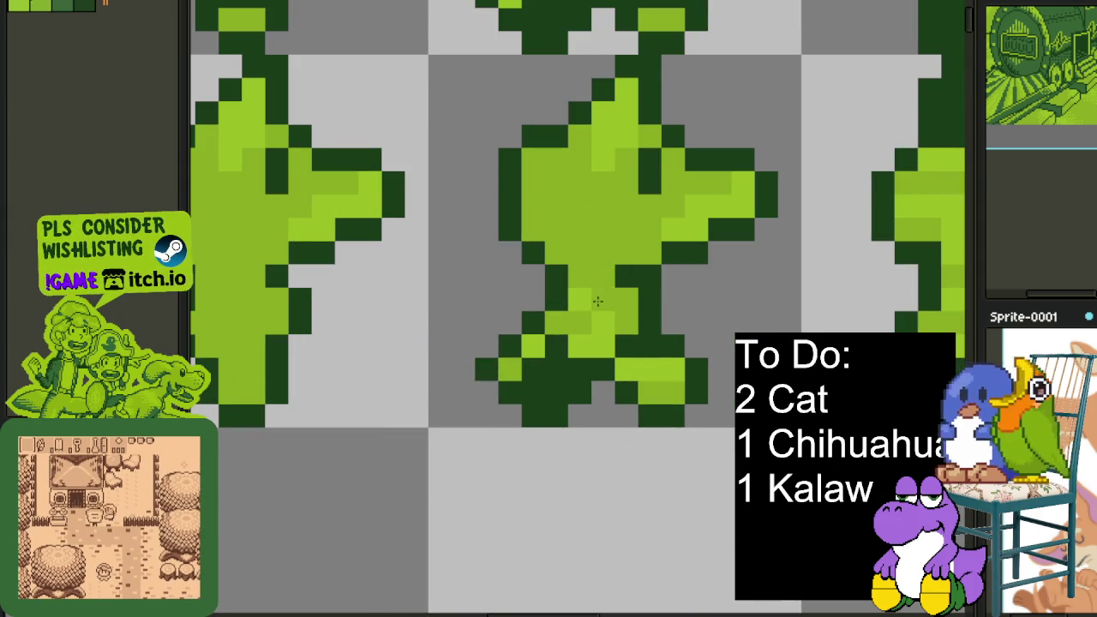
pyautogui.scroll(-3, 668, 373)
pyautogui.scroll(1, 668, 373)
pyautogui.scroll(2, 617, 360)
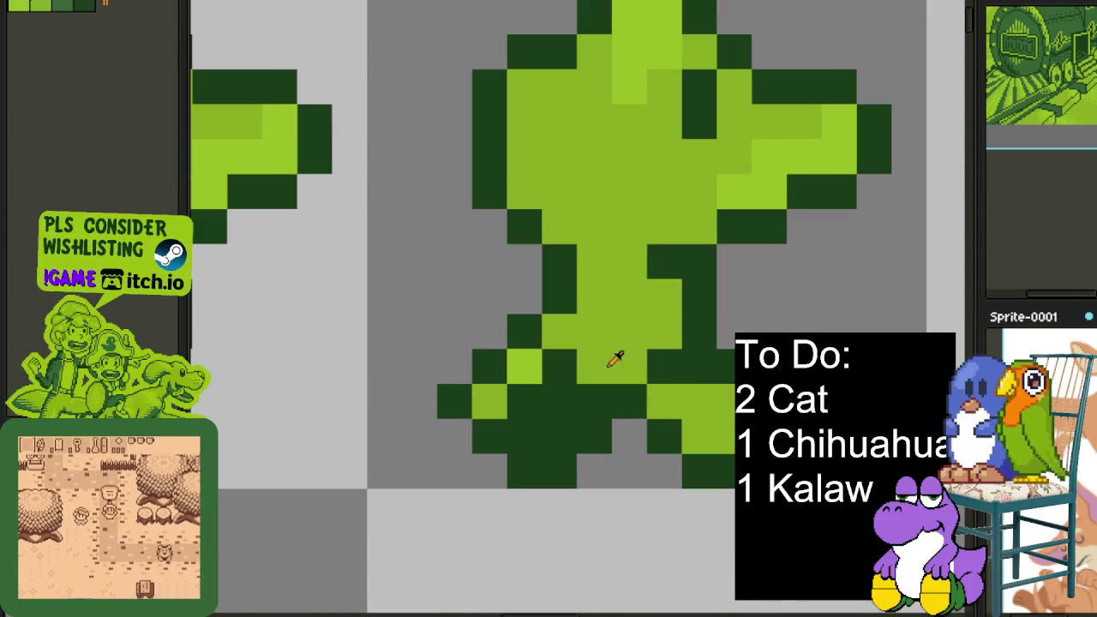
pyautogui.scroll(-3, 541, 363)
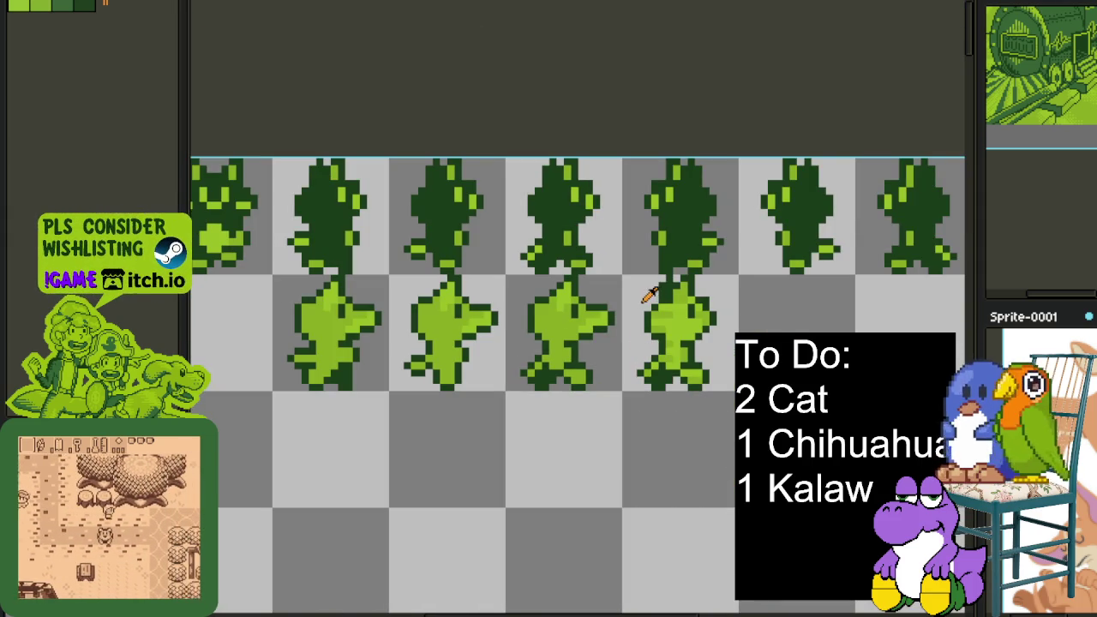
pyautogui.scroll(1, 632, 297)
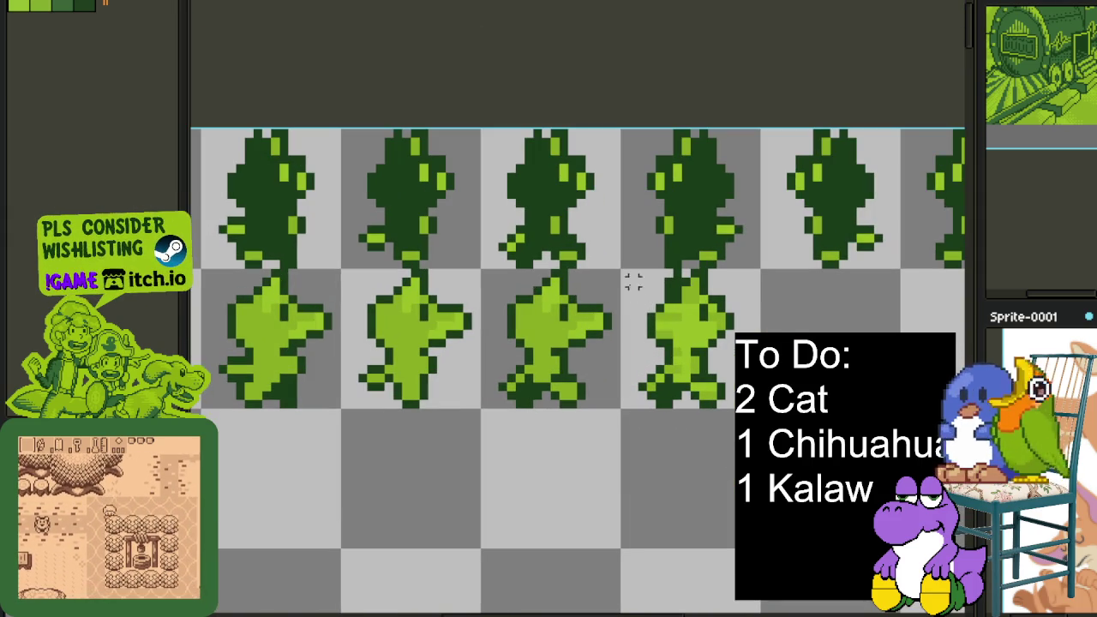
pyautogui.scroll(-3, 669, 360)
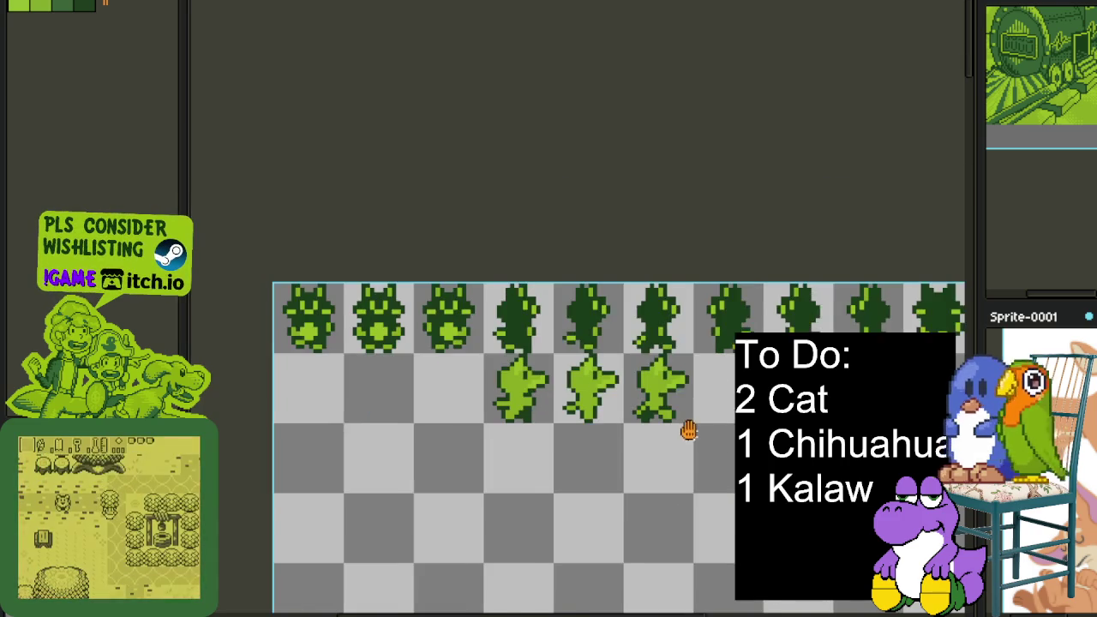
pyautogui.hscroll(2, 583, 424)
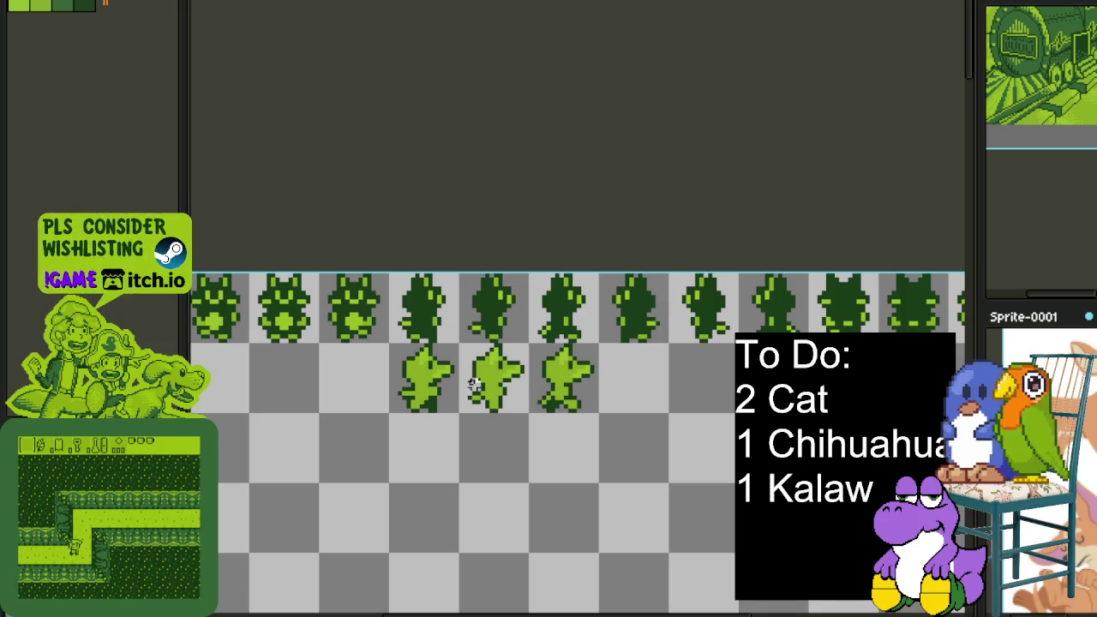
pyautogui.hotkey('ctrl', 's')
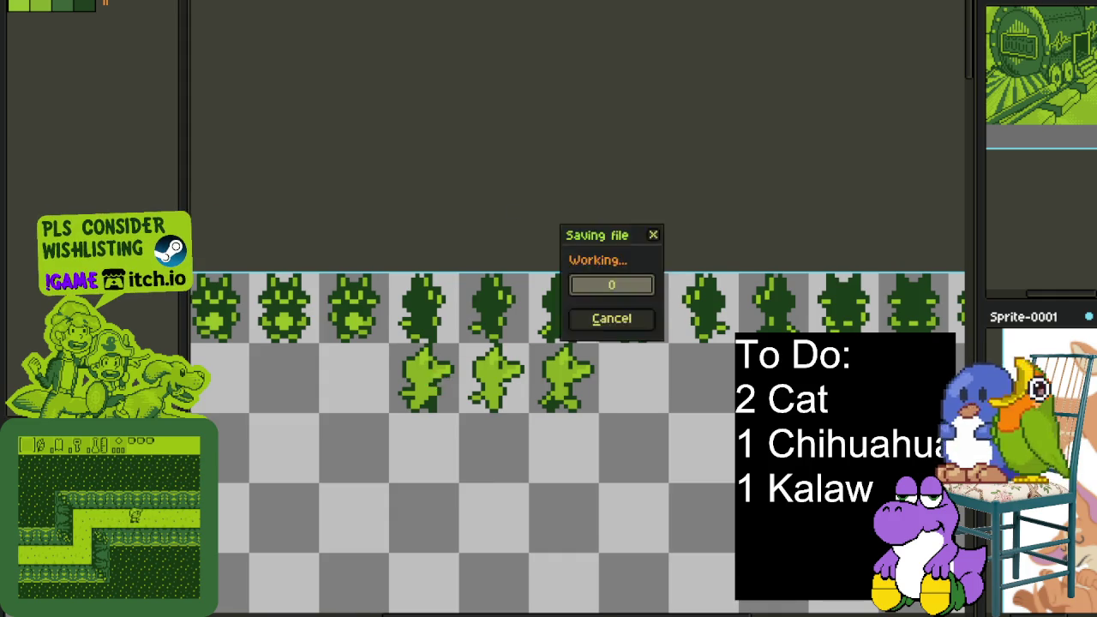
# Cycle through the open sprites to the cat sheet, hide the timeline, and make Row the active layer
pyautogui.scroll(1, 380, 325)
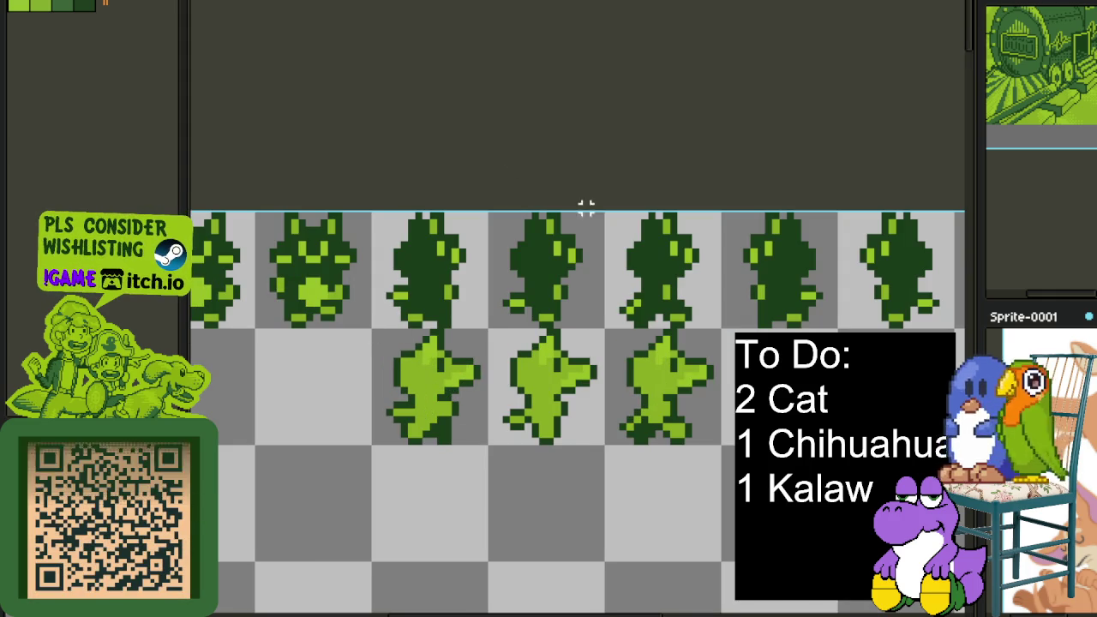
pyautogui.hotkey('ctrl', 'Tab')
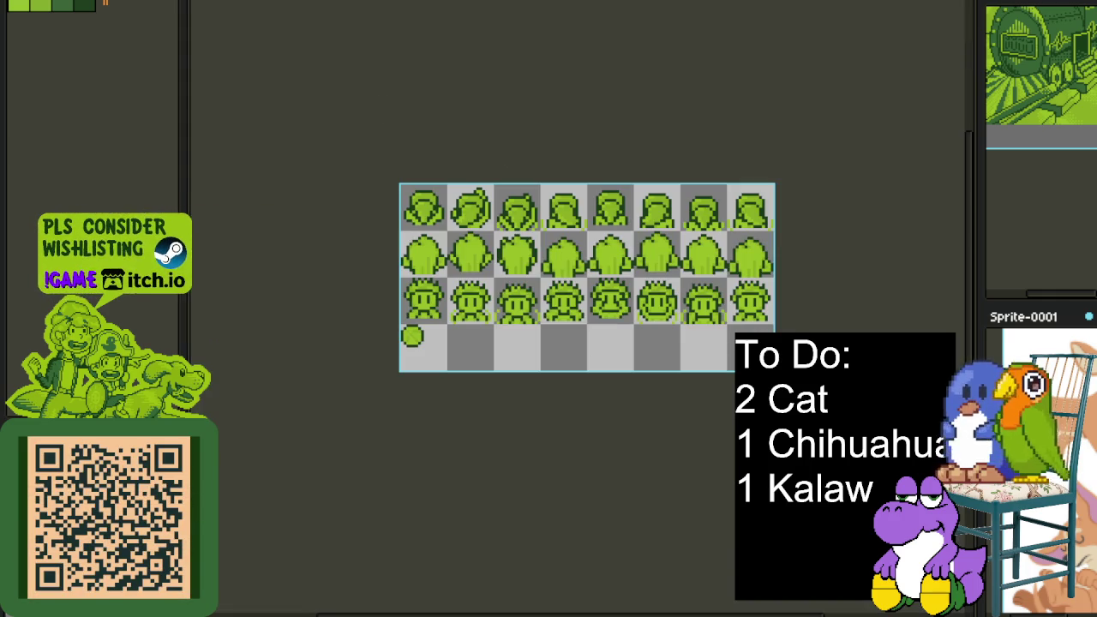
pyautogui.hotkey('ctrl', 'Tab')
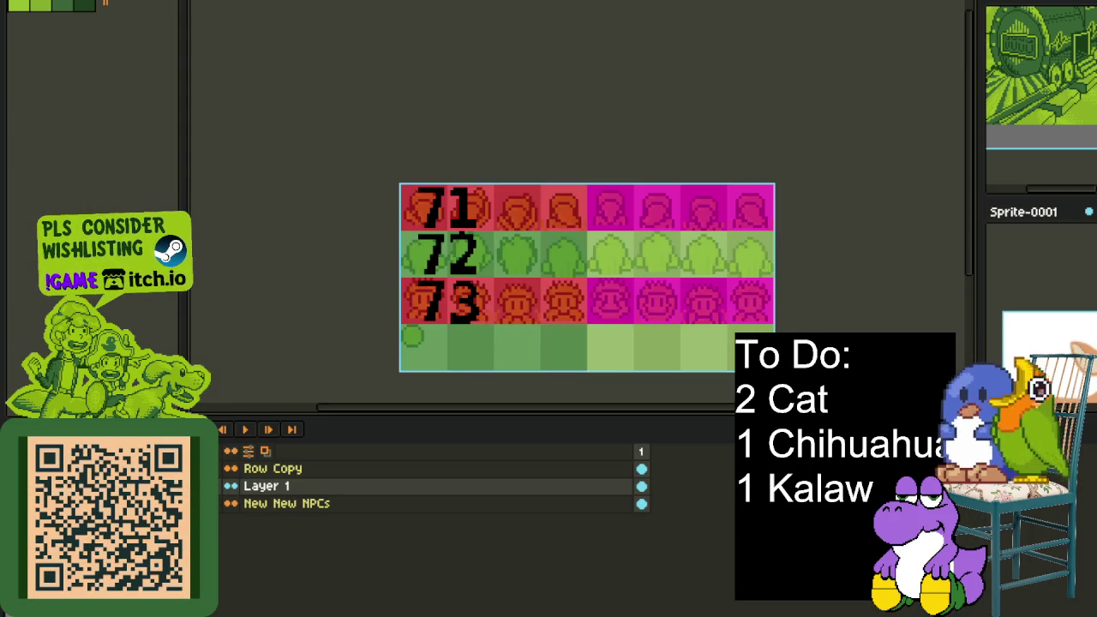
pyautogui.hotkey('ctrl', 'Tab')
pyautogui.press('Tab')
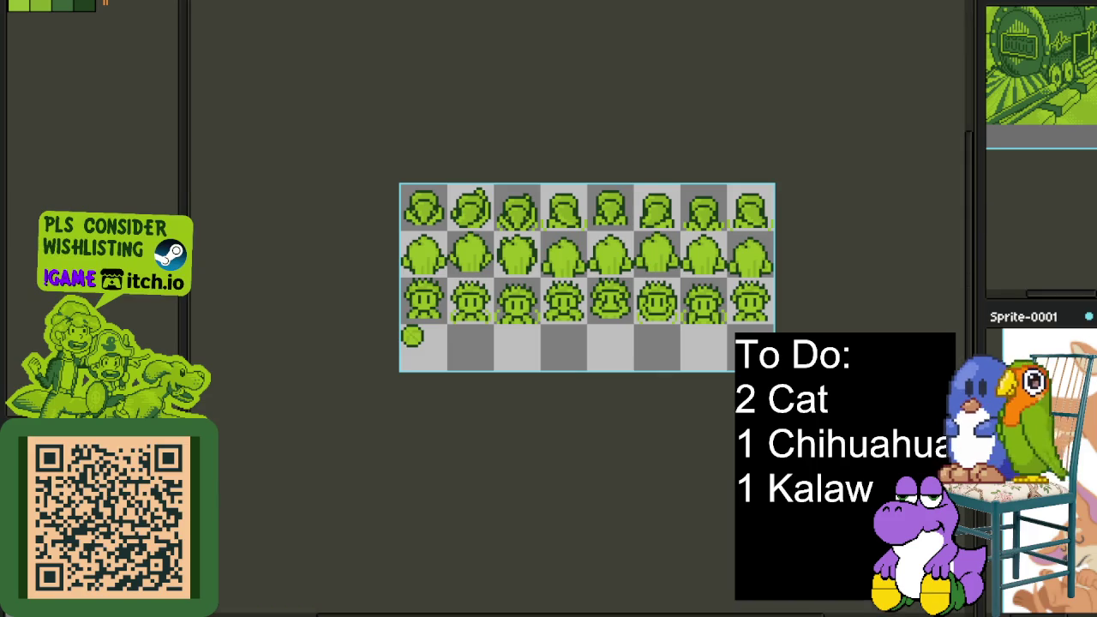
pyautogui.hotkey('ctrl', 'Tab')
pyautogui.hotkey('ctrl', 'Tab')
pyautogui.hotkey('ctrl', 'Tab')
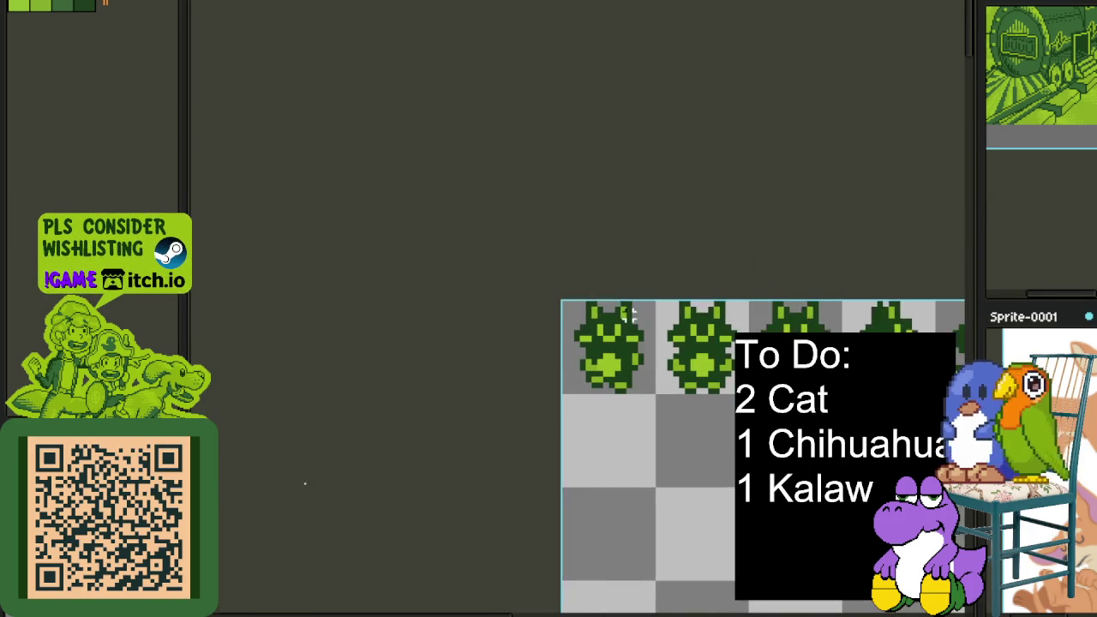
pyautogui.press('Tab')
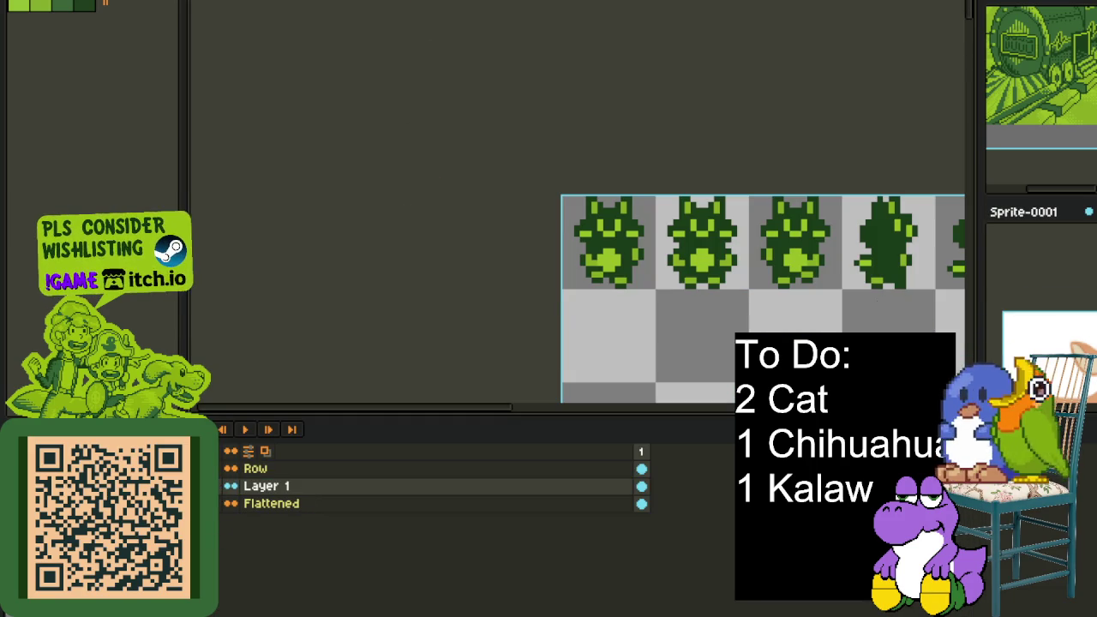
pyautogui.hotkey('ctrl', 'Tab')
pyautogui.click(257, 469)
# Pan the cat sheet to rows 10–11, then flip to the green NPC sheet and back
pyautogui.scroll(-3, 568, 190)
pyautogui.moveTo(567, 190); pyautogui.dragTo(529, 152)
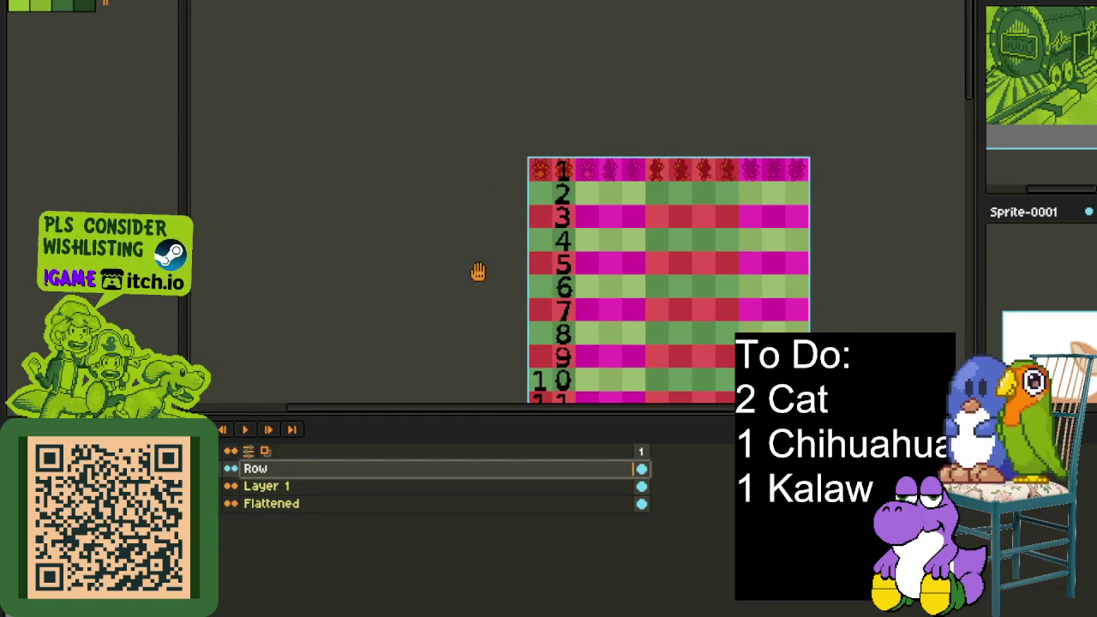
pyautogui.hotkey('alt', 'v')
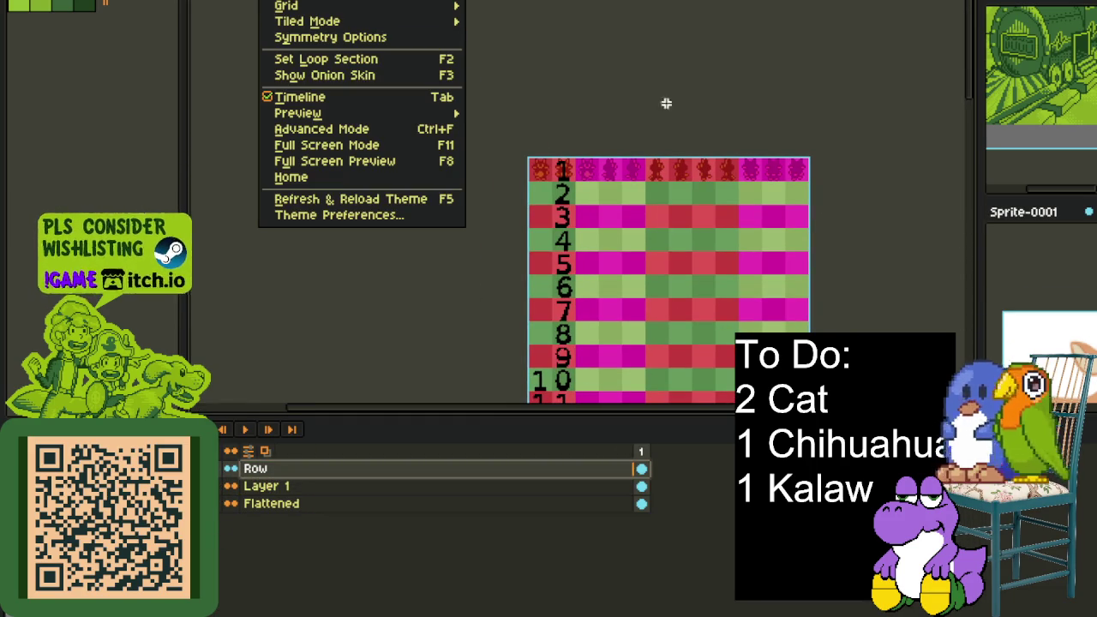
pyautogui.press('Escape')
pyautogui.hotkey('ctrl', 'Tab')
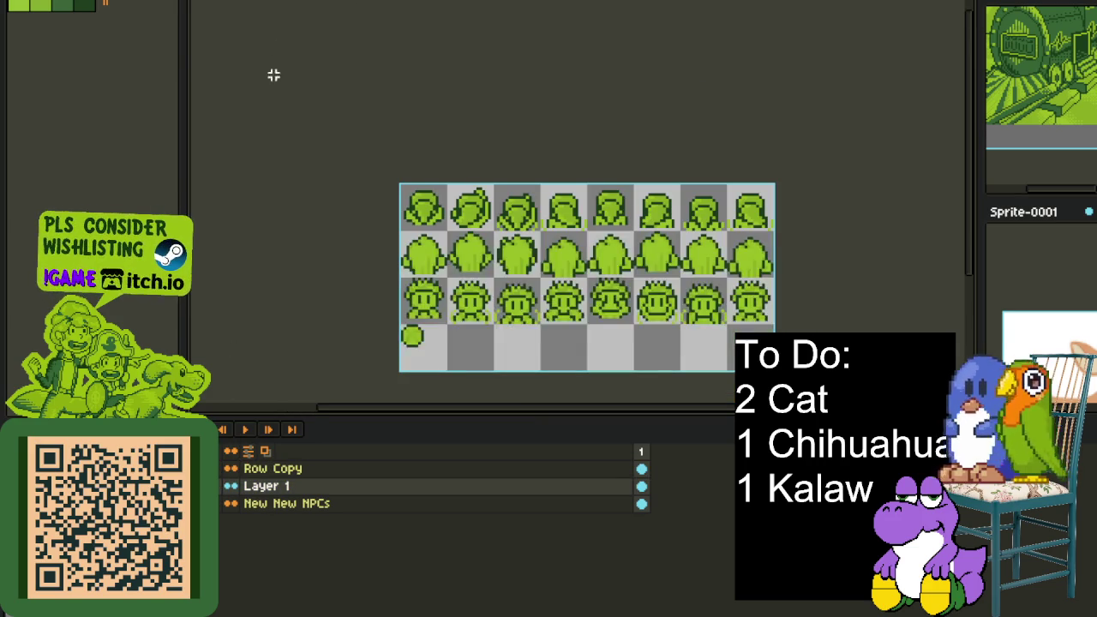
pyautogui.hotkey('ctrl', 'Tab')
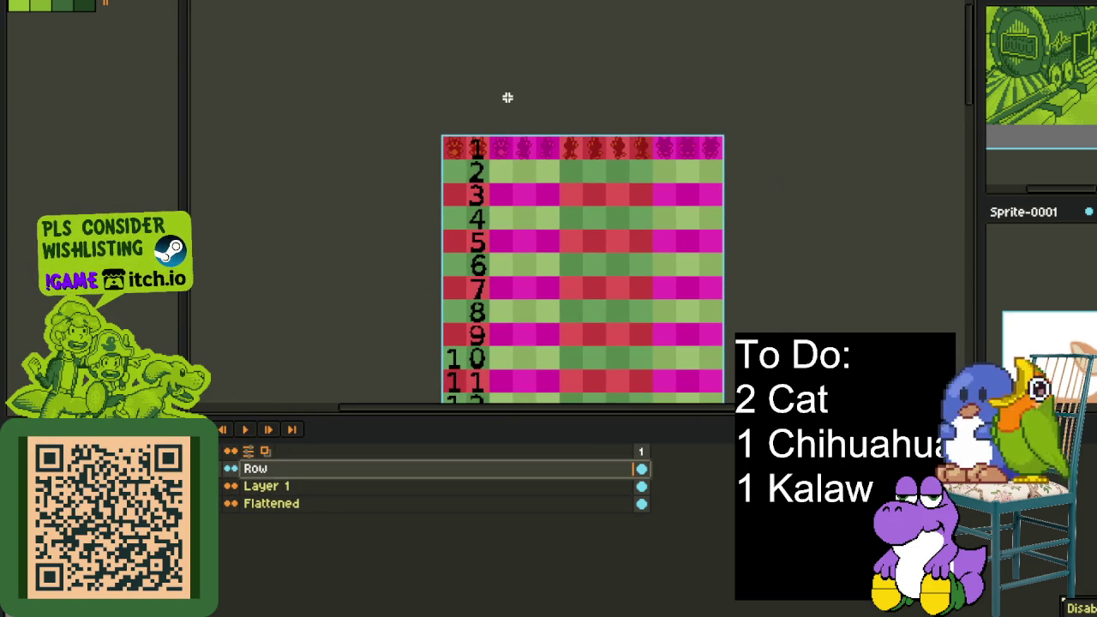
# Hide the timeline and scroll down the numbered row guides toward row 54
pyautogui.scroll(3, 461, 153)
pyautogui.scroll(-3, 683, 232)
pyautogui.scroll(2, 664, 223)
pyautogui.press('Tab')
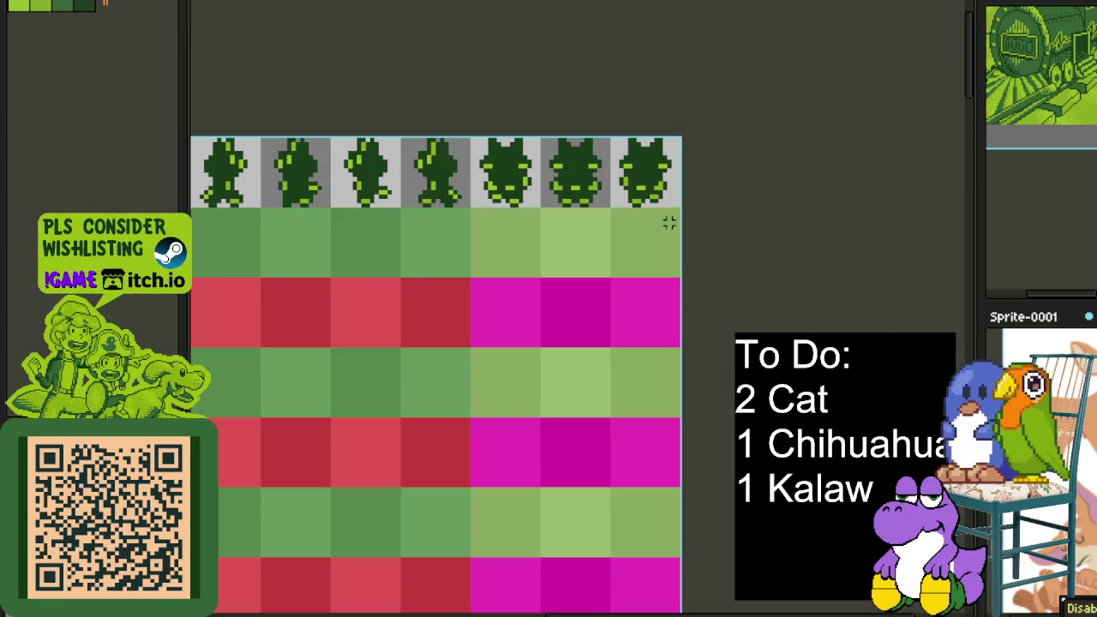
pyautogui.scroll(-5, 673, 214)
pyautogui.scroll(-5, 673, 215)
pyautogui.scroll(-5, 673, 214)
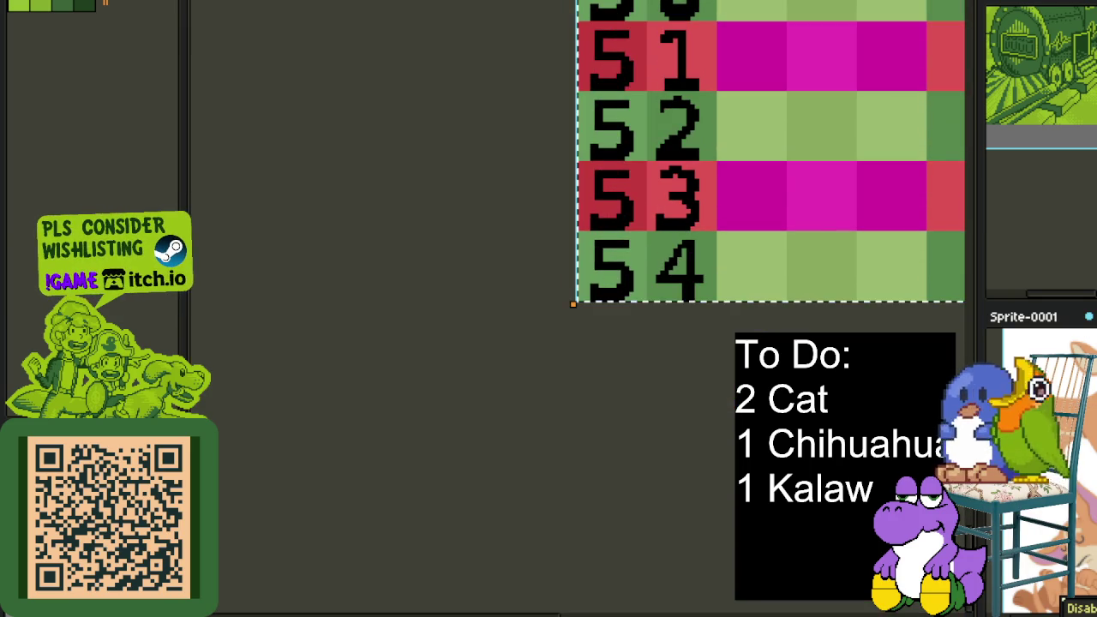
pyautogui.scroll(-3, 480, 294)
pyautogui.scroll(-1, 517, 318)
# Scroll back up, show the timeline again, and open the Row layer's context menu
pyautogui.scroll(3, 581, 305)
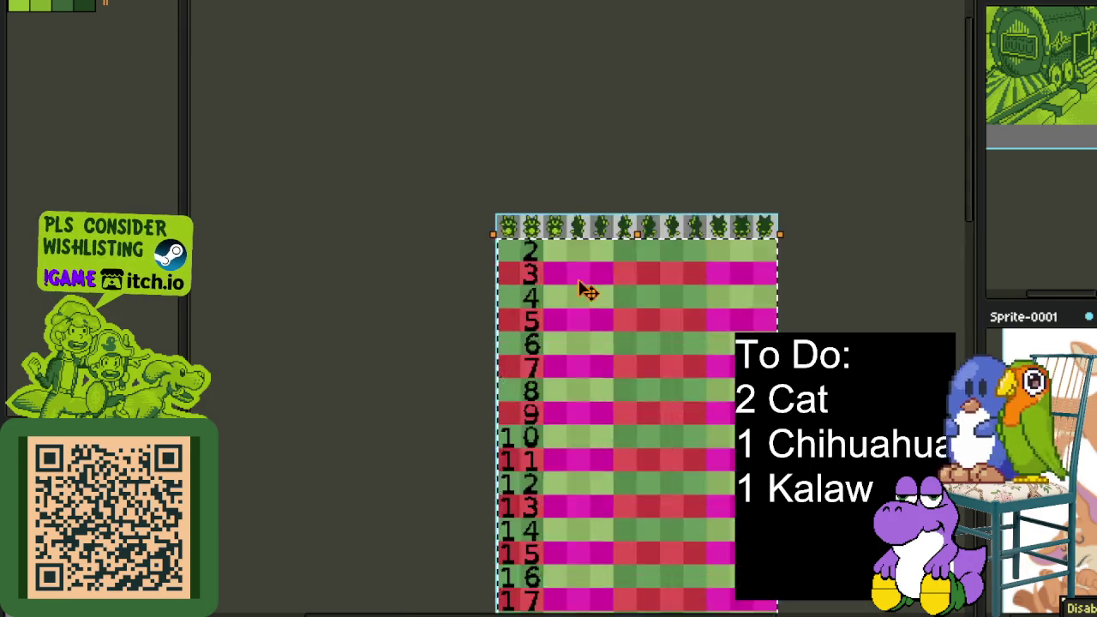
pyautogui.scroll(3, 581, 306)
pyautogui.scroll(1, 421, 368)
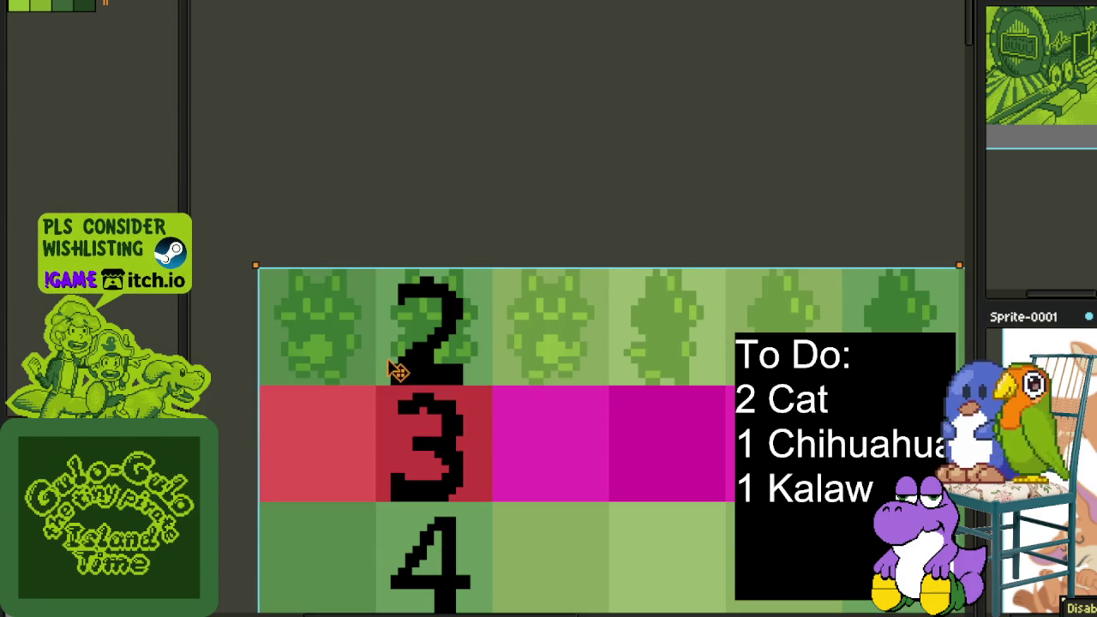
pyautogui.scroll(-3, 428, 215)
pyautogui.press('Tab')
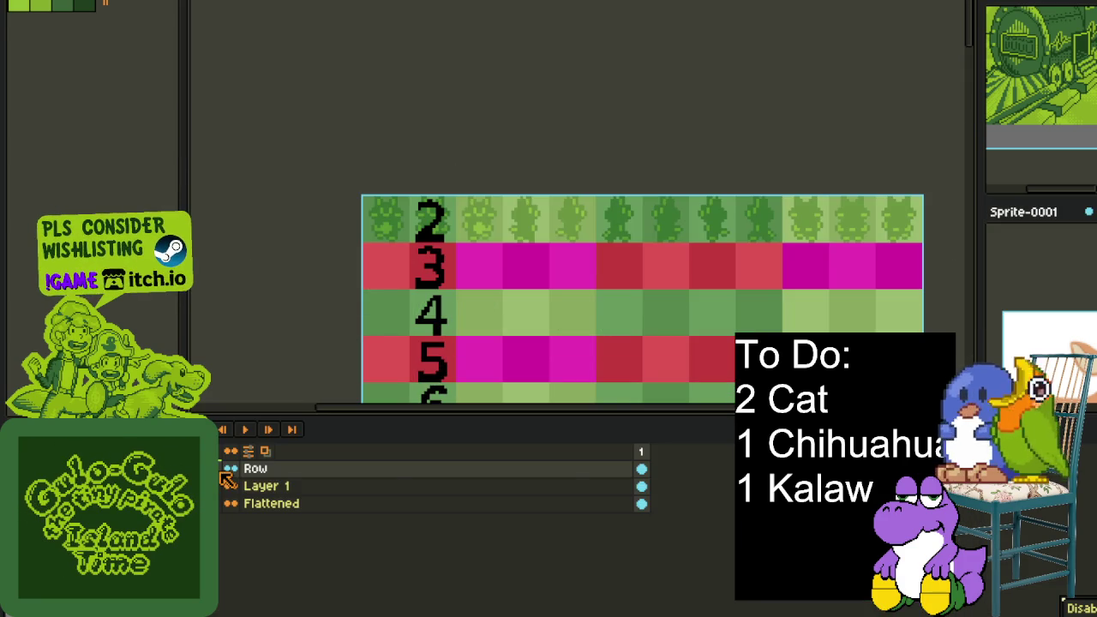
pyautogui.rightClick(274, 470)
pyautogui.moveTo(335, 501)
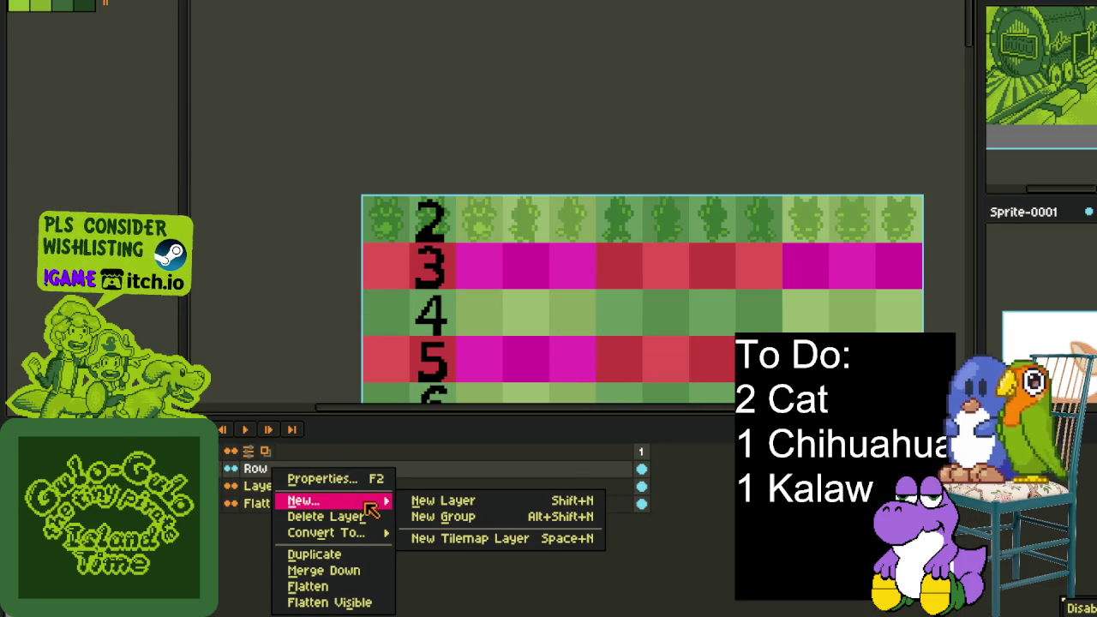
# Add a new empty layer and look over the text font size choices
pyautogui.click(442, 501)
pyautogui.press('Tab')
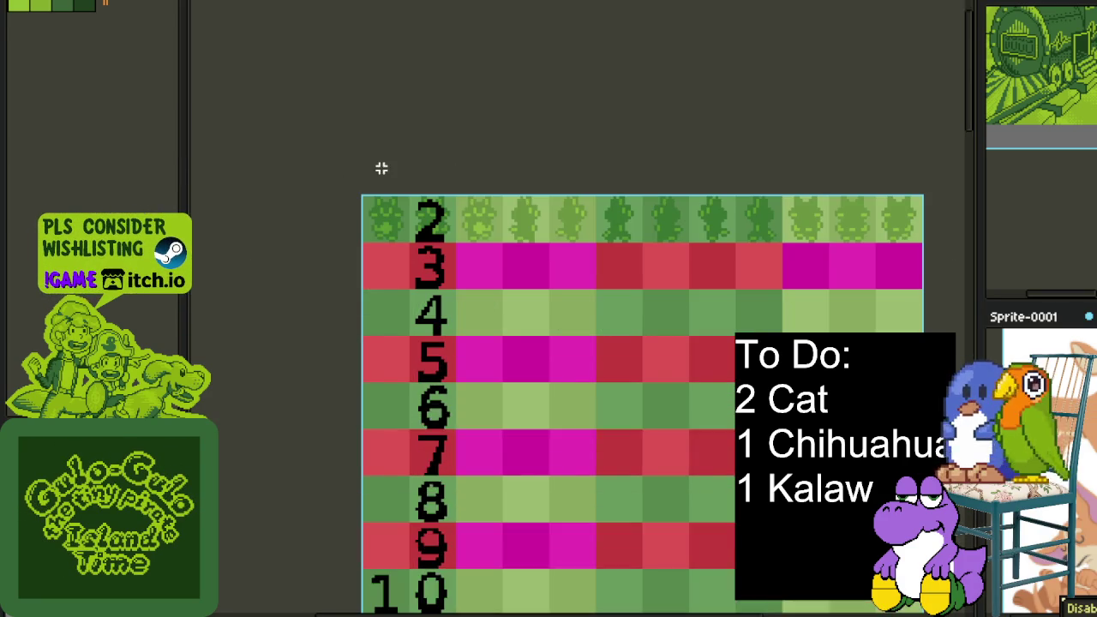
pyautogui.scroll(2, 370, 174)
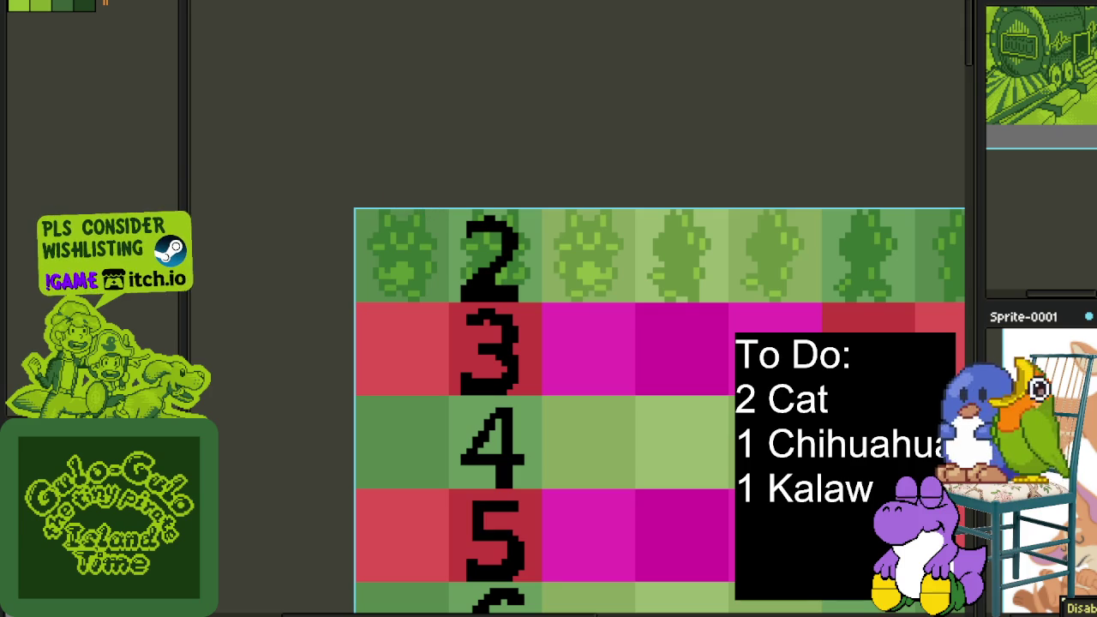
pyautogui.click(405, 3)
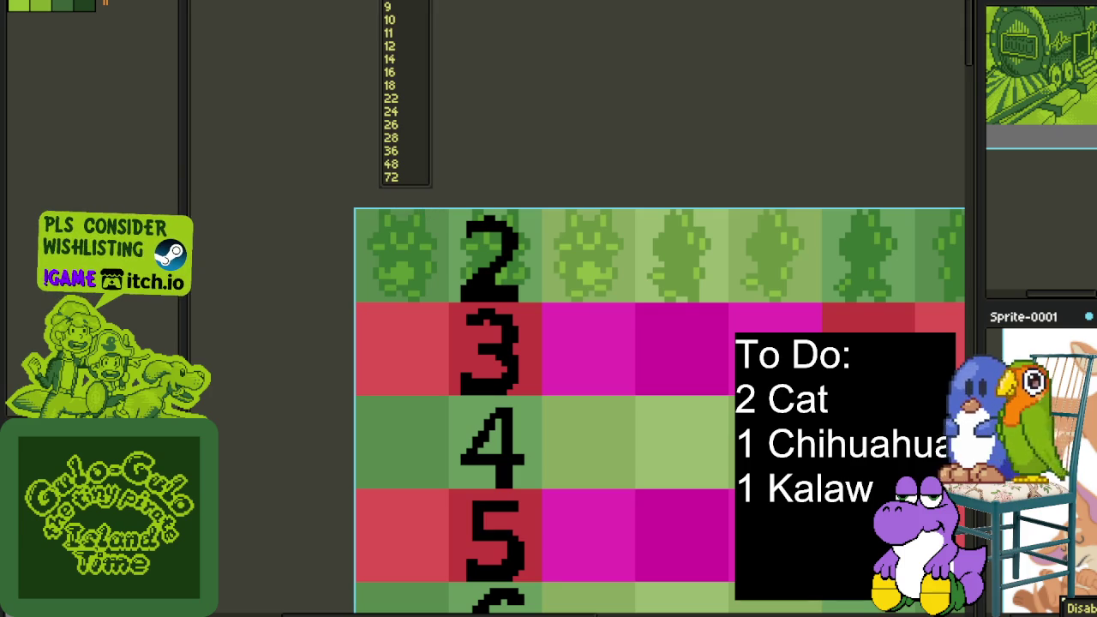
pyautogui.press('Escape')
# Start a white 75 text over the row 3 tile, trying font sizes 16, 24 and 28
pyautogui.click(391, 245)
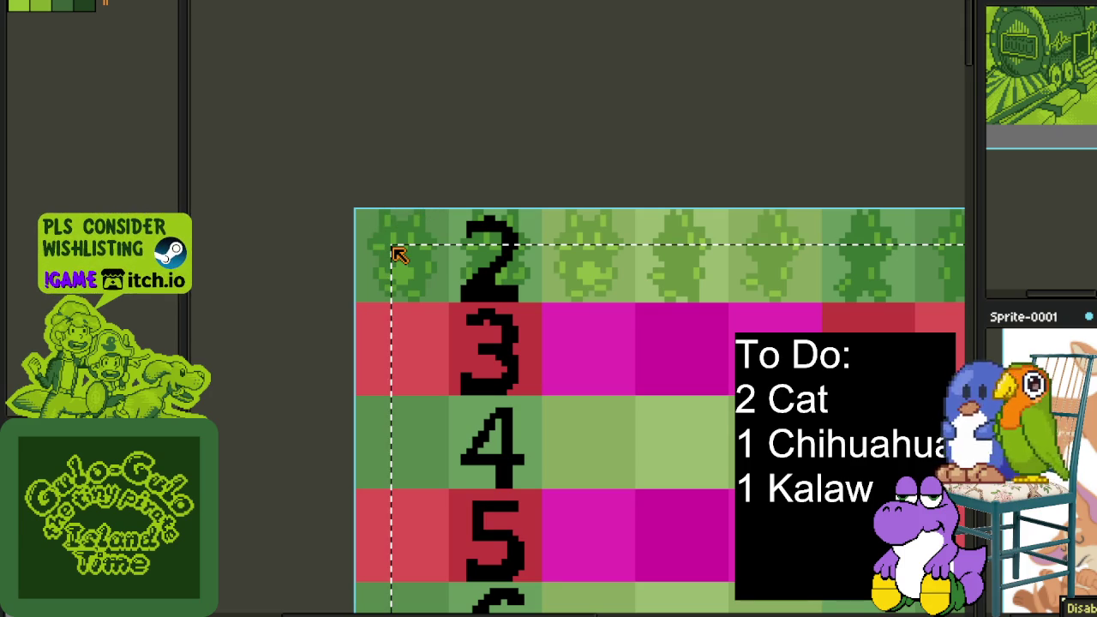
pyautogui.write('7')
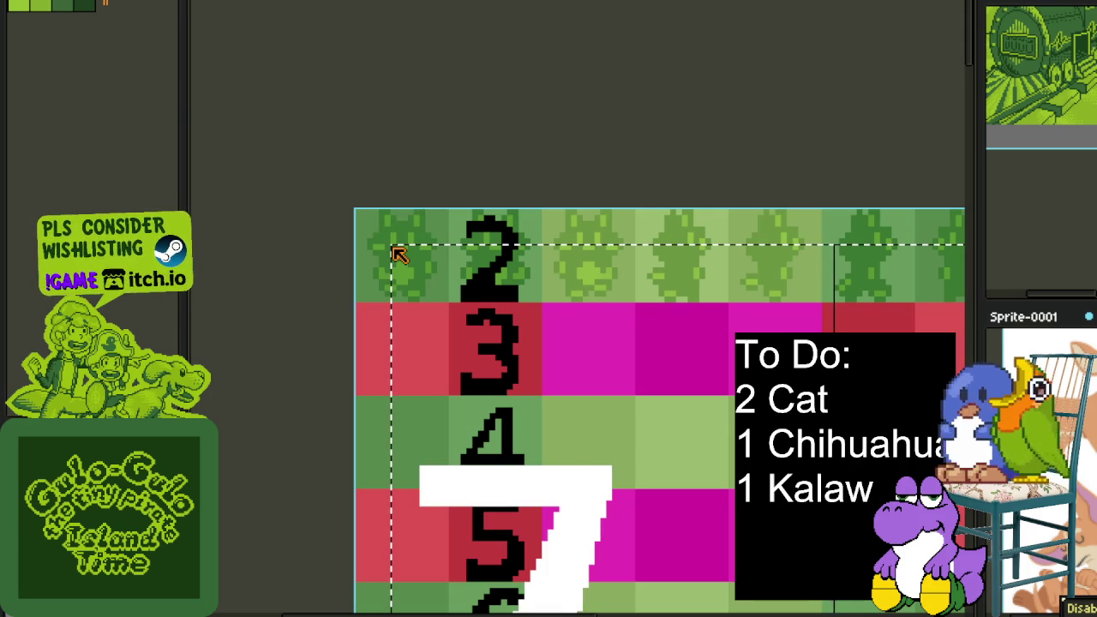
pyautogui.write('L')
pyautogui.click(405, 2)
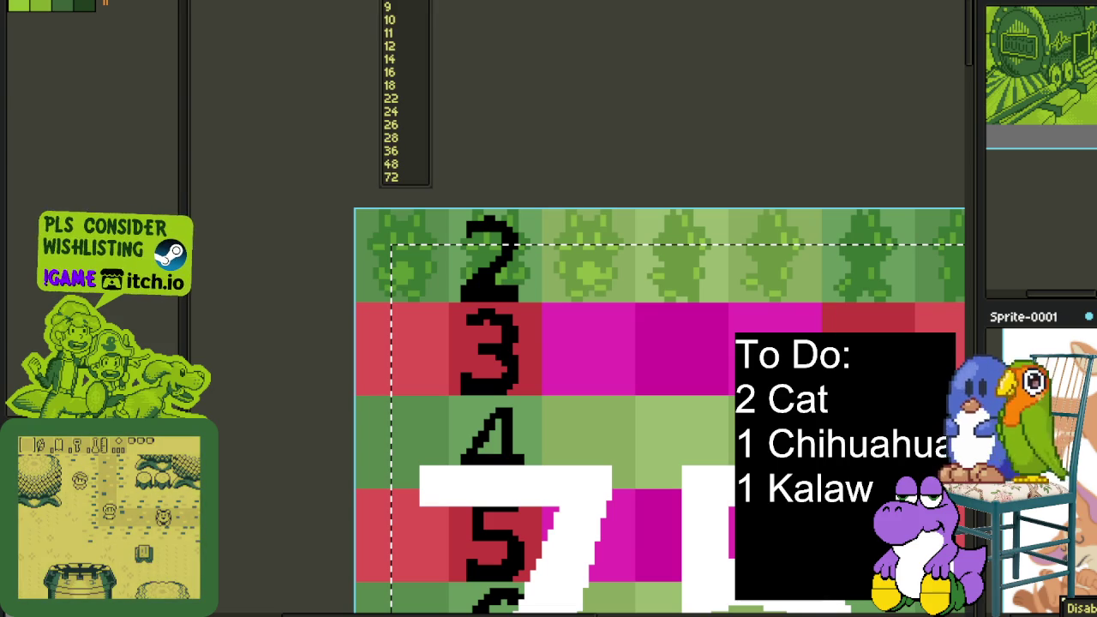
pyautogui.write('1')
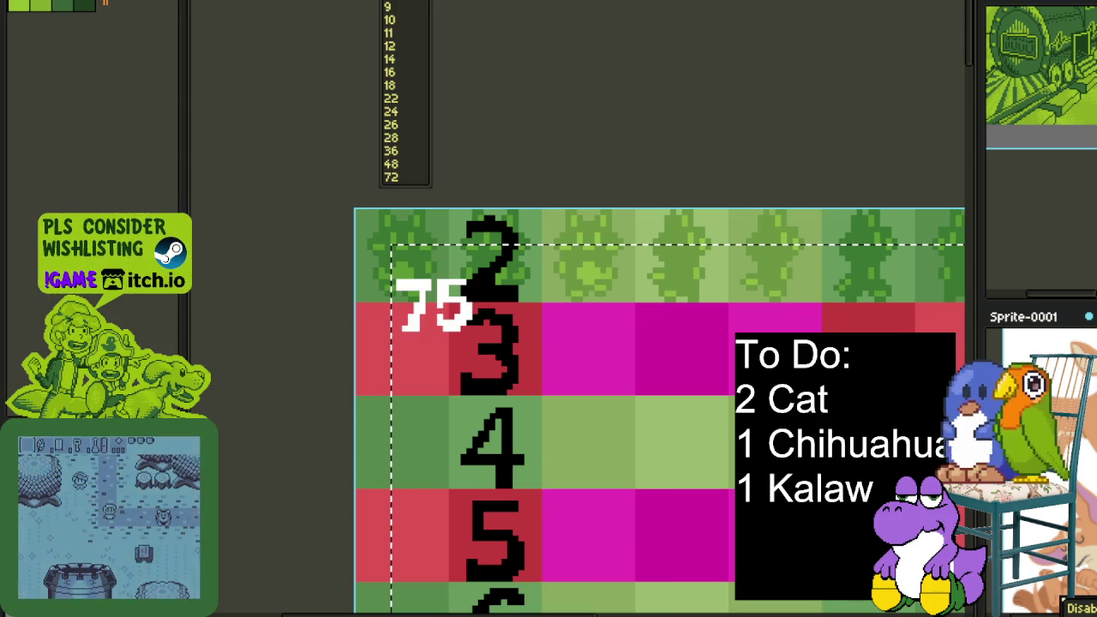
pyautogui.write('6')
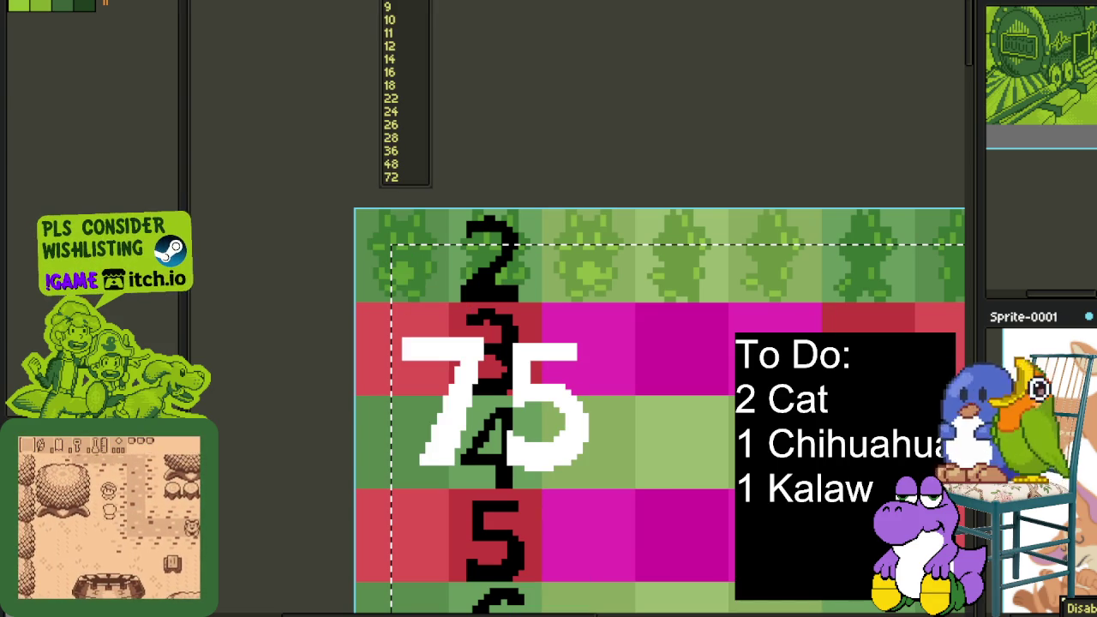
pyautogui.press('BackSpace')
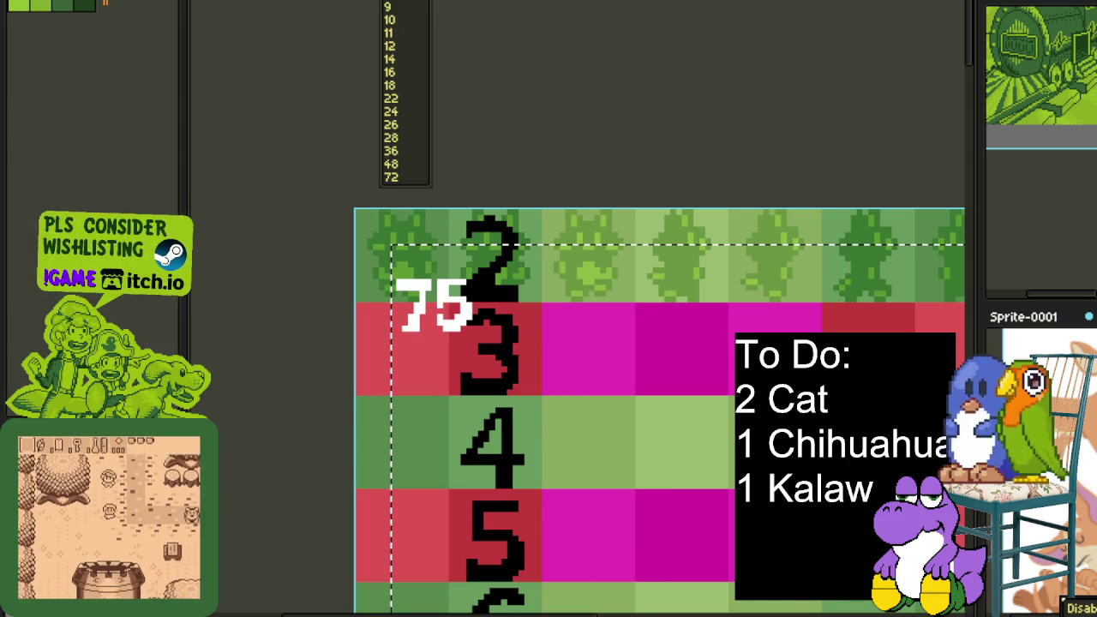
pyautogui.press('BackSpace')
pyautogui.write('1')
pyautogui.press('BackSpace')
pyautogui.write('24')
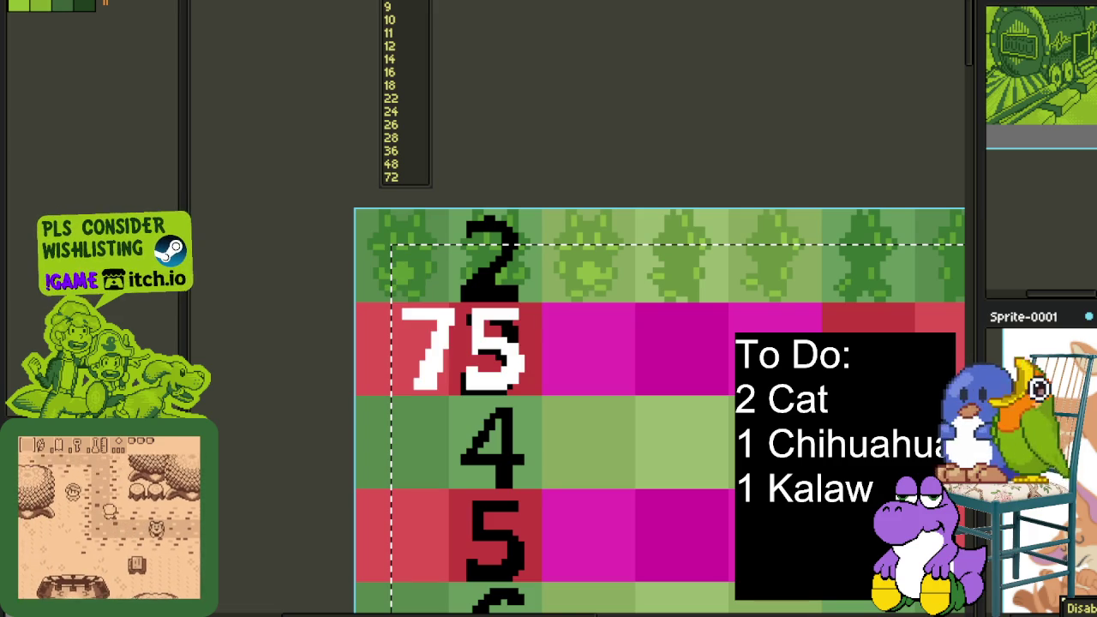
pyautogui.press('BackSpace')
pyautogui.write('8')
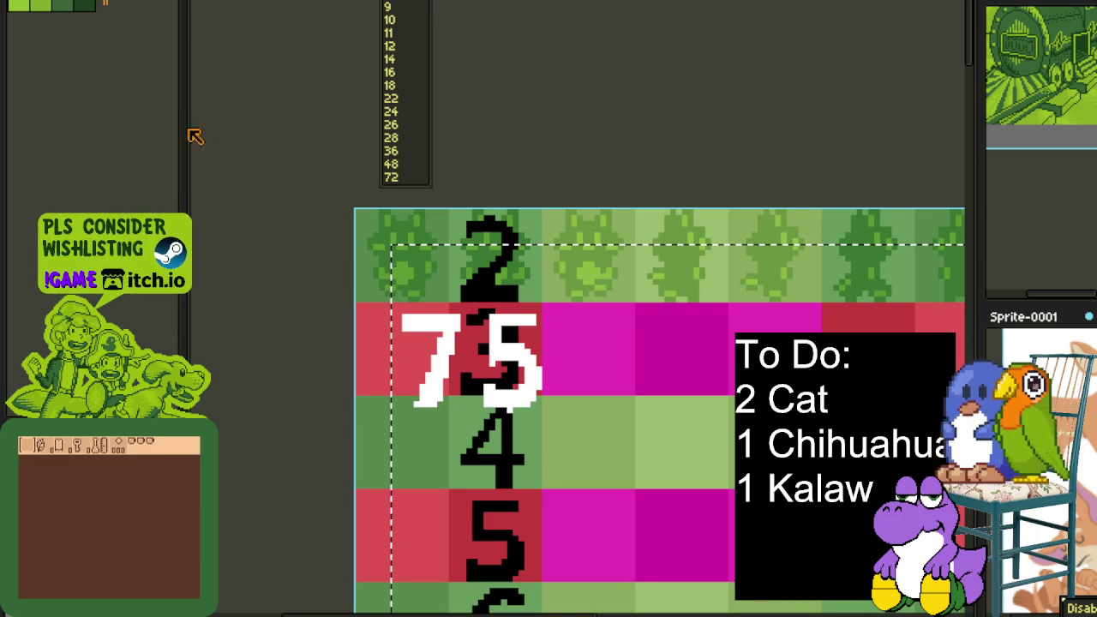
pyautogui.press('Return')
# Commit the white 75, shift it within the row 3 tile, then delete it
pyautogui.scroll(1, 423, 287)
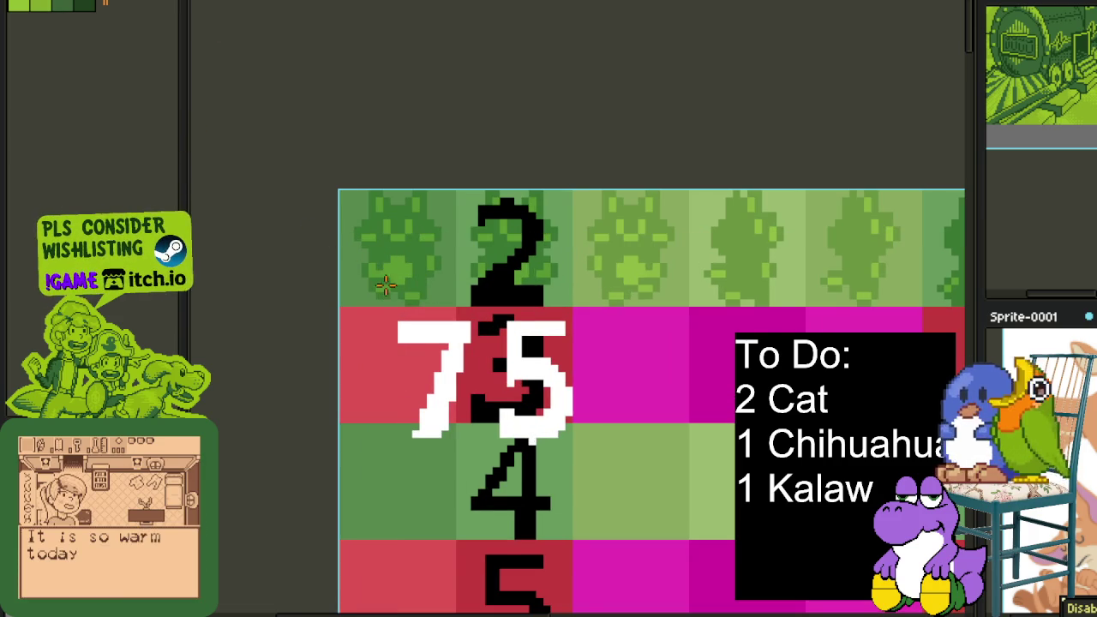
pyautogui.scroll(1, 390, 300)
pyautogui.press('Return')
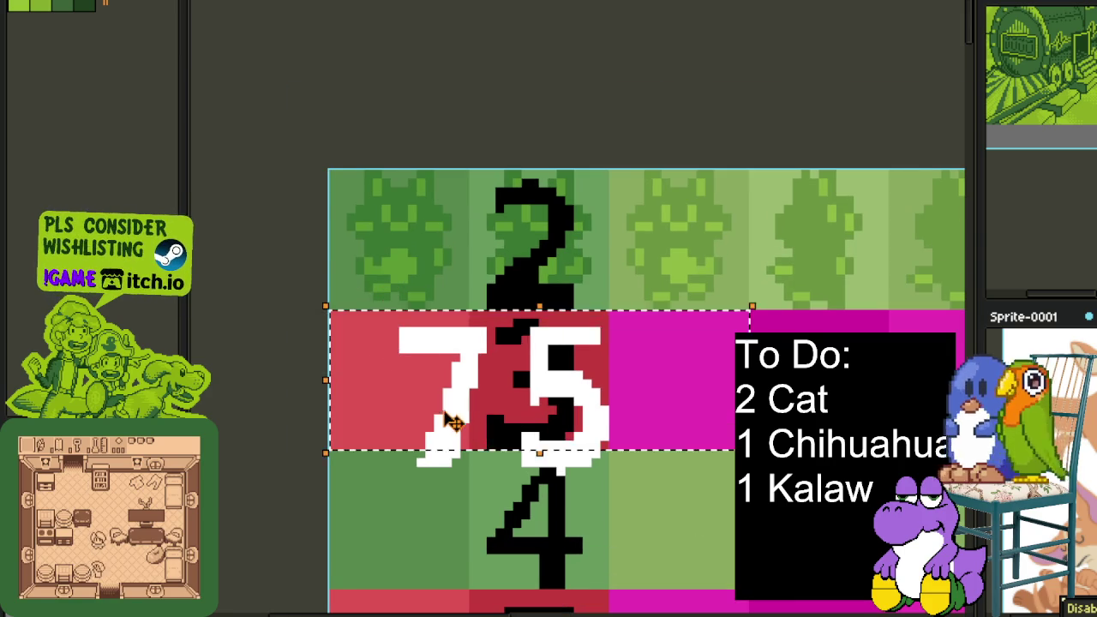
pyautogui.scroll(1, 446, 411)
pyautogui.hotkey('ctrl', 'd')
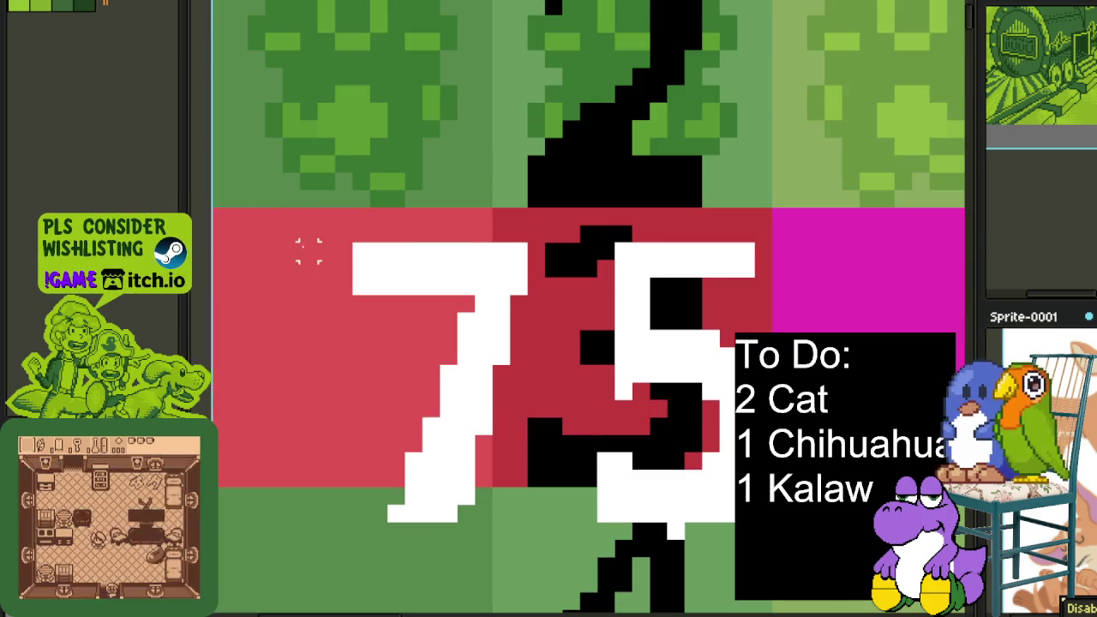
pyautogui.moveTo(281, 171); pyautogui.dragTo(792, 593)
pyautogui.moveTo(703, 487); pyautogui.dragTo(673, 443)
pyautogui.scroll(-1, 446, 221)
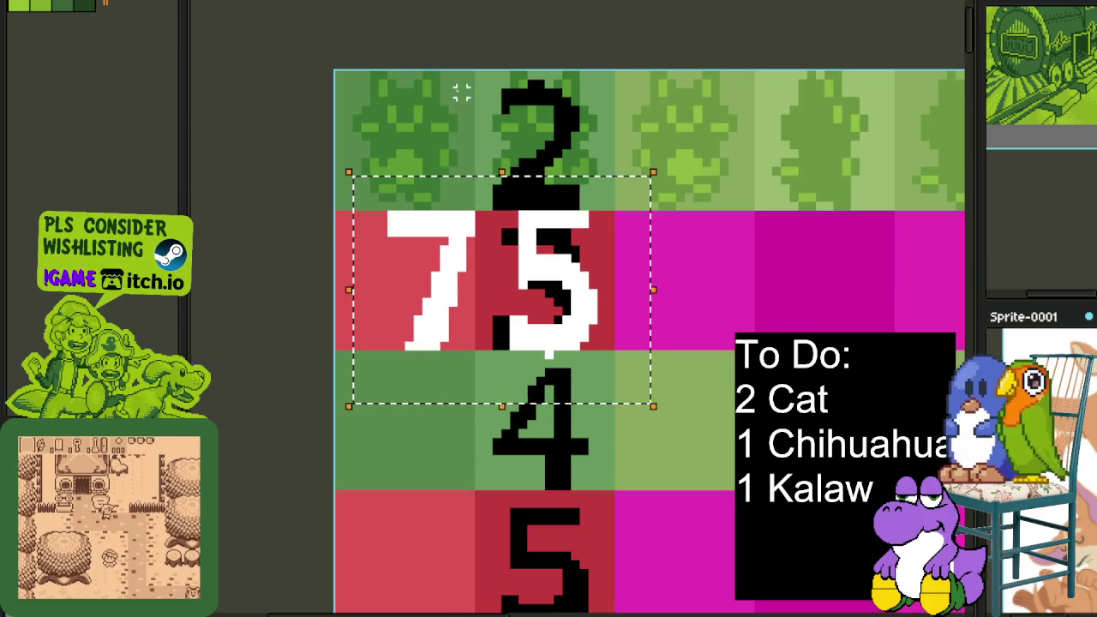
pyautogui.press('Delete')
# Paste white lettering over the 3, 4 and 5 tiles, then undo the pasted Z
pyautogui.moveTo(423, 278); pyautogui.dragTo(960, 614)
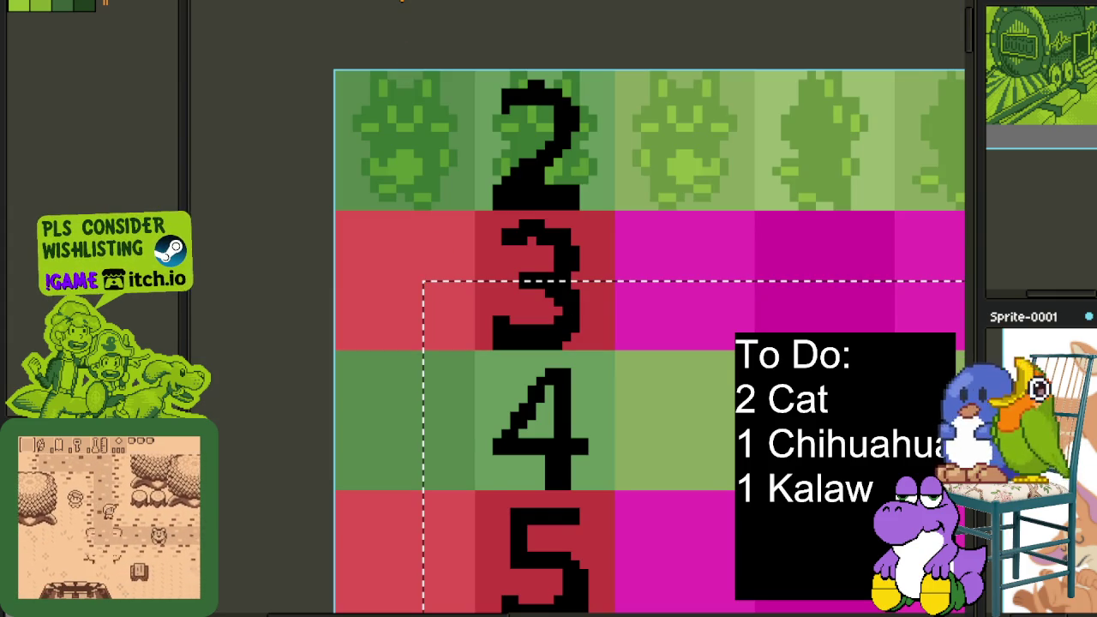
pyautogui.hotkey('ctrl', 'v')
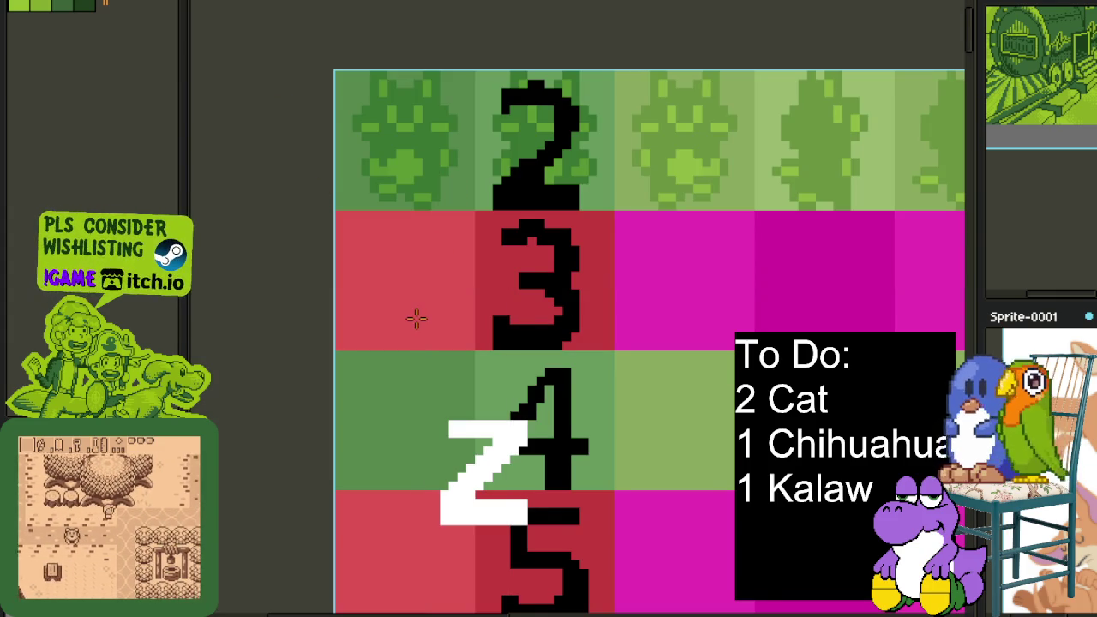
pyautogui.moveTo(393, 321); pyautogui.dragTo(618, 606)
pyautogui.hotkey('ctrl', 'z')
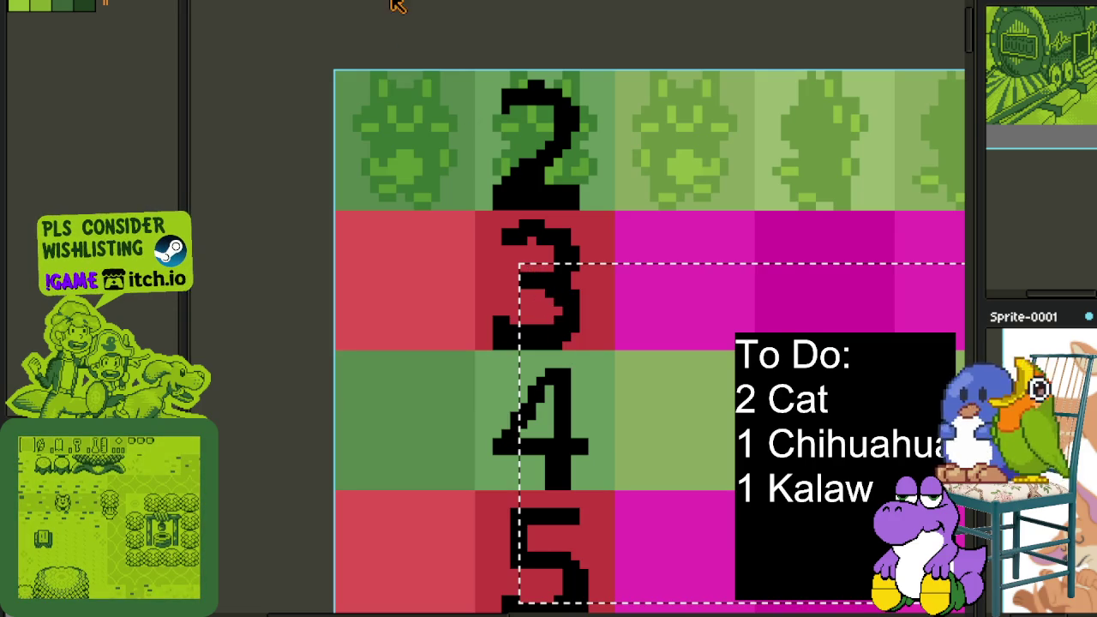
# Pick a font size and place a white text box at the row 3 cell
pyautogui.click(405, 4)
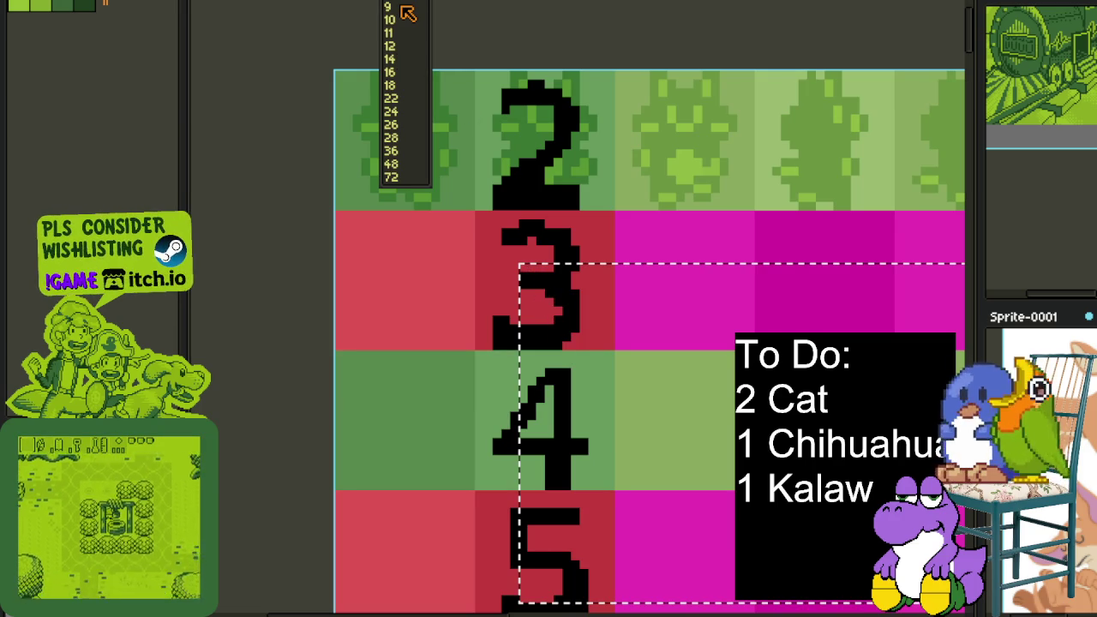
pyautogui.click(346, 269)
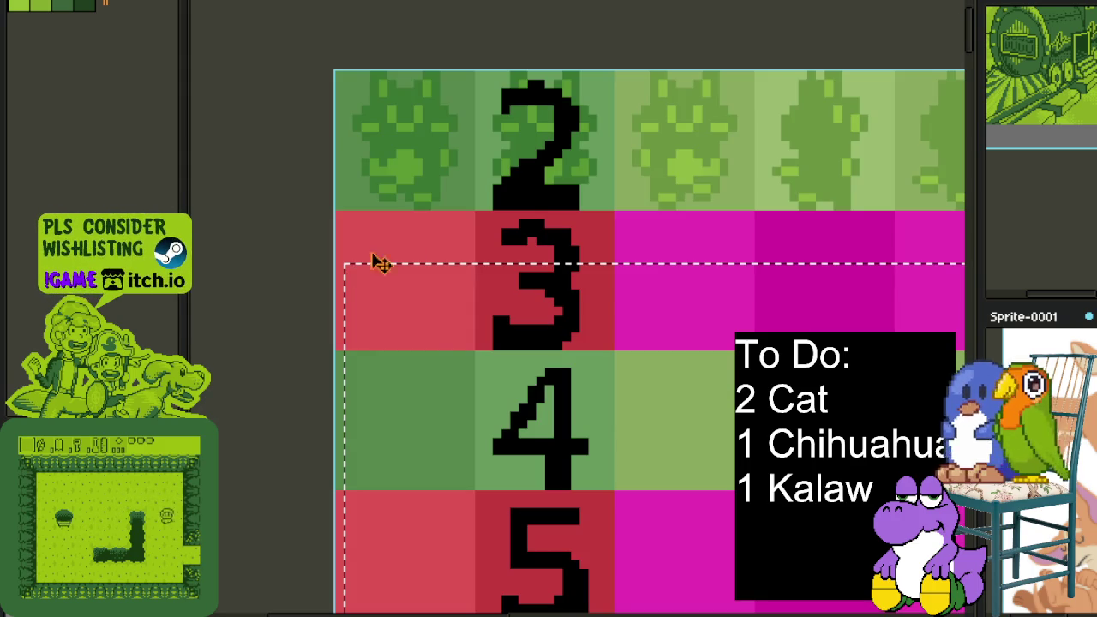
pyautogui.scroll(-2, 404, 306)
pyautogui.scroll(-2, 398, 417)
pyautogui.scroll(-1, 397, 418)
pyautogui.scroll(2, 396, 370)
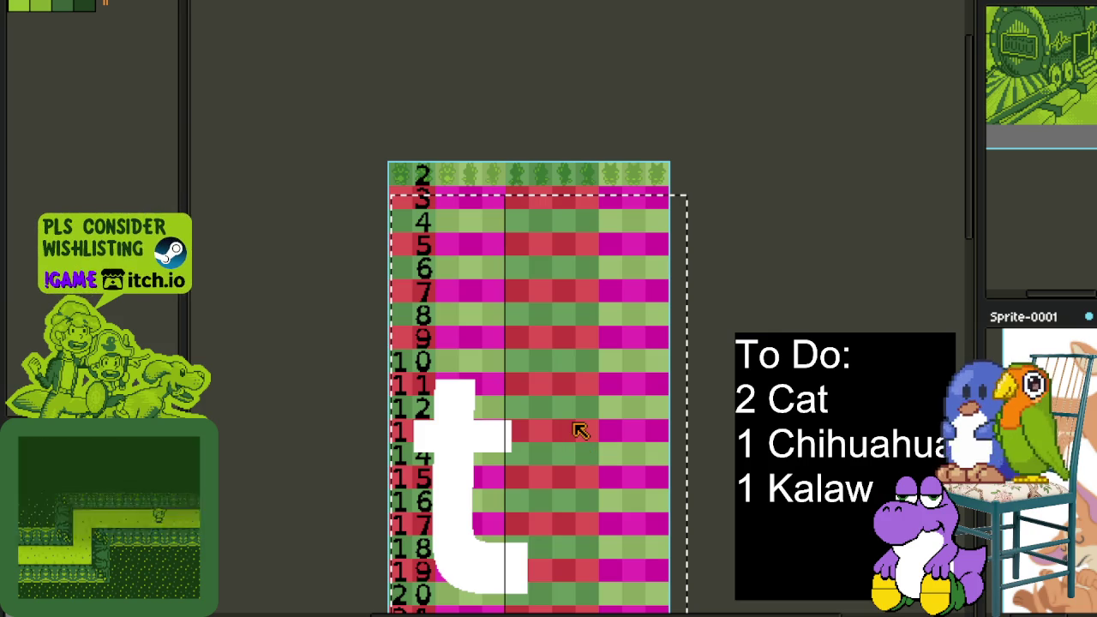
# Undo the oversized t and start a size-14 text box beside the row 3 label
pyautogui.hotkey('ctrl', 'z')
pyautogui.click(288, 216)
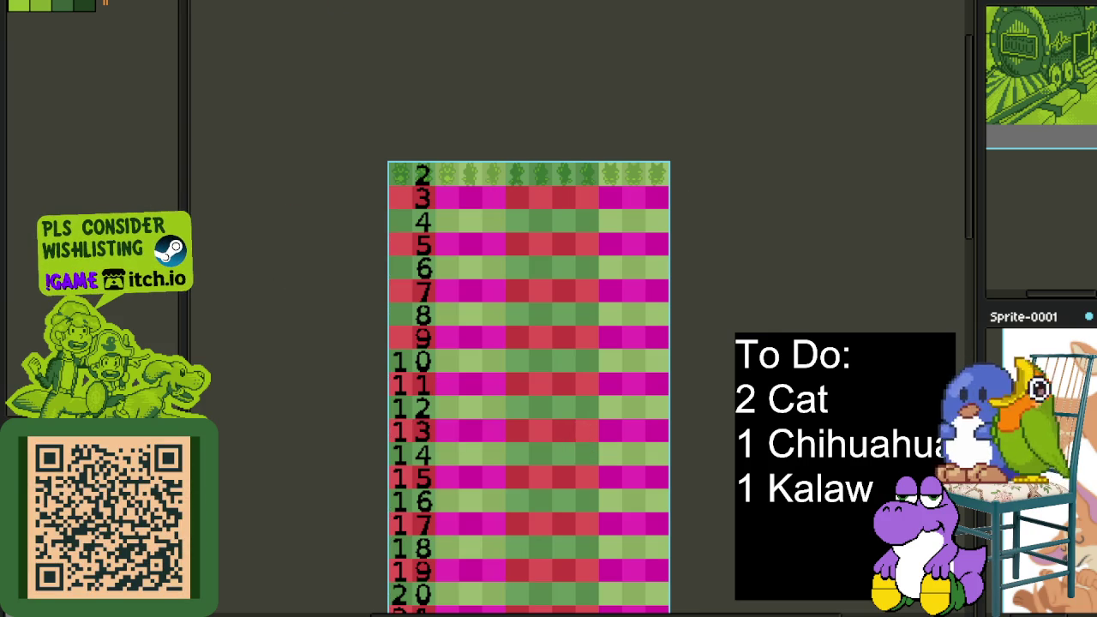
pyautogui.click(406, 2)
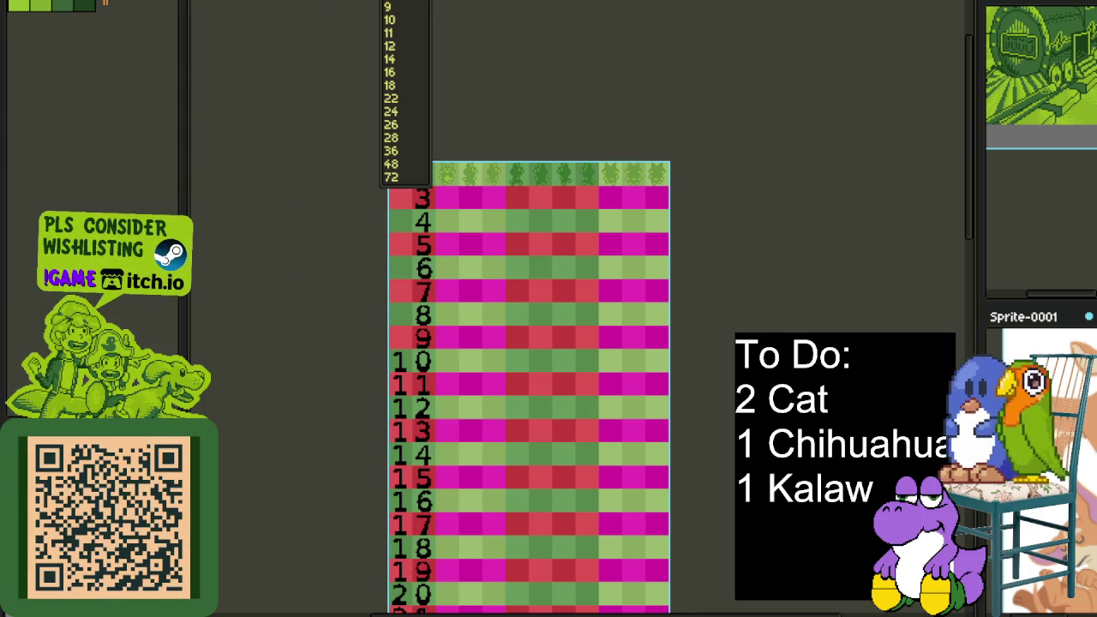
pyautogui.click(400, 61)
pyautogui.click(399, 197)
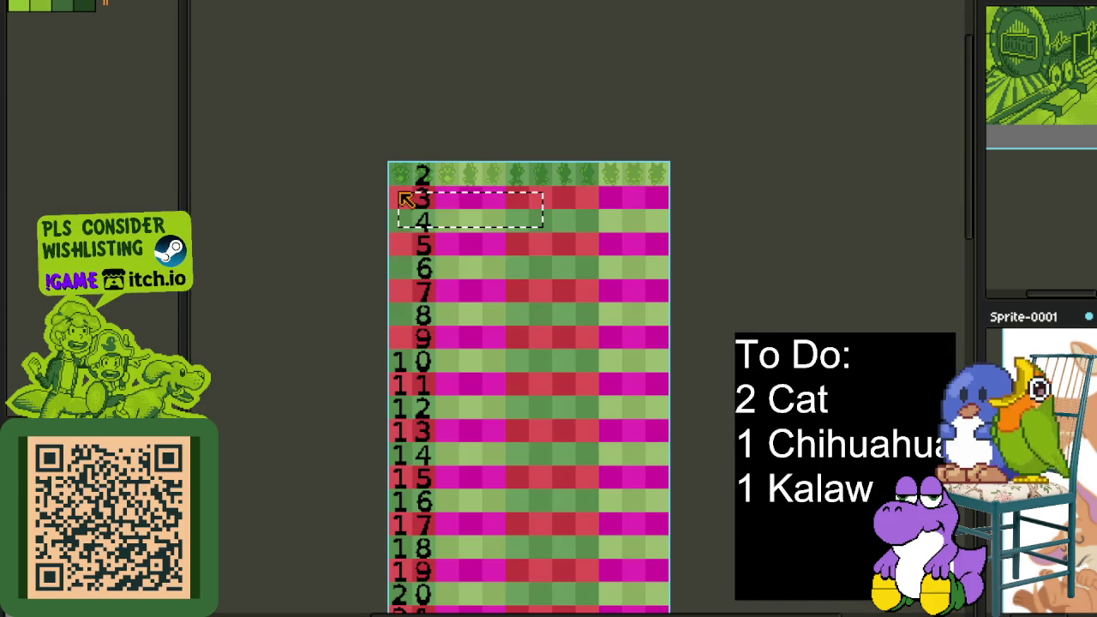
pyautogui.scroll(2, 384, 189)
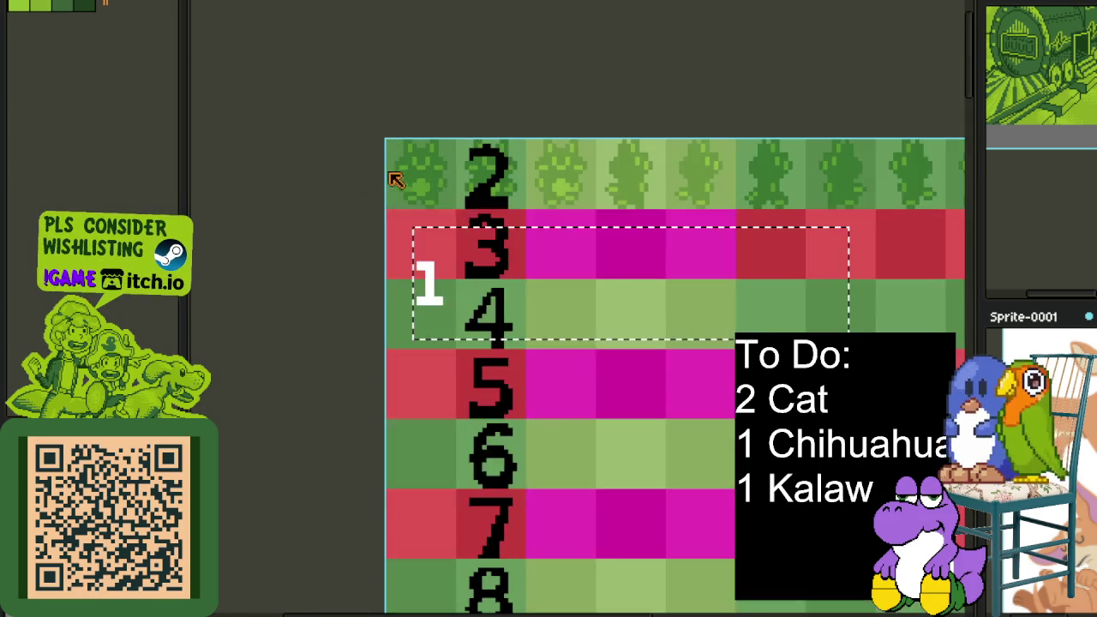
pyautogui.scroll(-3, 454, 227)
pyautogui.scroll(2, 397, 211)
pyautogui.scroll(1, 397, 212)
# Replace the text with a white 4 and commit it
pyautogui.press('BackSpace')
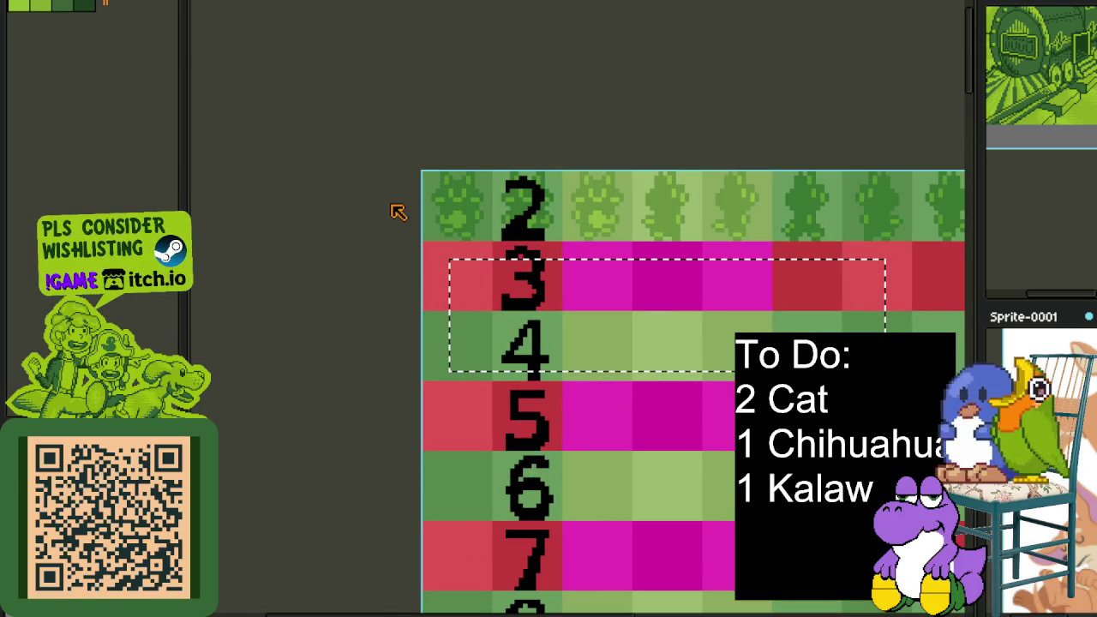
pyautogui.click(402, 2)
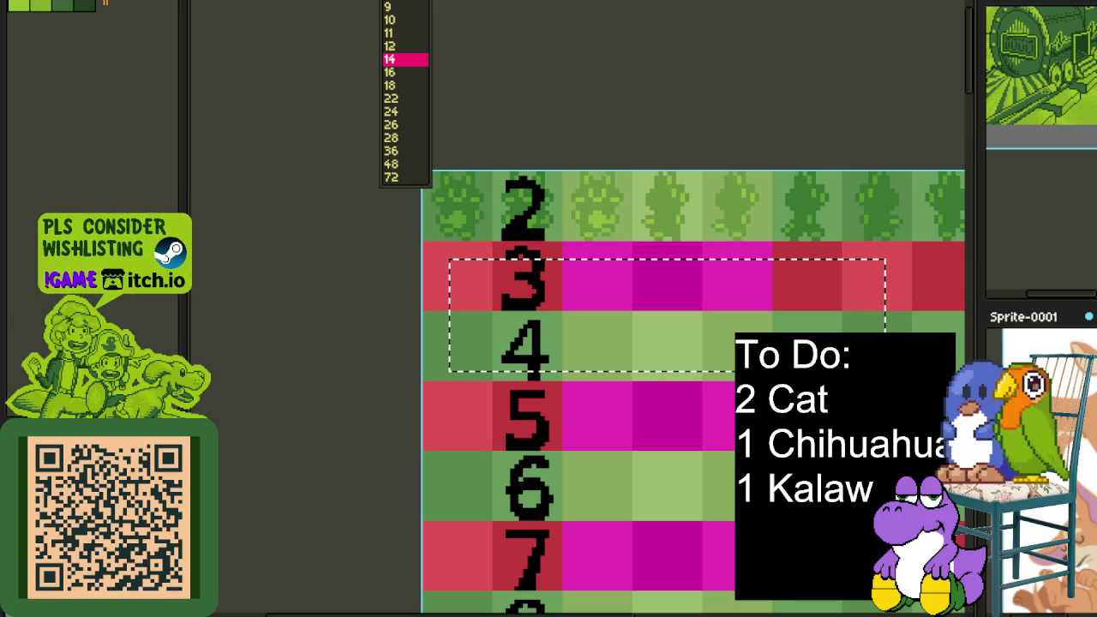
pyautogui.click(507, 279)
pyautogui.write('t')
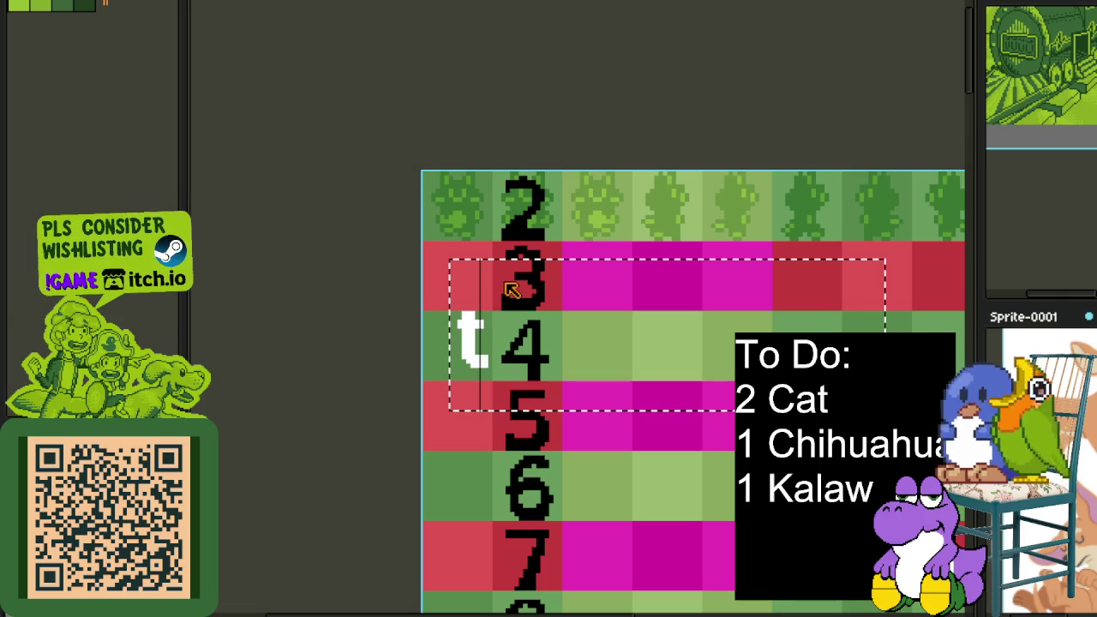
pyautogui.press('BackSpace')
pyautogui.write('4')
pyautogui.press('Return')
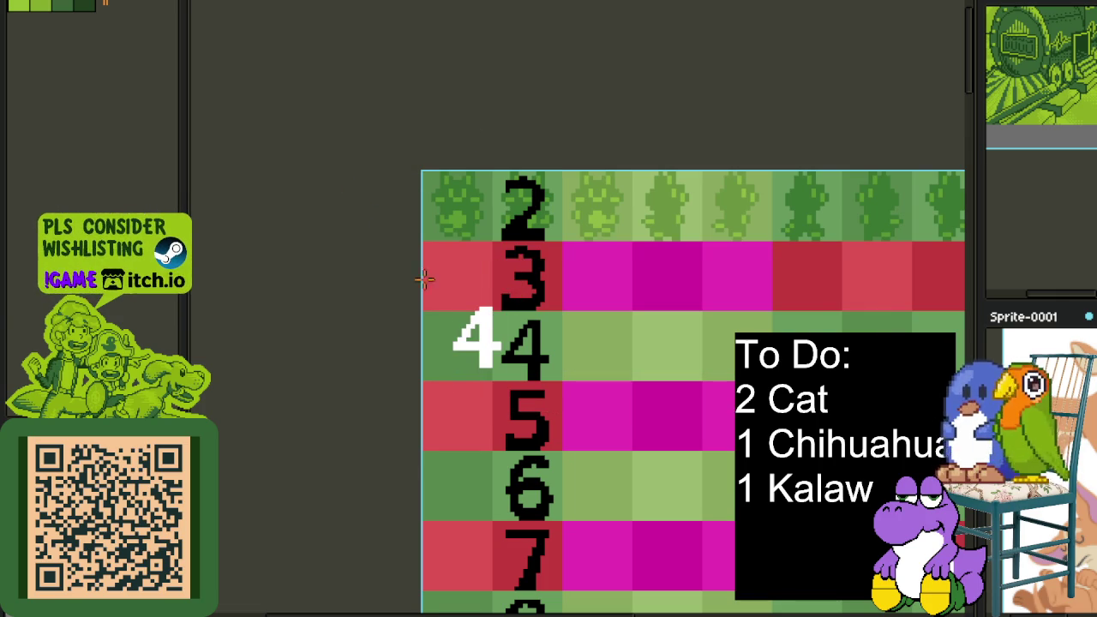
# Move the white 4 onto row 4's cell, then remove it with Escape
pyautogui.scroll(2, 389, 247)
pyautogui.moveTo(399, 250); pyautogui.dragTo(559, 431)
pyautogui.moveTo(502, 380); pyautogui.dragTo(580, 406)
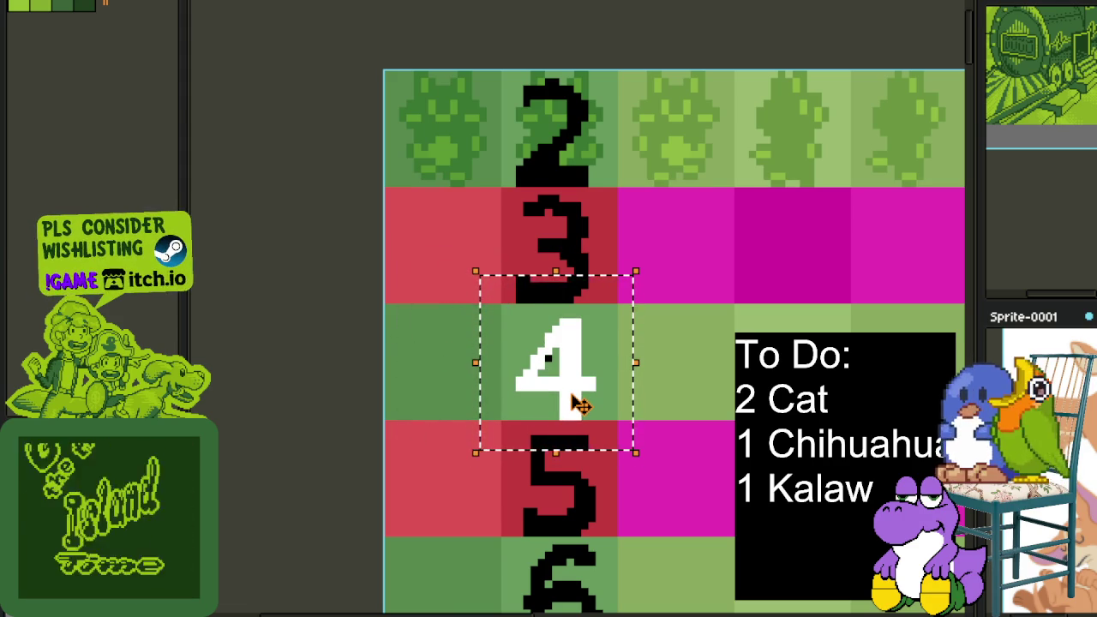
pyautogui.press('Escape')
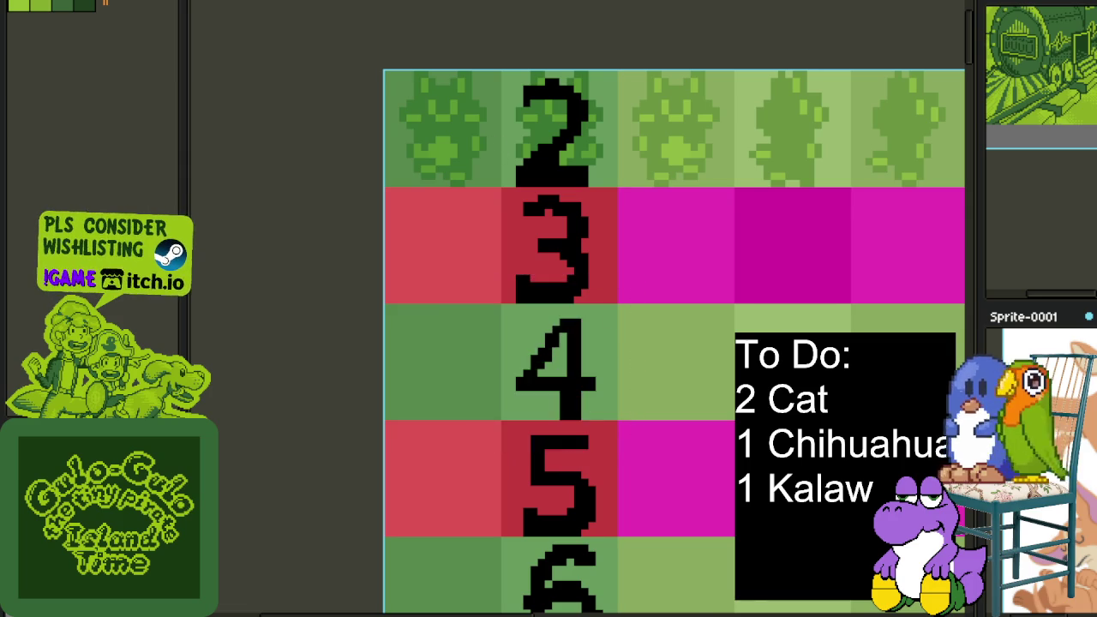
# Switch back to the numbered row template and bring its top rows into view
pyautogui.hotkey('ctrl', 'Tab')
pyautogui.hotkey('ctrl', 'Tab')
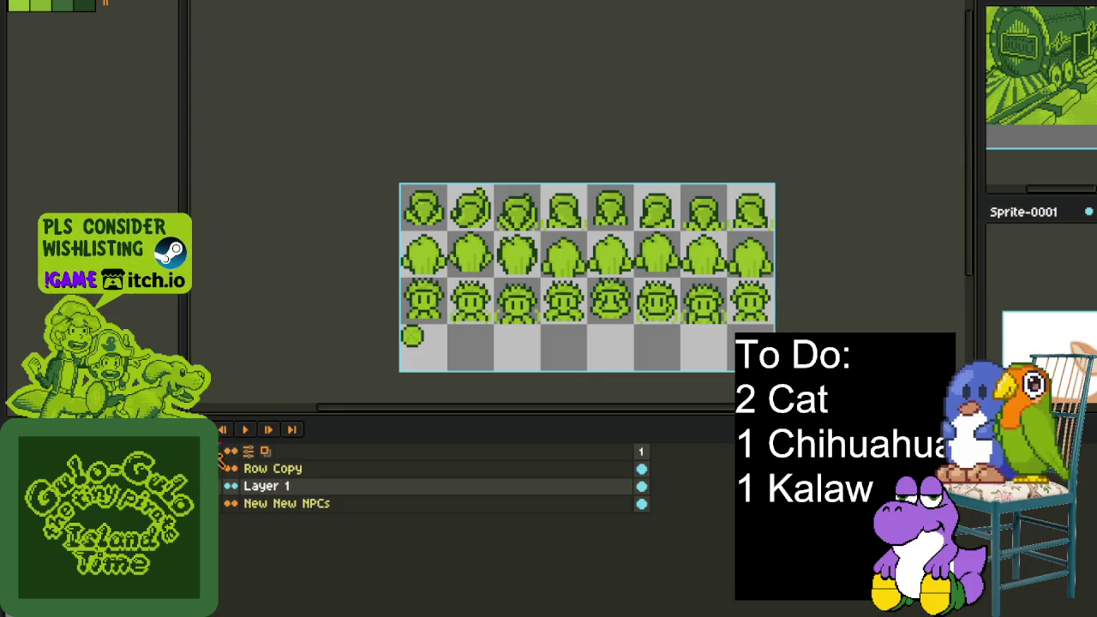
pyautogui.hotkey('ctrl', 'Tab')
pyautogui.hotkey('ctrl', 'shift', 'Tab')
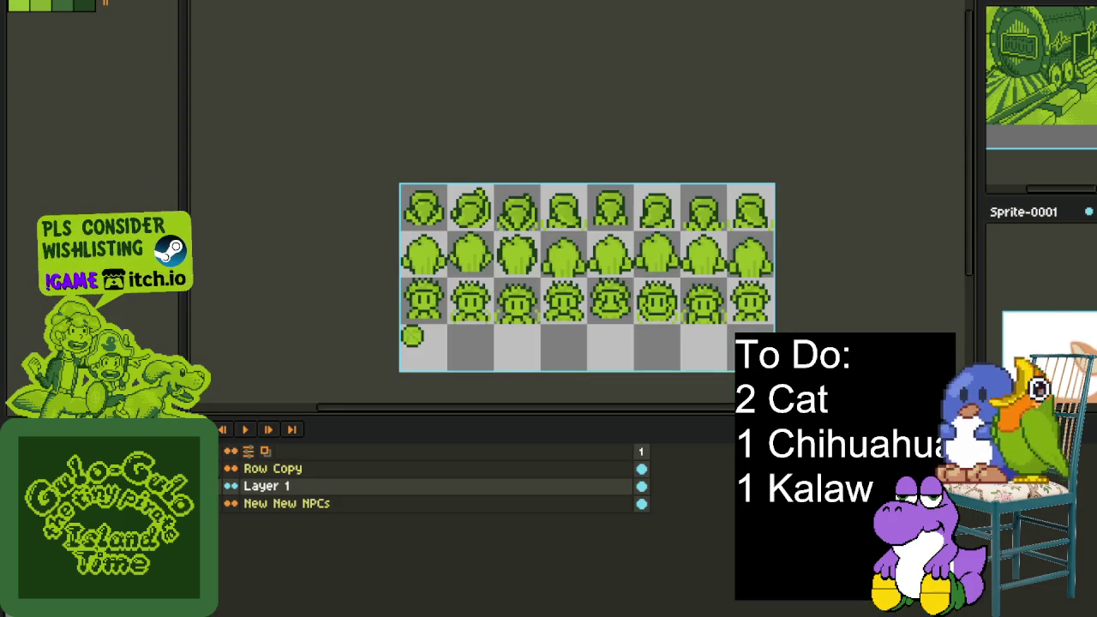
pyautogui.hotkey('ctrl', 'Tab')
pyautogui.moveTo(577, 82); pyautogui.dragTo(578, 211)
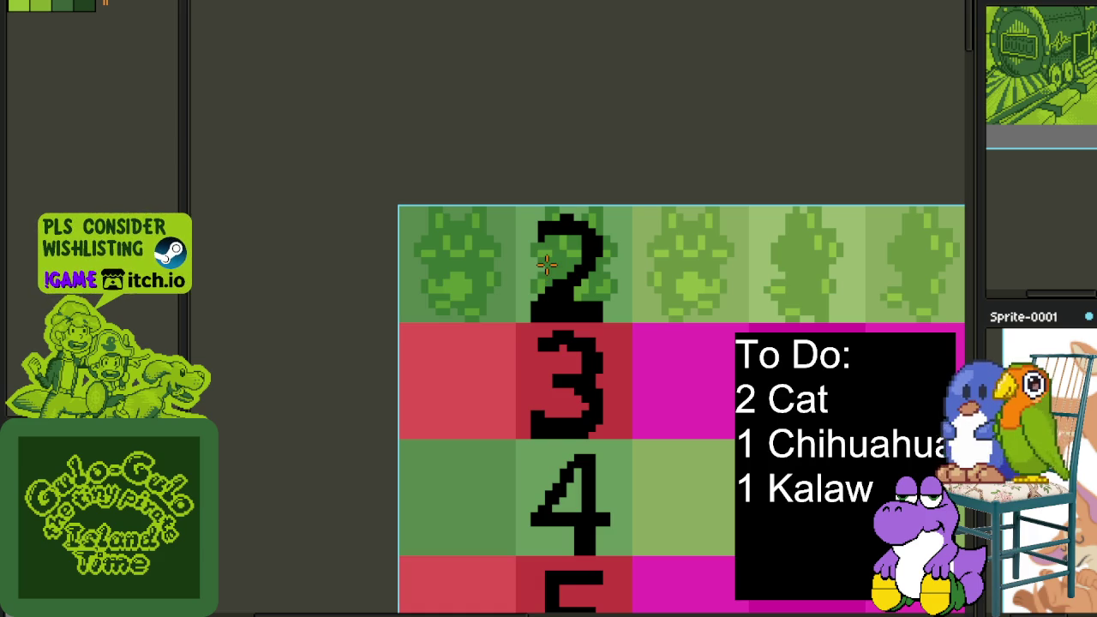
pyautogui.scroll(2, 546, 264)
pyautogui.scroll(-4, 546, 264)
# Paste a white 4 and move it onto the row 2 label
pyautogui.moveTo(960, 475); pyautogui.dragTo(538, 322)
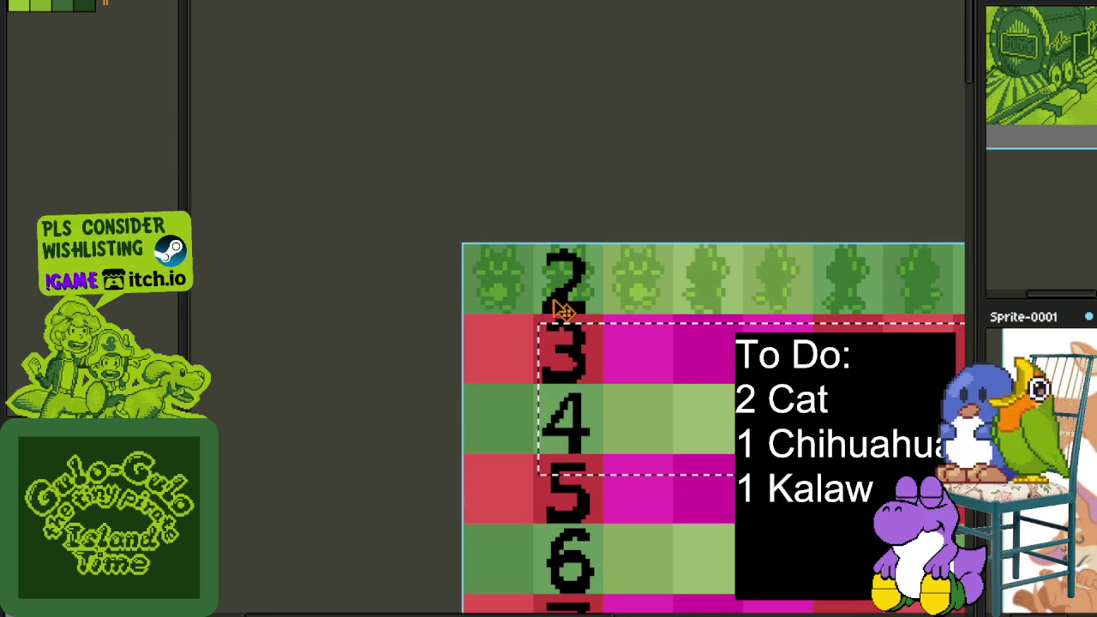
pyautogui.hotkey('ctrl', 'd')
pyautogui.scroll(1, 536, 354)
pyautogui.moveTo(503, 335); pyautogui.dragTo(715, 522)
pyautogui.moveTo(612, 455); pyautogui.dragTo(613, 296)
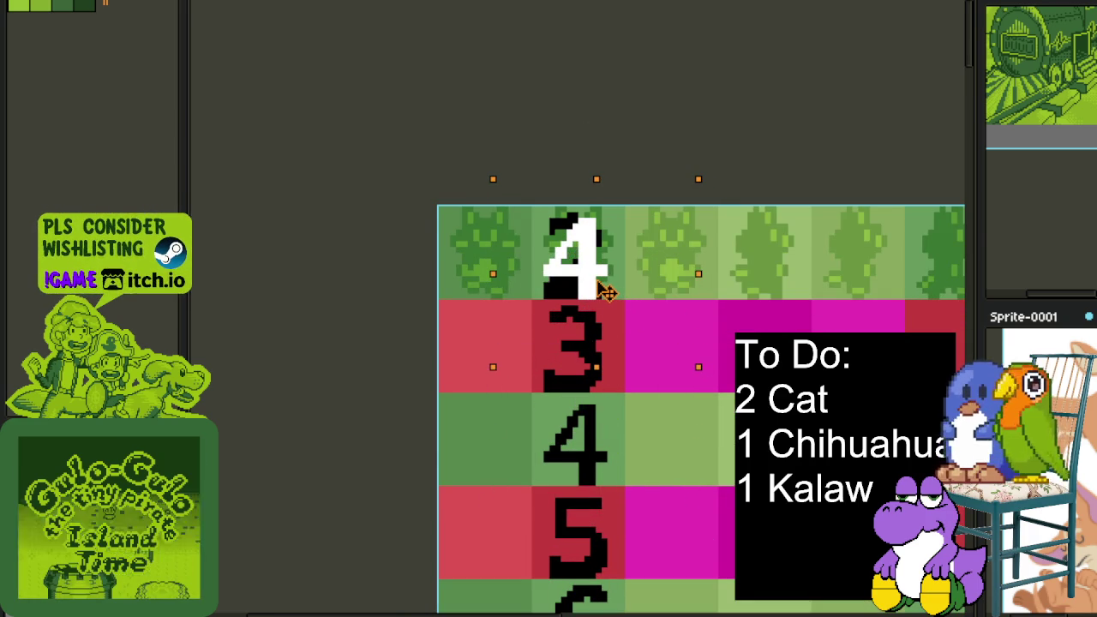
pyautogui.press('Return')
pyautogui.scroll(2, 779, 255)
pyautogui.hotkey('ctrl', 'd')
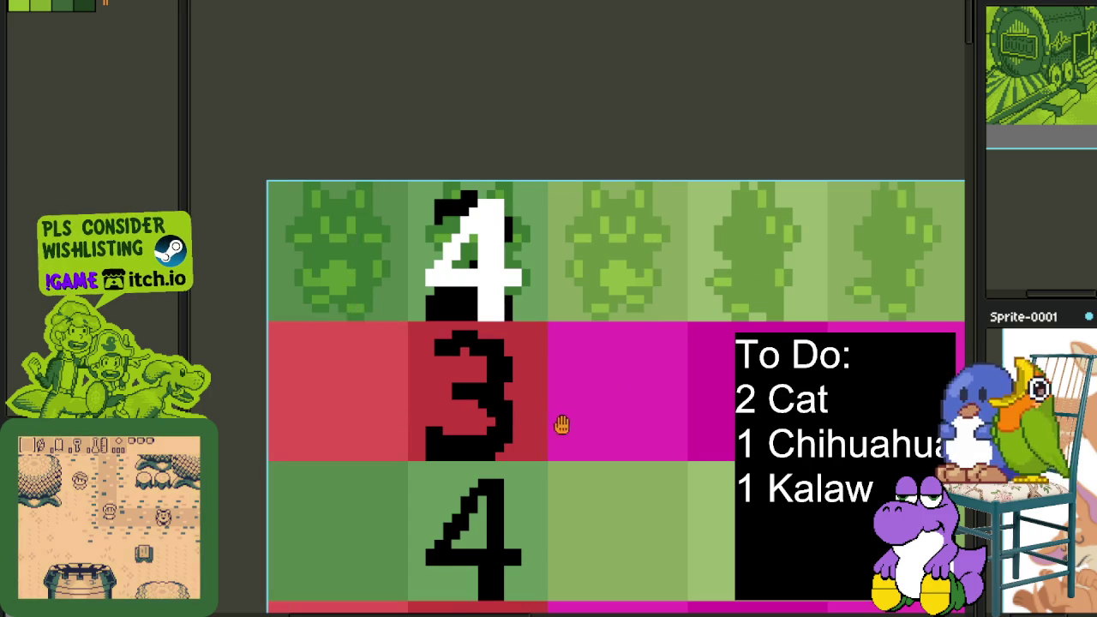
pyautogui.scroll(-3, 563, 421)
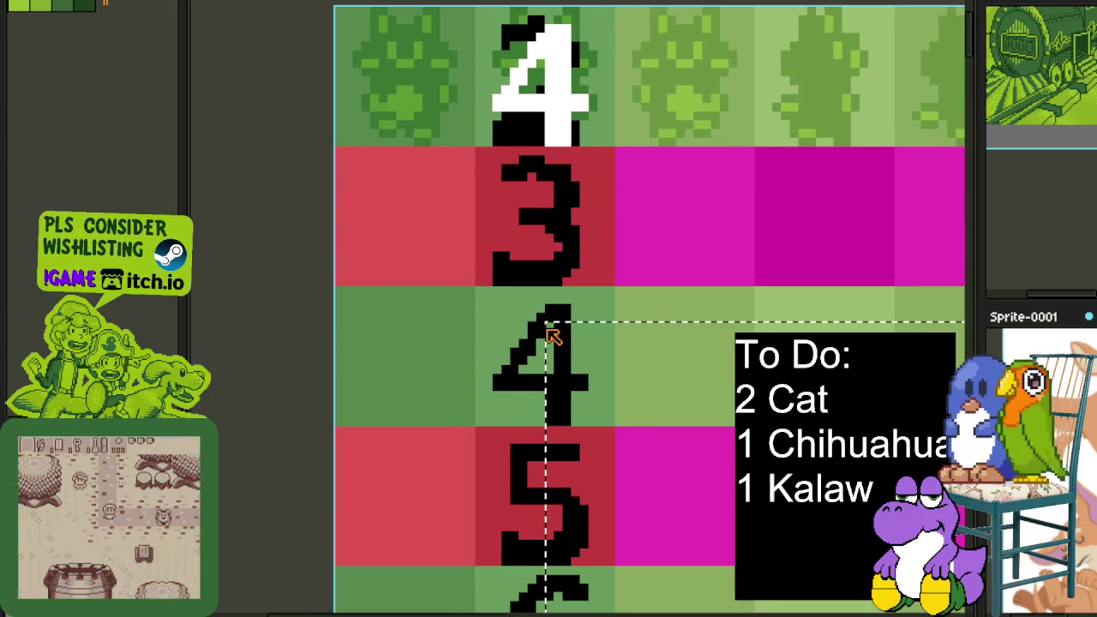
# Place a white 5 on the row 3 label and paste a white 7
pyautogui.hotkey('ctrl', 'v')
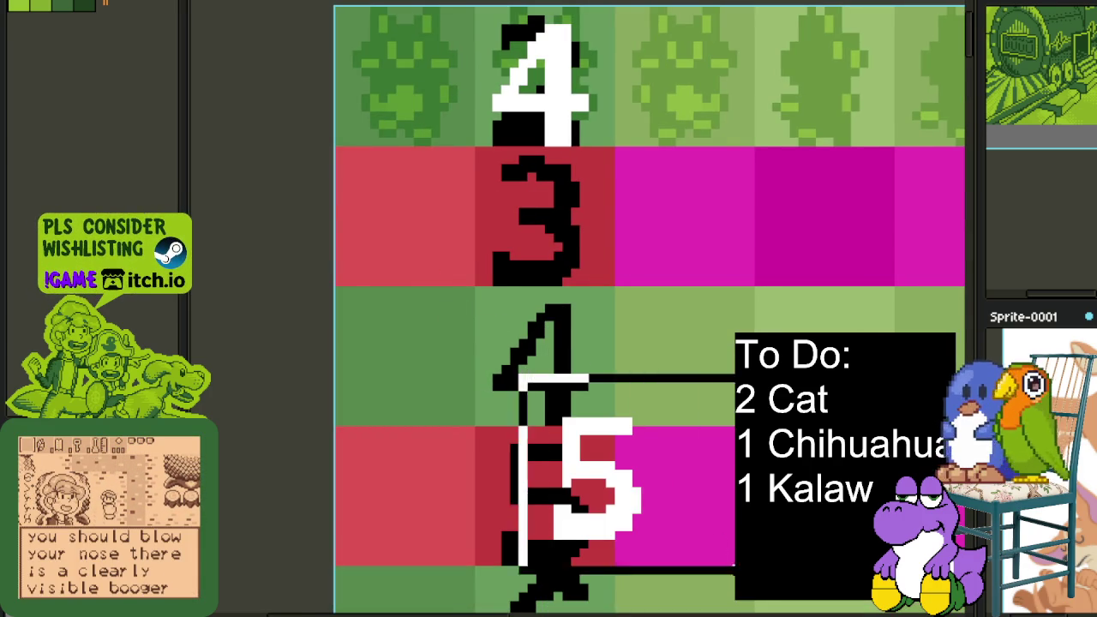
pyautogui.moveTo(605, 497); pyautogui.dragTo(552, 245)
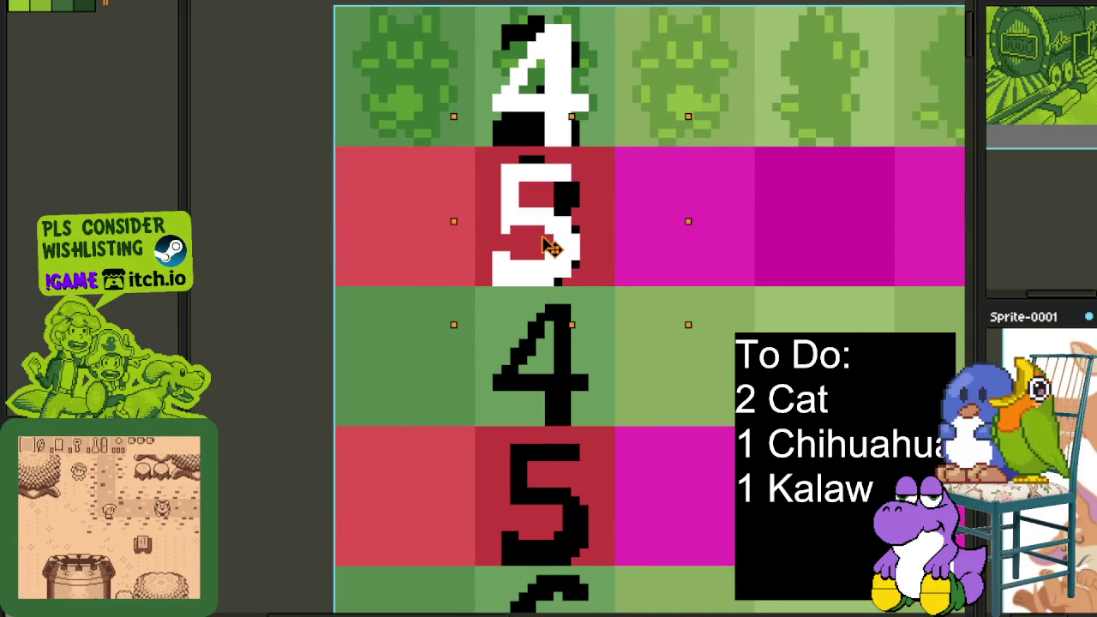
pyautogui.press('Return')
pyautogui.scroll(-2, 632, 265)
pyautogui.moveTo(746, 600); pyautogui.dragTo(564, 408)
pyautogui.hotkey('ctrl', 'v')
pyautogui.press('Return')
# Delete the stray white 7 and drop a white 6 on the row 4 label
pyautogui.scroll(-2, 582, 440)
pyautogui.moveTo(527, 380); pyautogui.dragTo(651, 506)
pyautogui.press('Delete')
pyautogui.hotkey('ctrl', 'v')
pyautogui.press('Return')
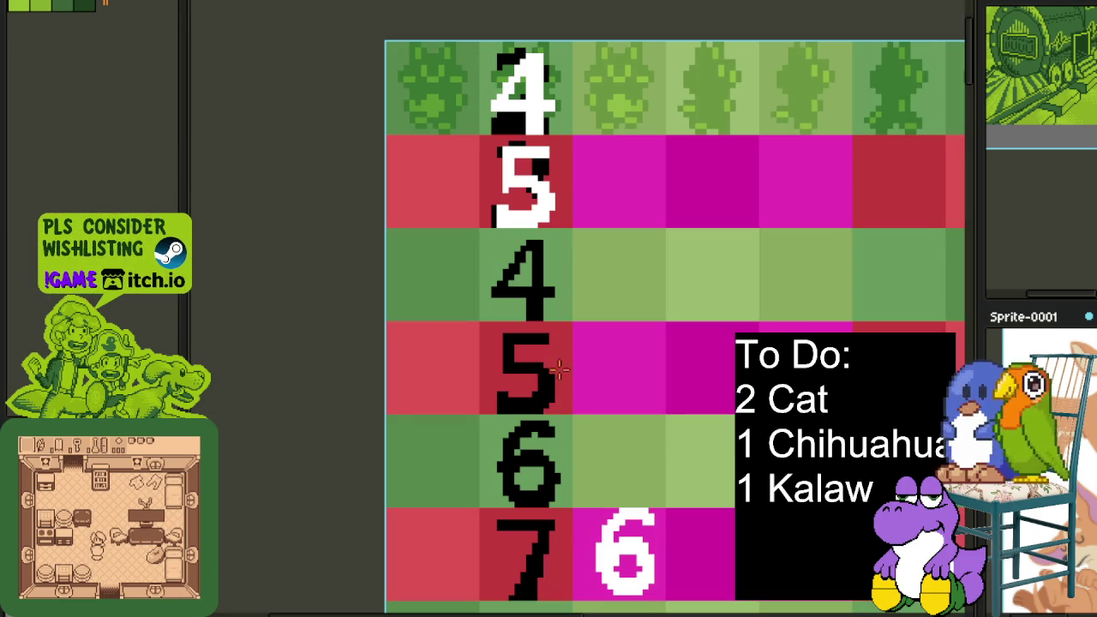
pyautogui.moveTo(549, 433); pyautogui.dragTo(681, 604)
pyautogui.moveTo(620, 497); pyautogui.dragTo(525, 249)
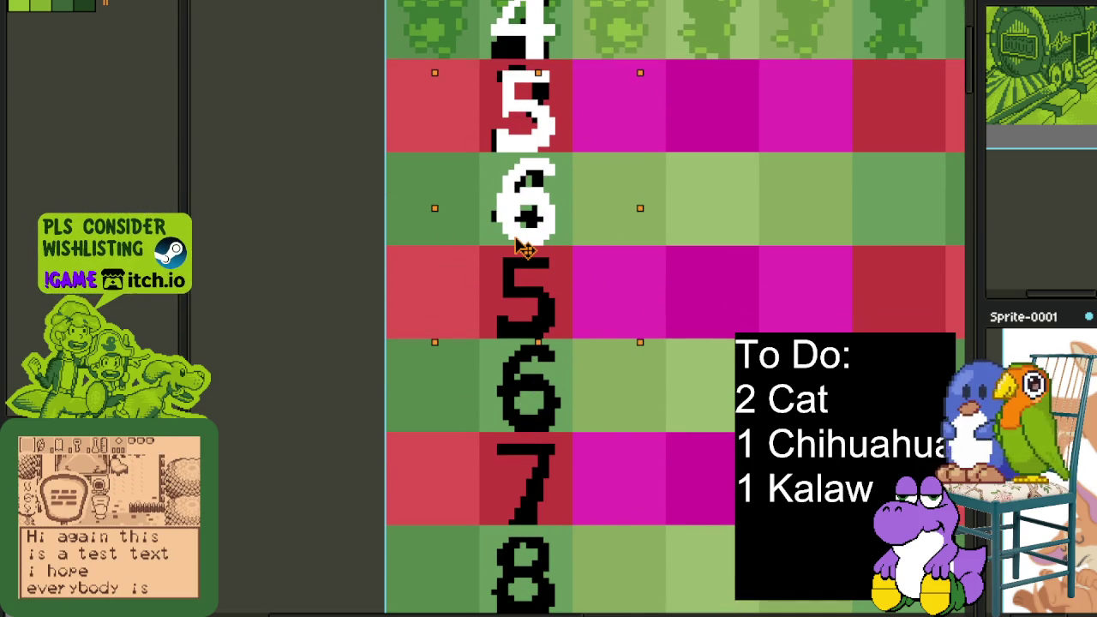
pyautogui.click(869, 179)
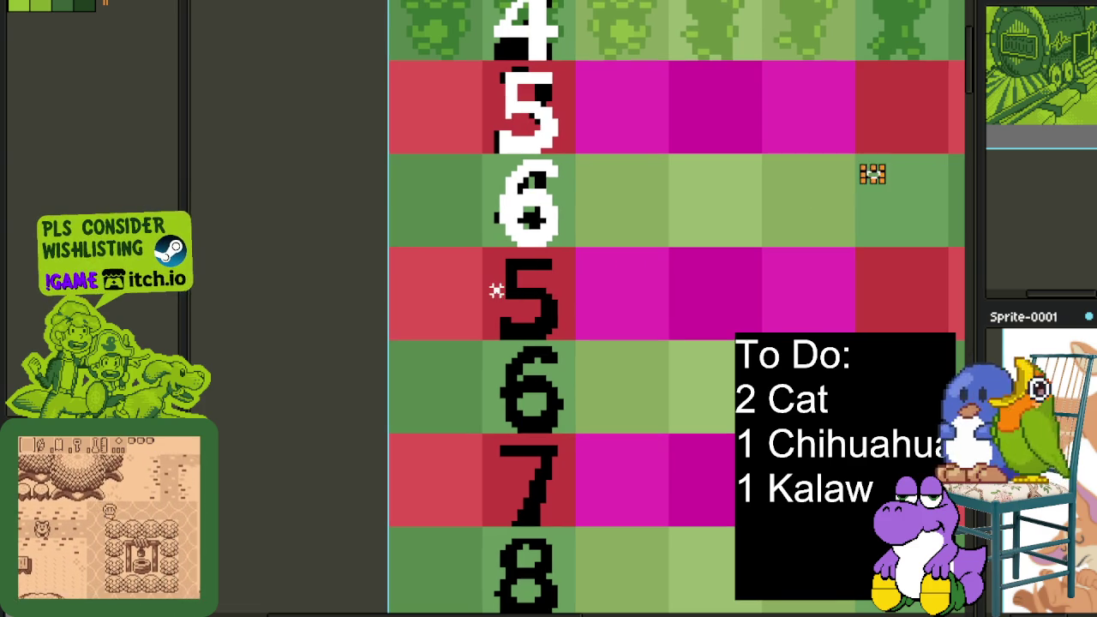
# Paste a white 7 onto the row 5 label
pyautogui.hotkey('ctrl', 'v')
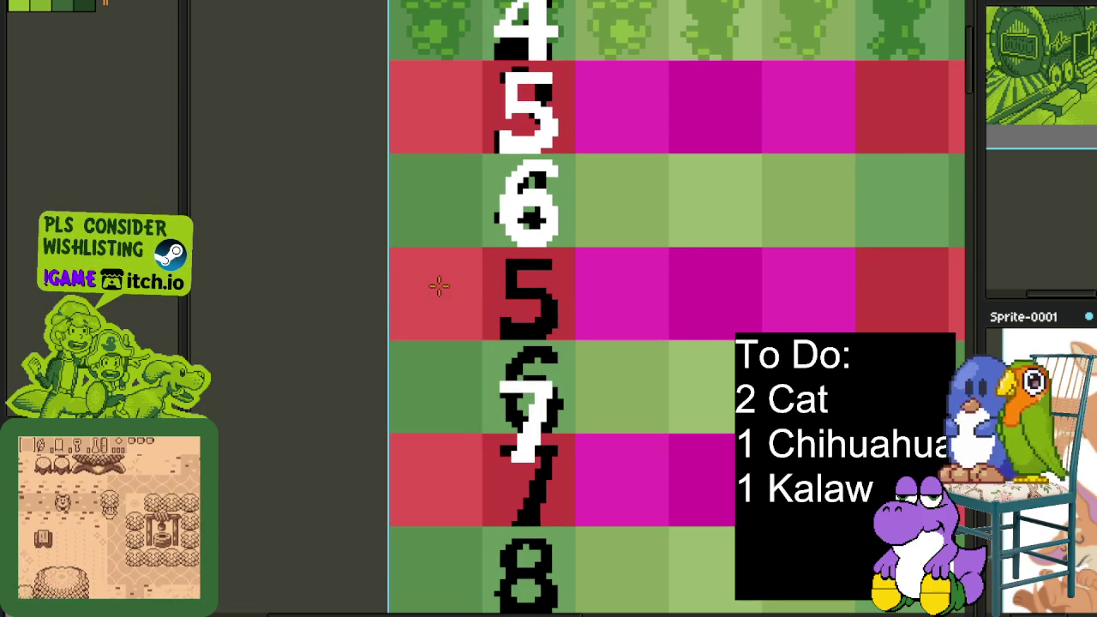
pyautogui.scroll(1, 465, 347)
pyautogui.moveTo(561, 470); pyautogui.dragTo(561, 292)
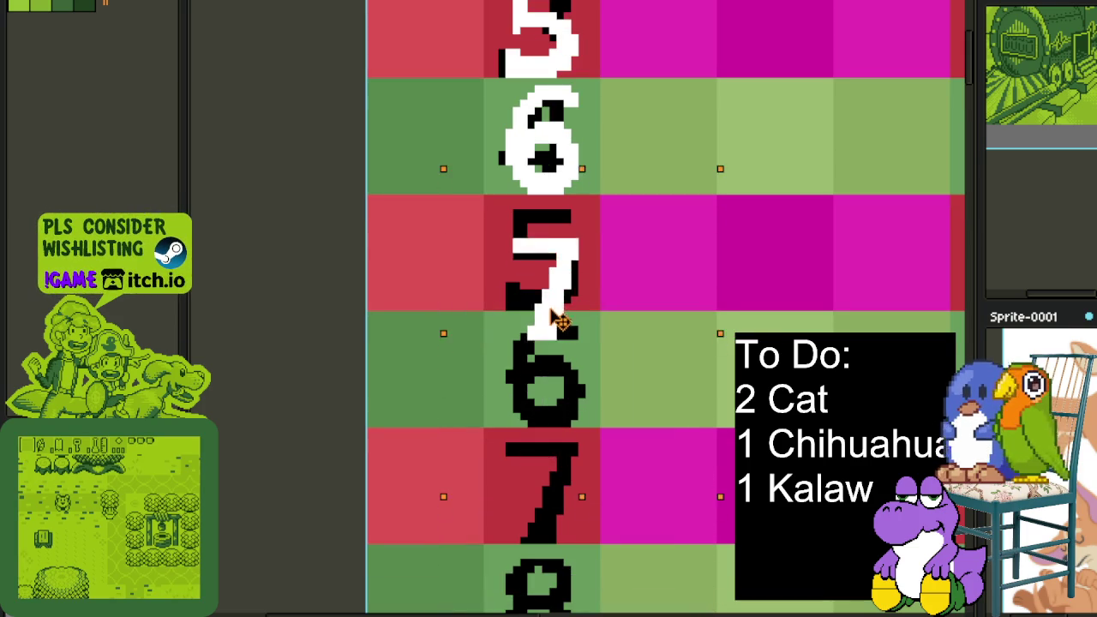
pyautogui.scroll(-2, 779, 220)
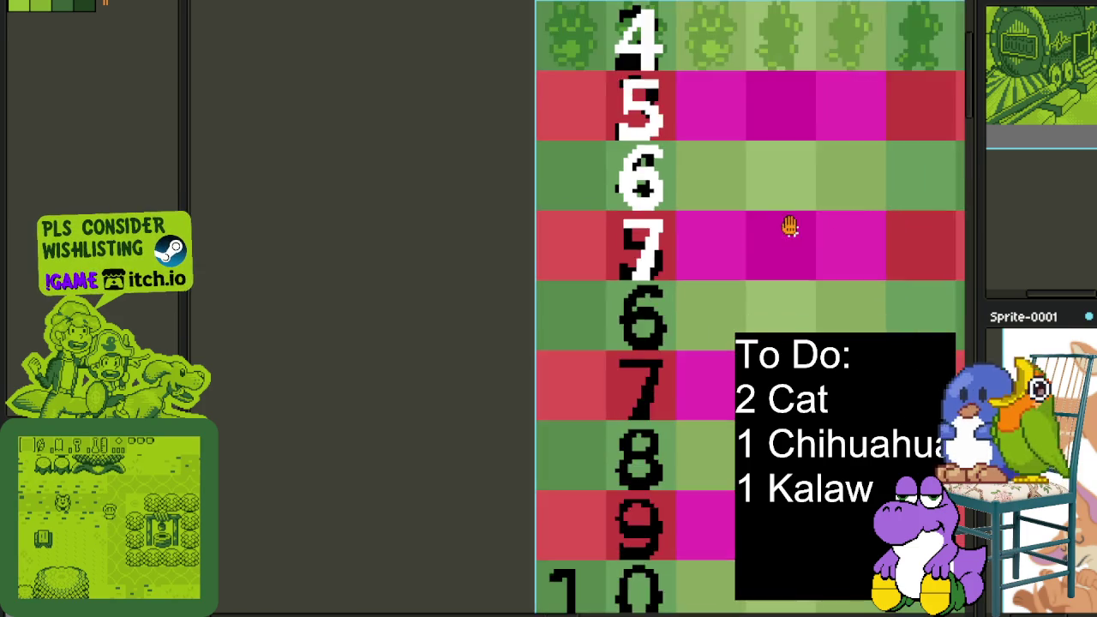
# Copy the tens 7 down the top rows, then toggle Layer 1's visibility
pyautogui.moveTo(651, 177); pyautogui.dragTo(687, 318)
pyautogui.scroll(1, 686, 416)
pyautogui.moveTo(602, 319)
pyautogui.mouseDown()
pyautogui.moveTo(718, 434)
pyautogui.moveTo(570, 71)
pyautogui.mouseUp()
pyautogui.moveTo(571, 238); pyautogui.dragTo(546, 587)
pyautogui.scroll(-2, 634, 386)
pyautogui.scroll(-1, 666, 371)
pyautogui.press('Tab')
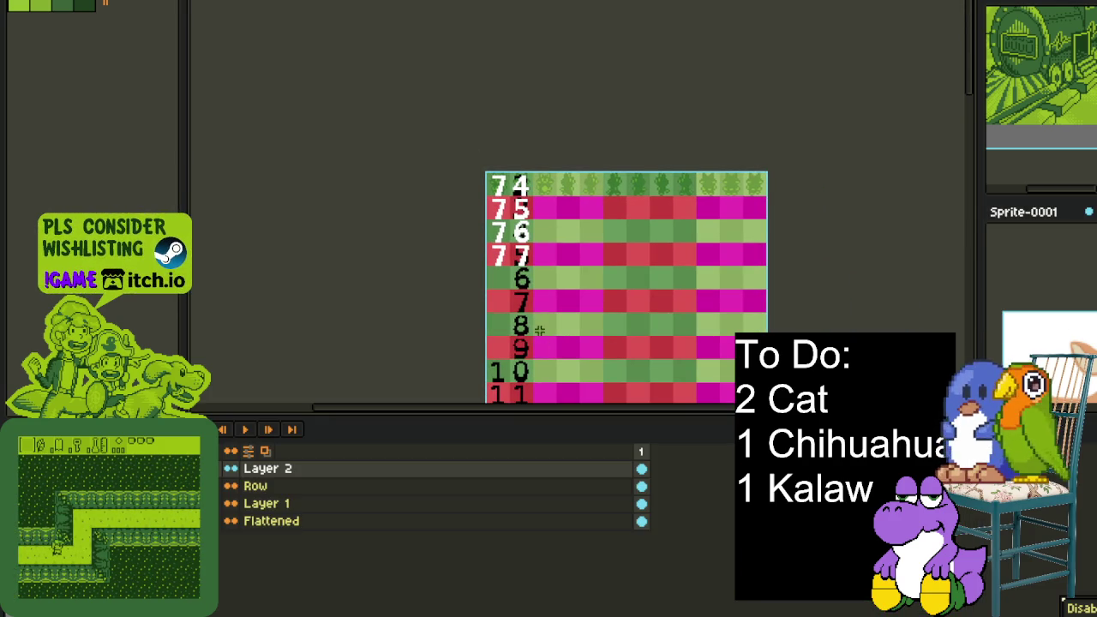
pyautogui.click(232, 506)
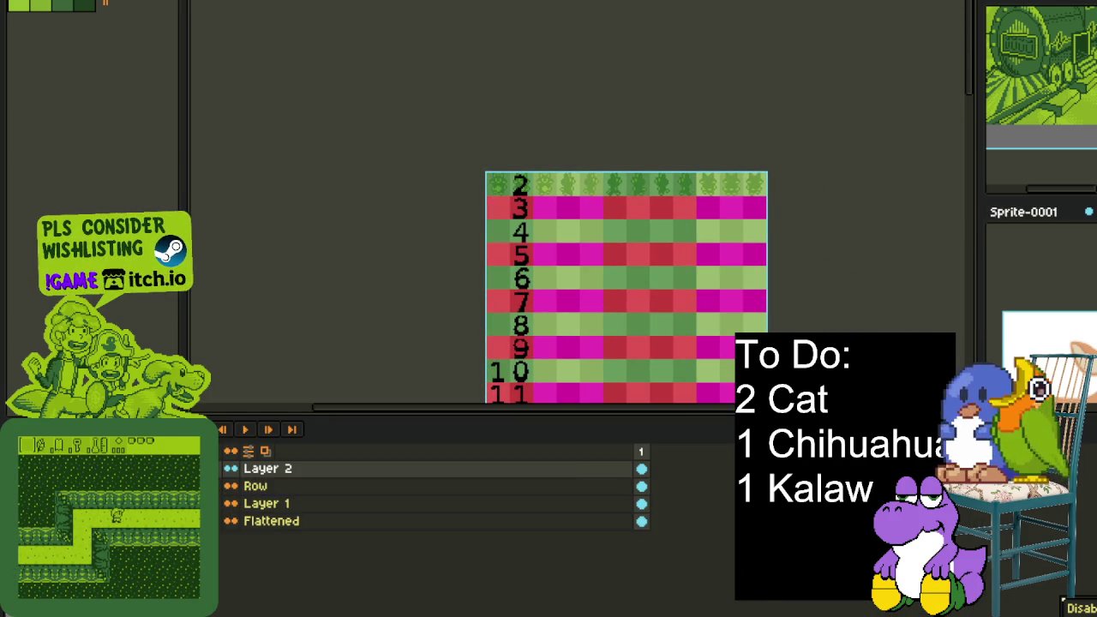
# Select the Row layer and hide the timeline to enlarge the canvas
pyautogui.press('Tab')
pyautogui.scroll(3, 518, 210)
pyautogui.scroll(1, 529, 160)
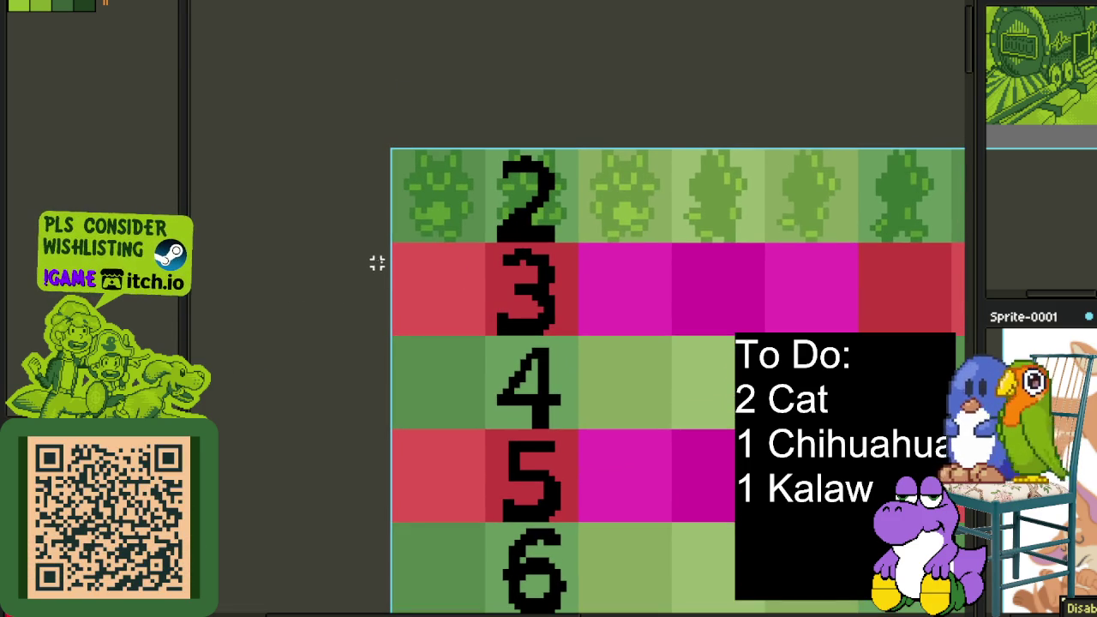
pyautogui.scroll(1, 502, 183)
pyautogui.press('Tab')
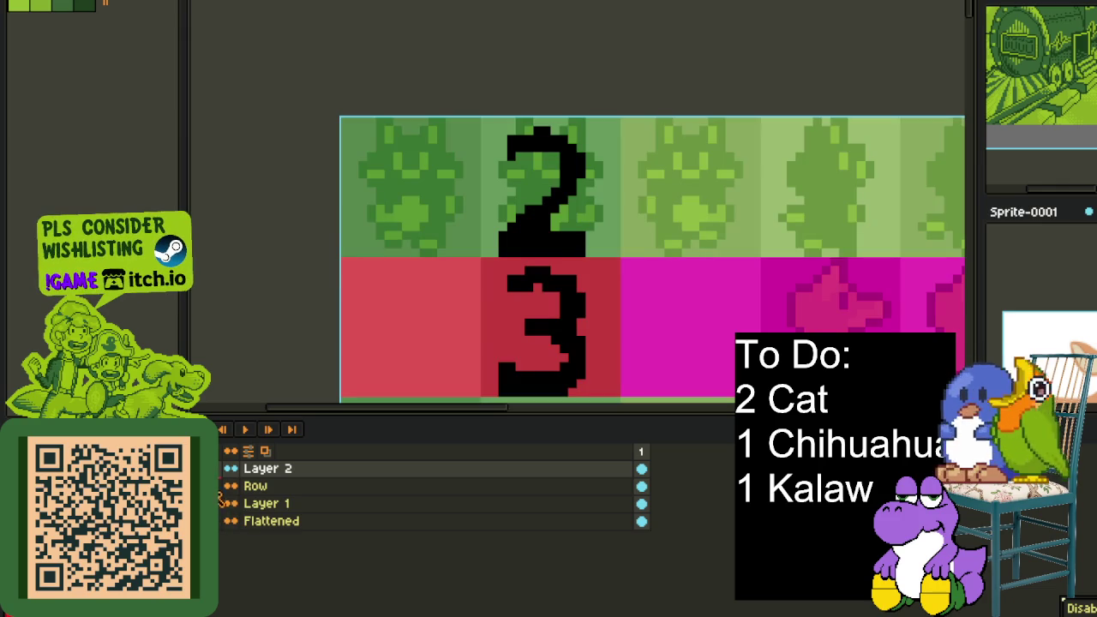
pyautogui.click(255, 486)
pyautogui.press('Tab')
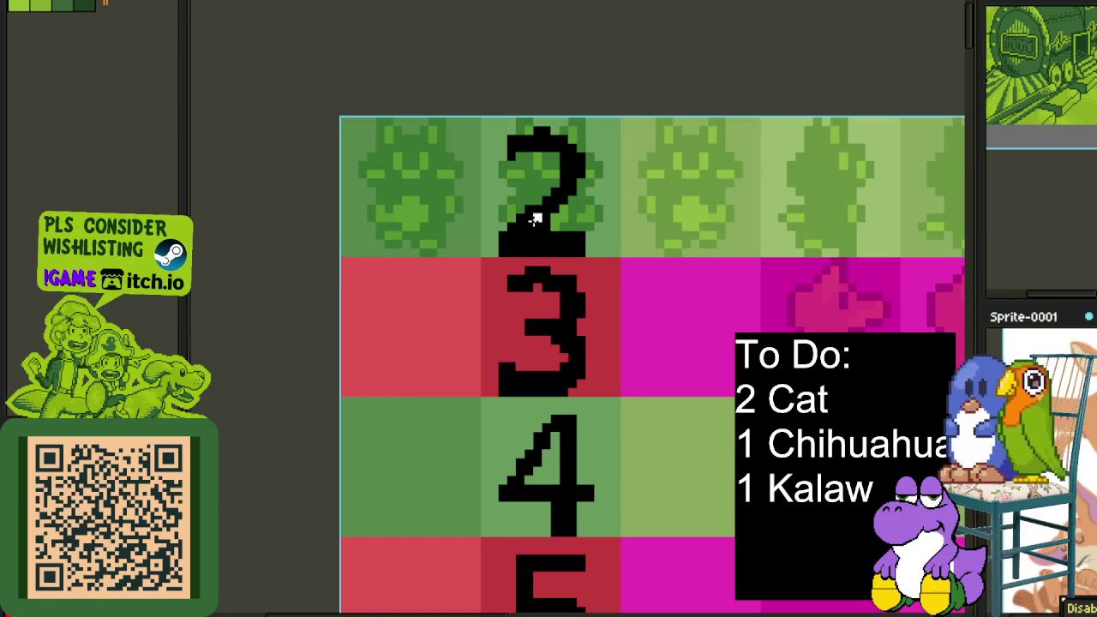
# Paint-bucket the units digits of rows 2–9: even digits white, odd digits purple
pyautogui.click(527, 218)
pyautogui.click(555, 329)
pyautogui.click(564, 470)
pyautogui.scroll(-5, 253, 499)
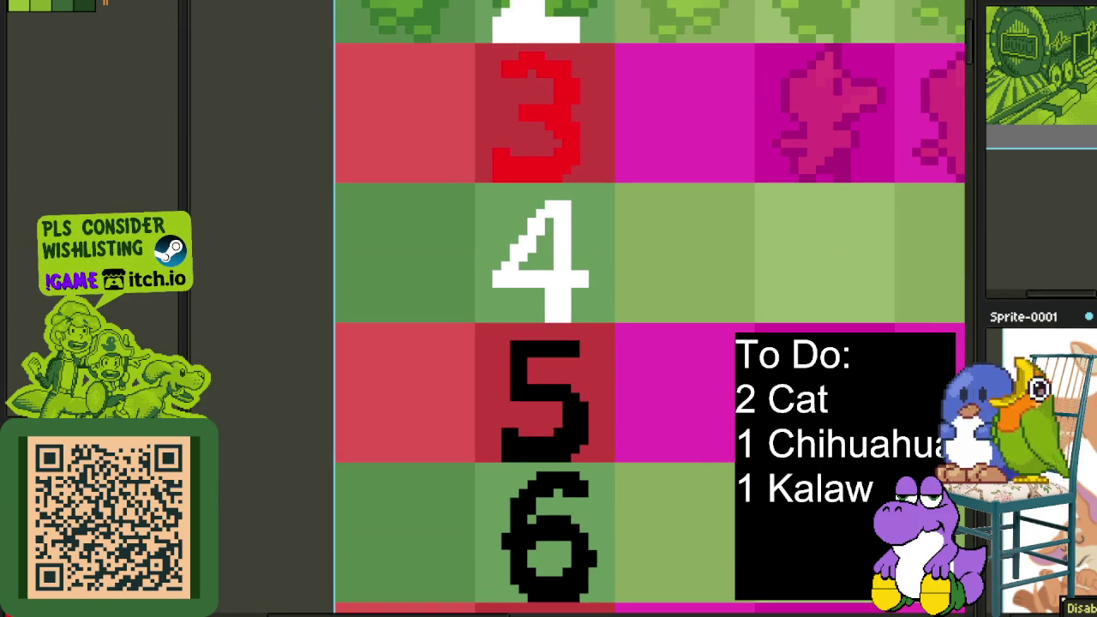
pyautogui.moveTo(744, 163); pyautogui.dragTo(754, 272)
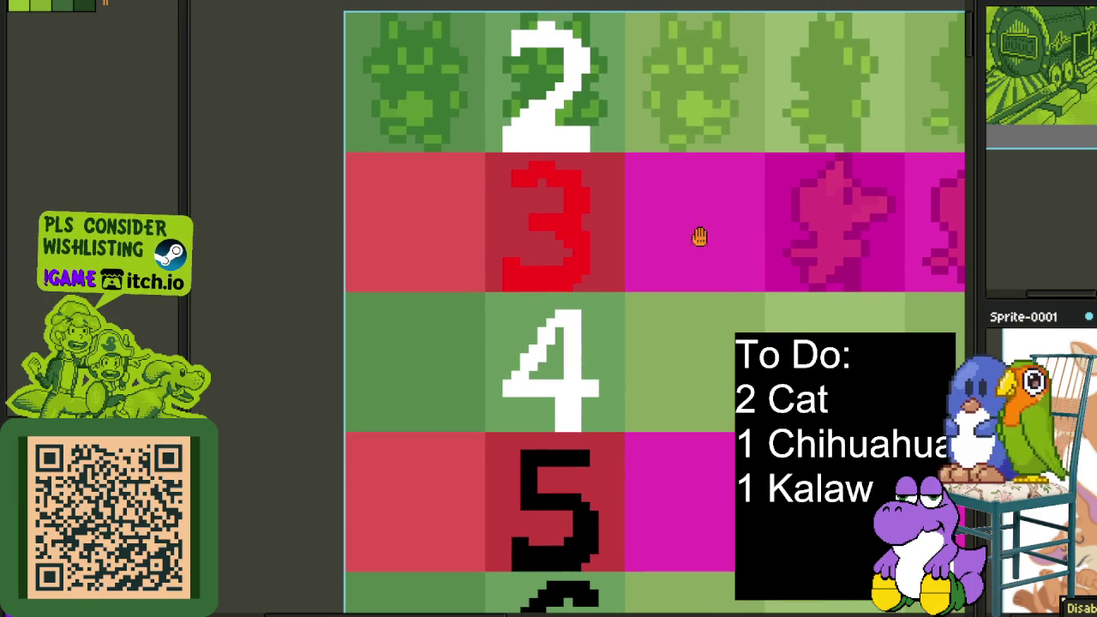
pyautogui.scroll(-2, 557, 309)
pyautogui.moveTo(612, 343); pyautogui.dragTo(550, 232)
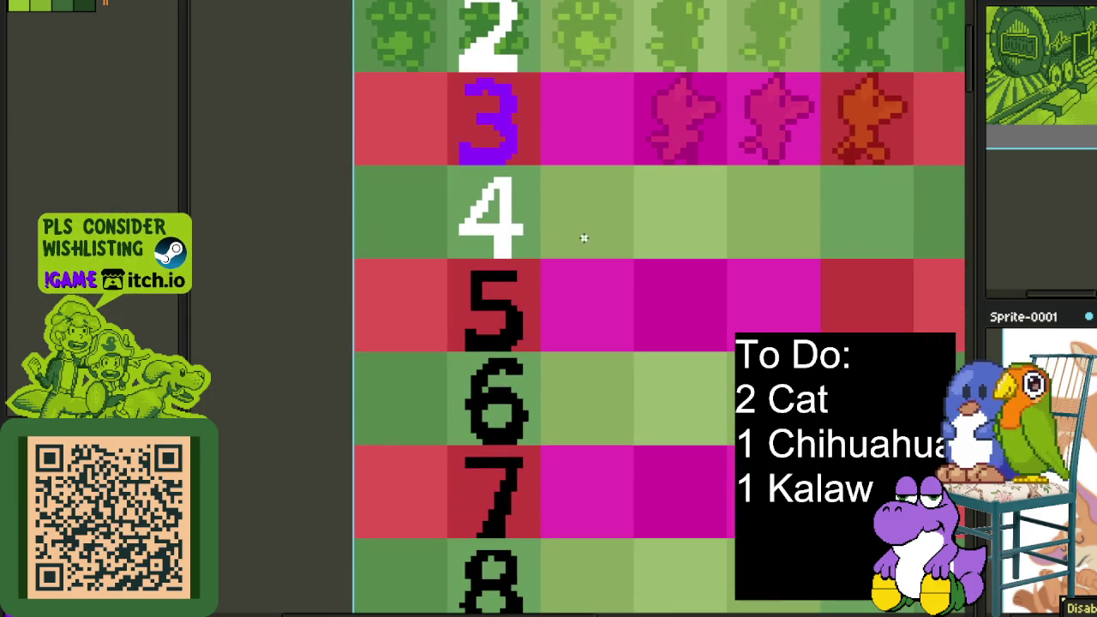
pyautogui.click(514, 332)
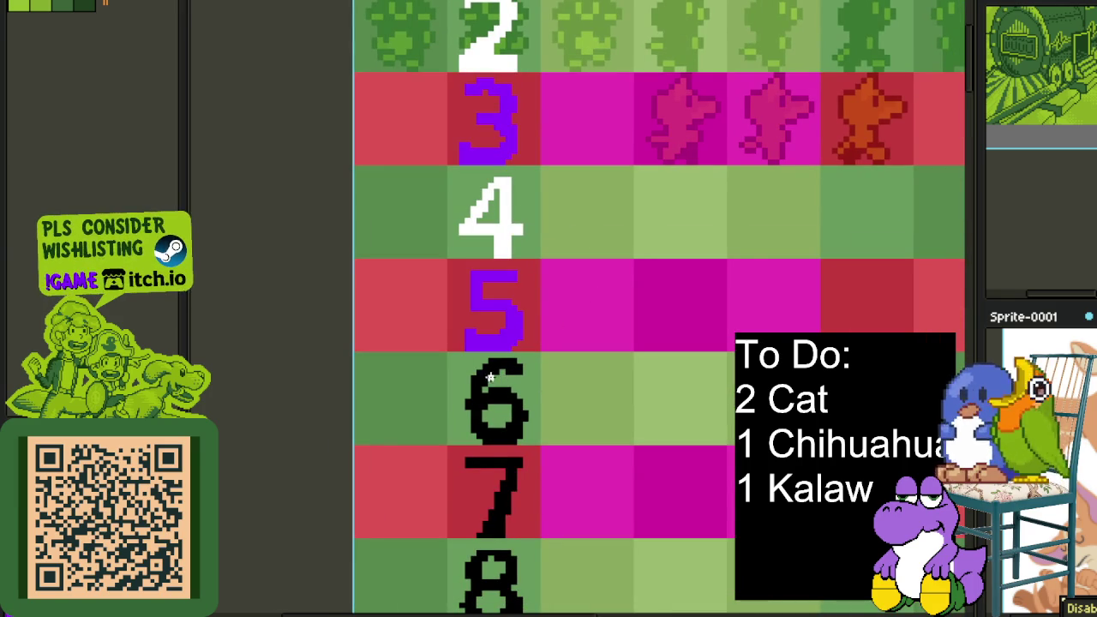
pyautogui.moveTo(508, 501); pyautogui.dragTo(519, 310)
pyautogui.click(519, 310)
pyautogui.rightClick(532, 379)
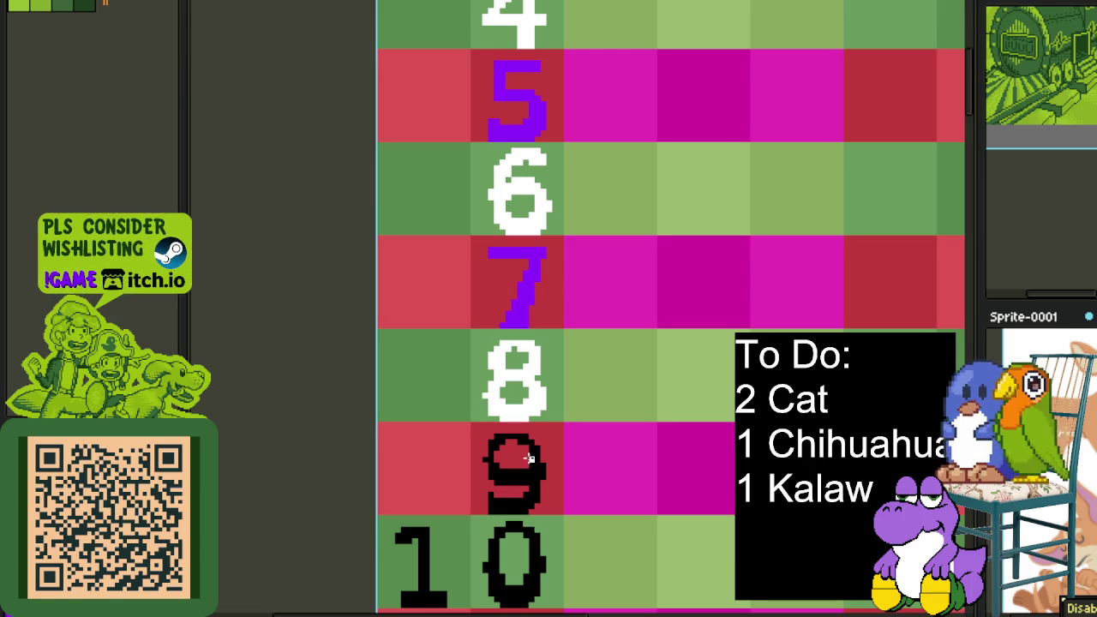
pyautogui.click(523, 487)
# Fill the units digits of rows 10–14: 0, 2, 4 white; 1, 3 purple
pyautogui.moveTo(531, 545); pyautogui.dragTo(553, 339)
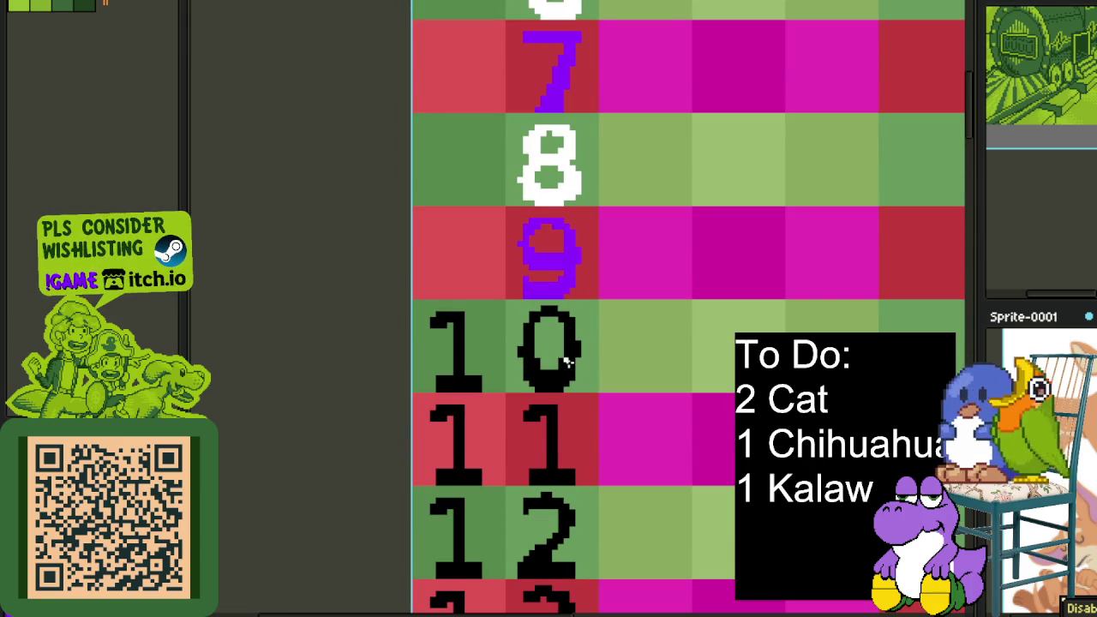
pyautogui.rightClick(566, 363)
pyautogui.click(545, 463)
pyautogui.scroll(-2, 549, 458)
pyautogui.scroll(1, 617, 264)
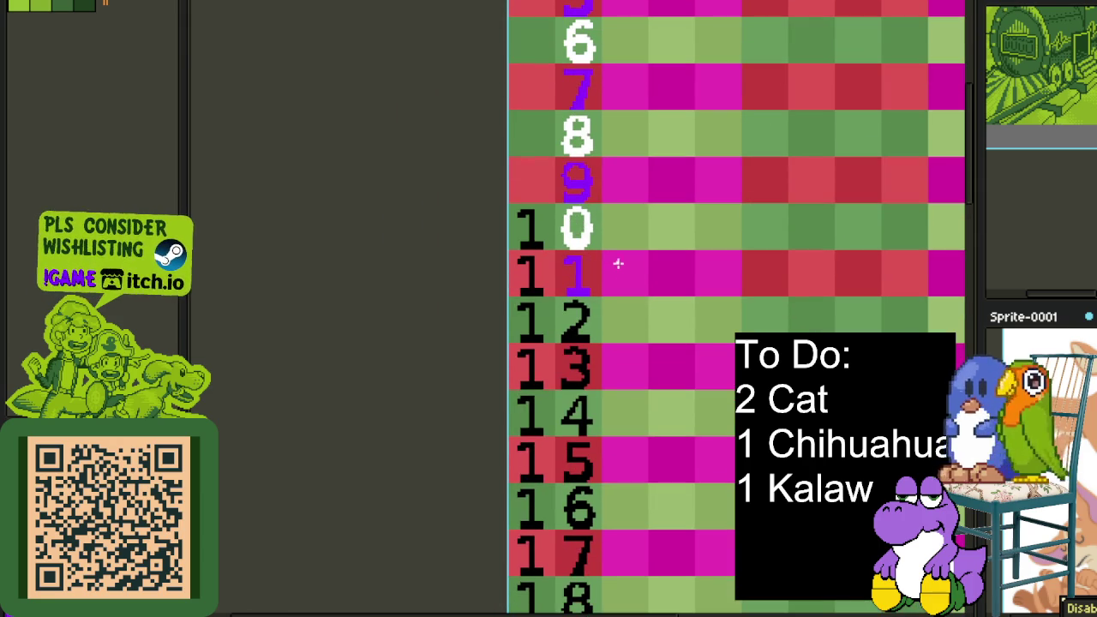
pyautogui.scroll(1, 588, 314)
pyautogui.scroll(1, 588, 314)
pyautogui.rightClick(566, 330)
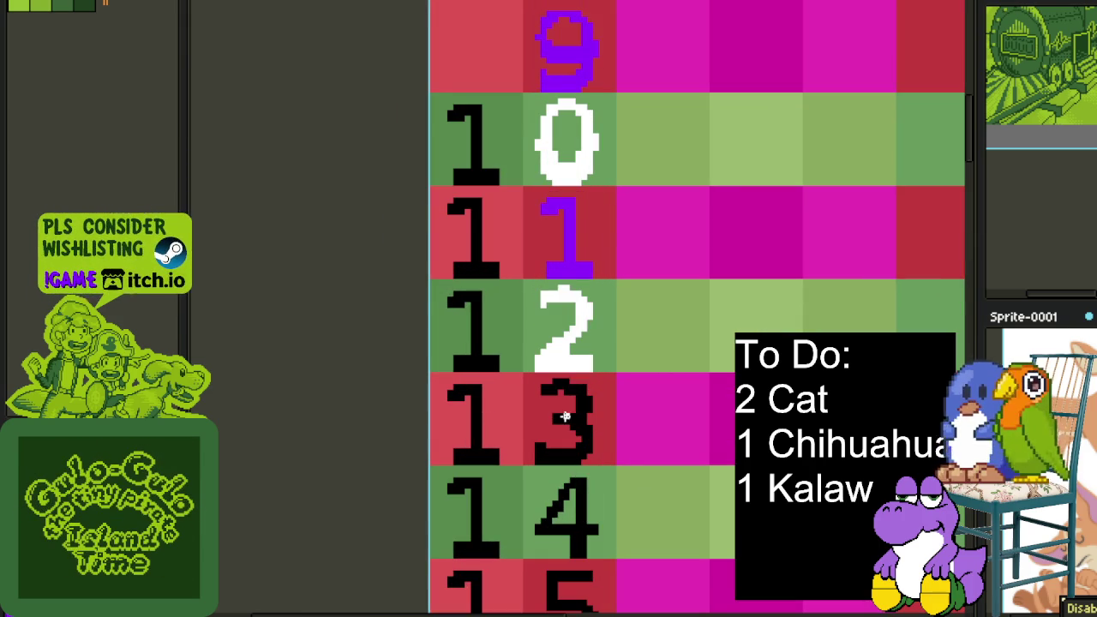
pyautogui.click(574, 420)
pyautogui.rightClick(583, 503)
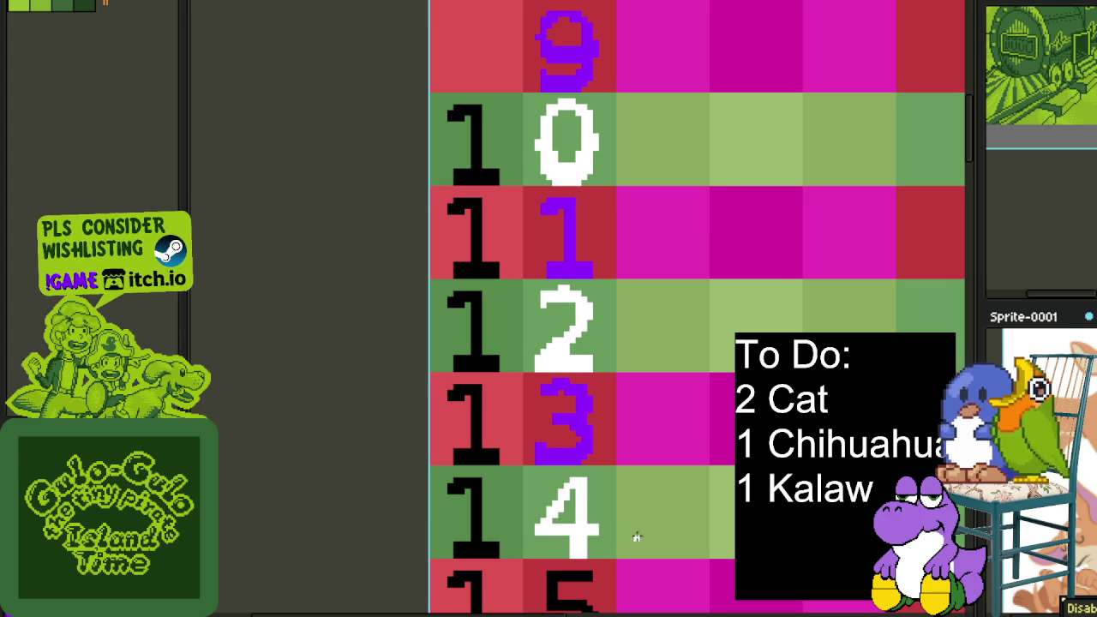
# Colour row 15's 5 purple and row 16's 6 white, fixing an initial swap
pyautogui.moveTo(632, 535); pyautogui.dragTo(692, 139)
pyautogui.rightClick(647, 238)
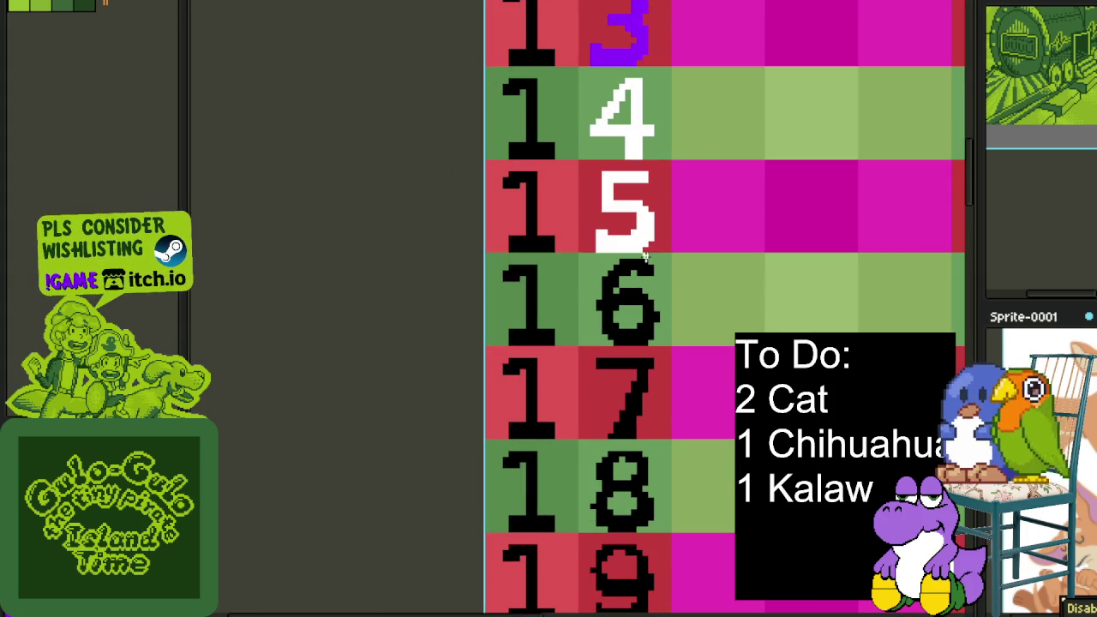
pyautogui.click(652, 318)
pyautogui.scroll(-4, 658, 296)
pyautogui.scroll(4, 652, 295)
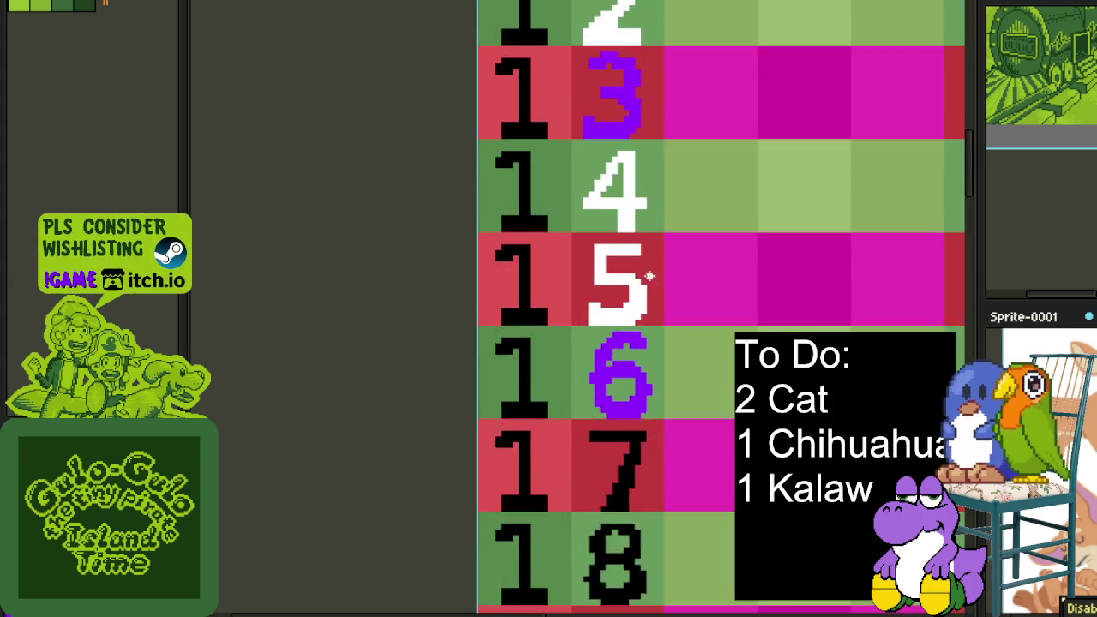
pyautogui.scroll(1, 641, 302)
pyautogui.click(641, 302)
pyautogui.rightClick(636, 377)
pyautogui.scroll(-3, 637, 346)
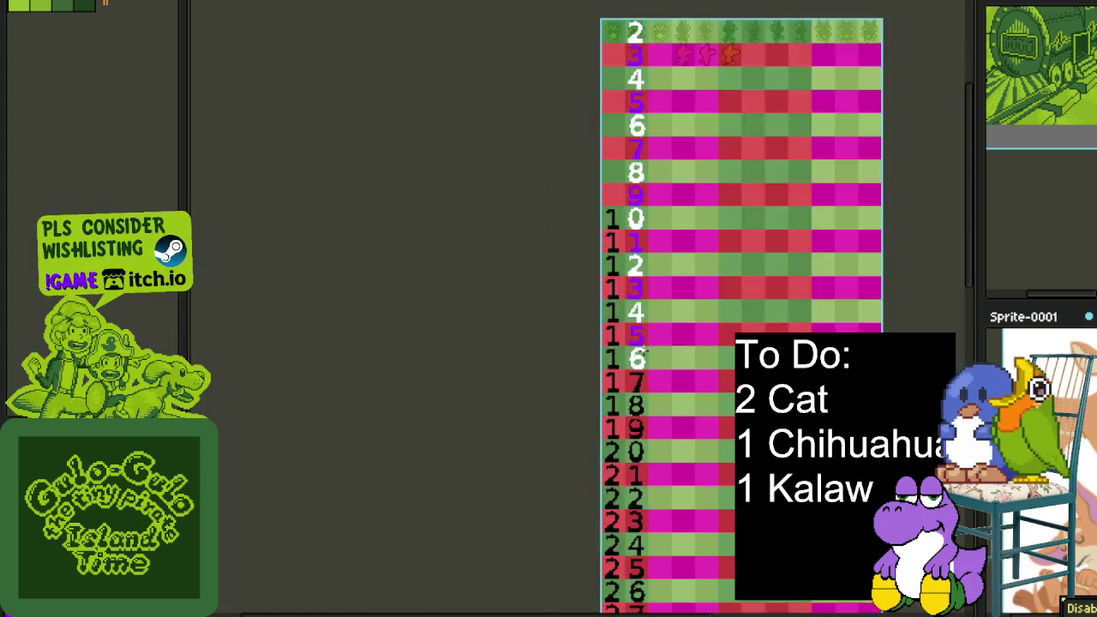
# Fill the units digits of even rows 18–28 with white
pyautogui.scroll(-1, 636, 346)
pyautogui.moveTo(656, 391); pyautogui.dragTo(649, 320)
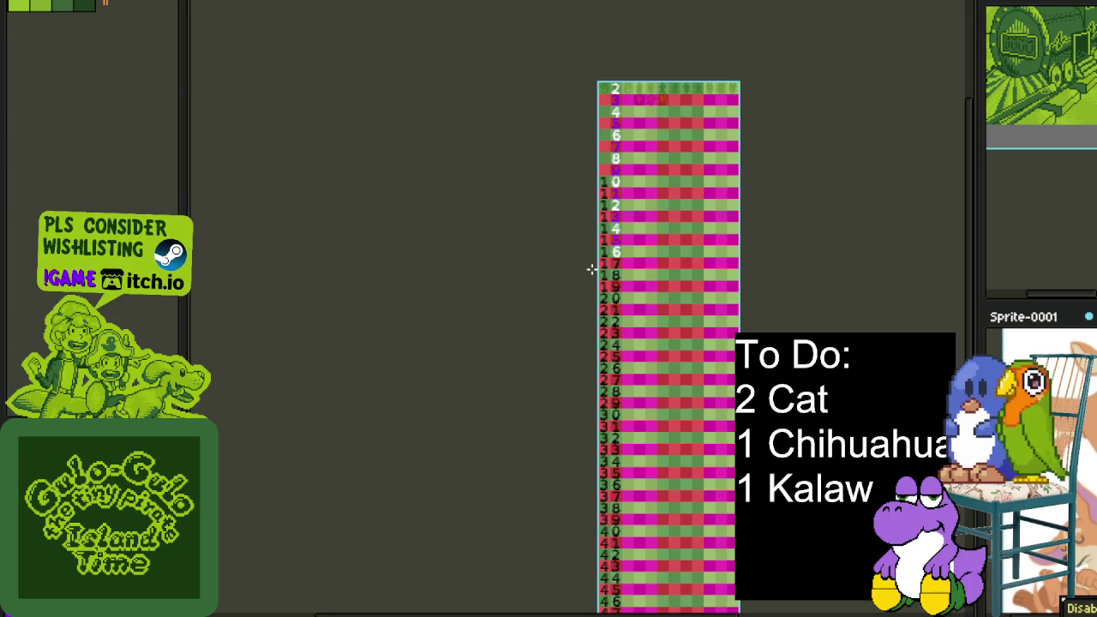
pyautogui.scroll(3, 625, 298)
pyautogui.scroll(1, 596, 287)
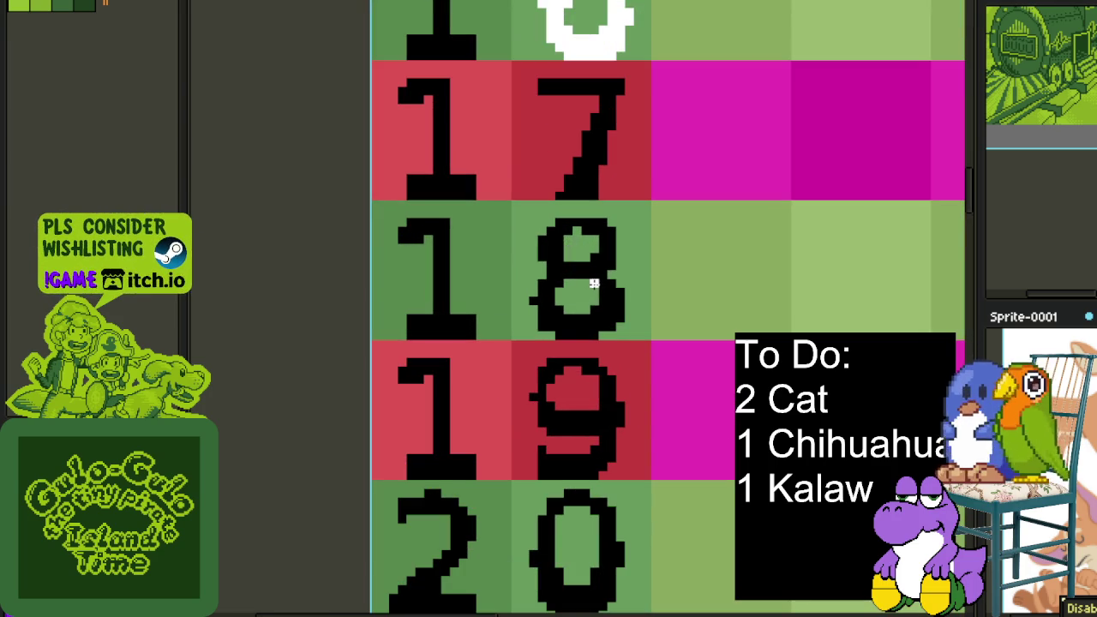
pyautogui.click(604, 287)
pyautogui.scroll(-1, 581, 500)
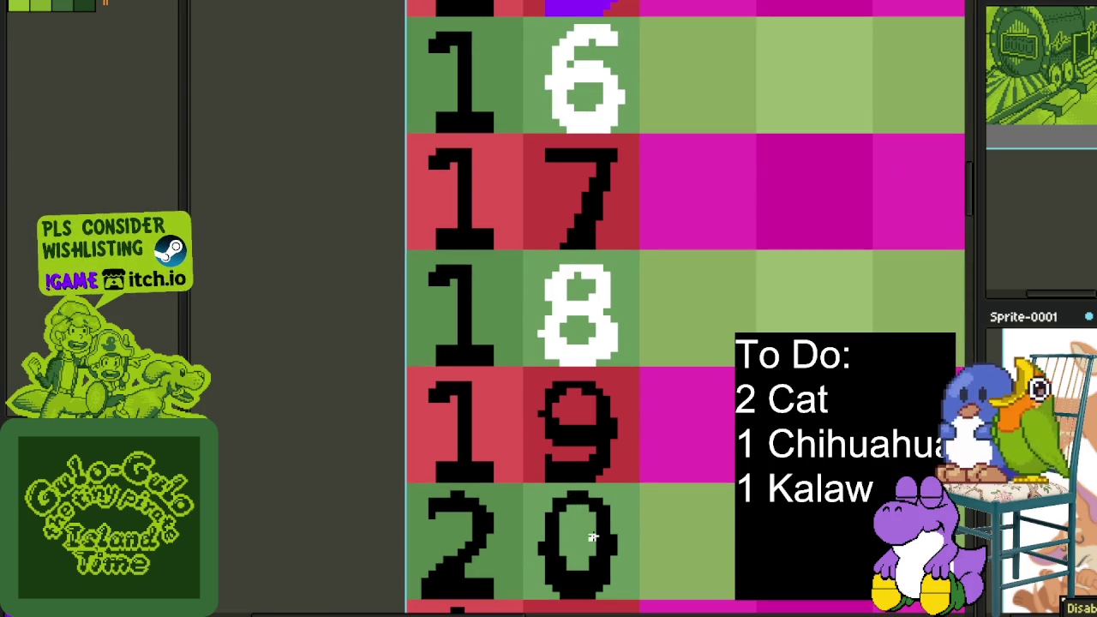
pyautogui.click(596, 540)
pyautogui.scroll(-3, 602, 523)
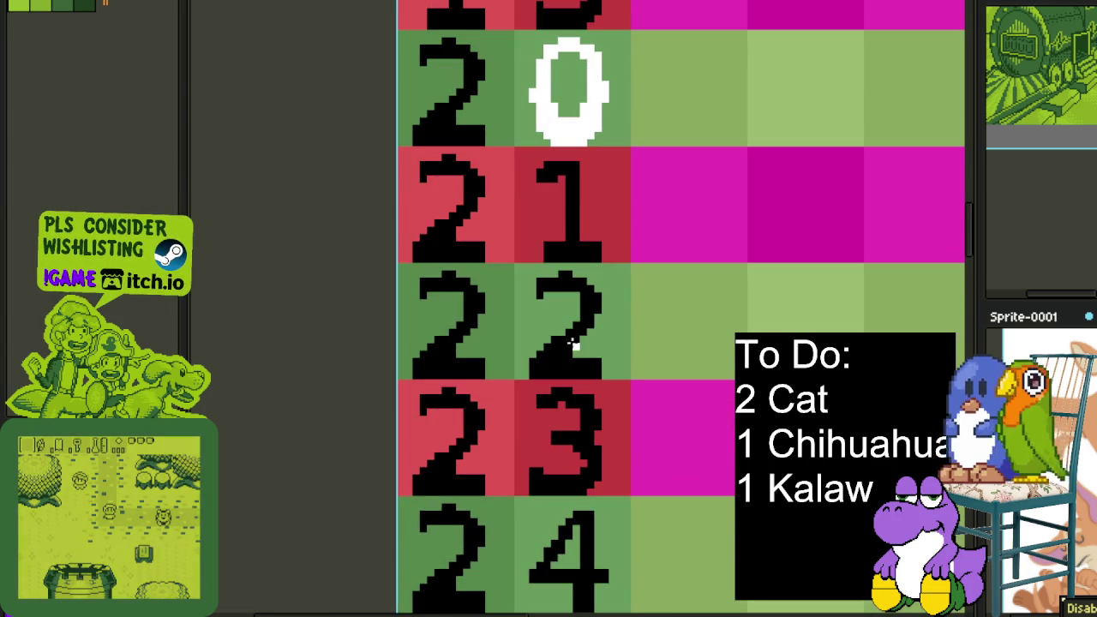
pyautogui.click(576, 330)
pyautogui.scroll(-1, 596, 241)
pyautogui.moveTo(596, 241); pyautogui.dragTo(570, 91)
pyautogui.click(566, 180)
pyautogui.click(567, 322)
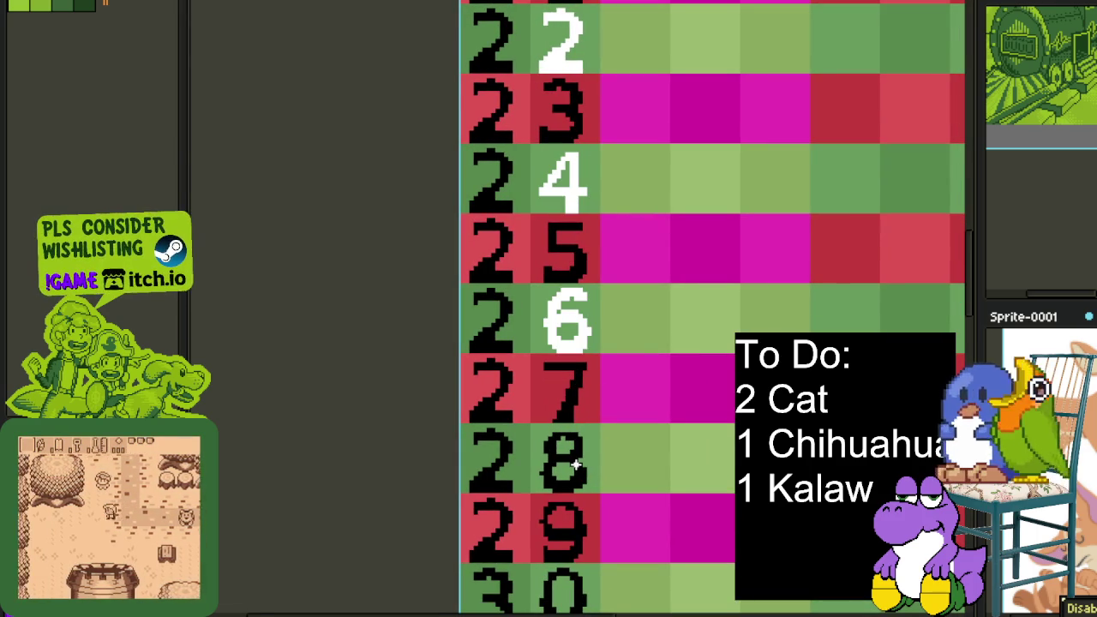
pyautogui.click(564, 463)
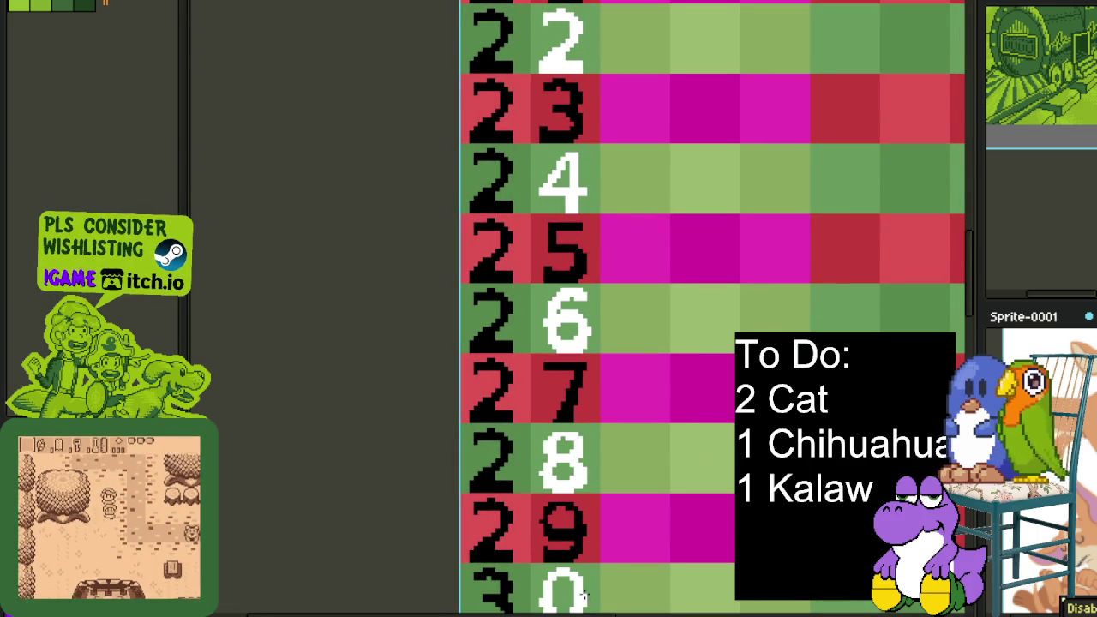
# Fill the units digits of even rows 32–40 with white
pyautogui.moveTo(583, 595); pyautogui.dragTo(581, 129)
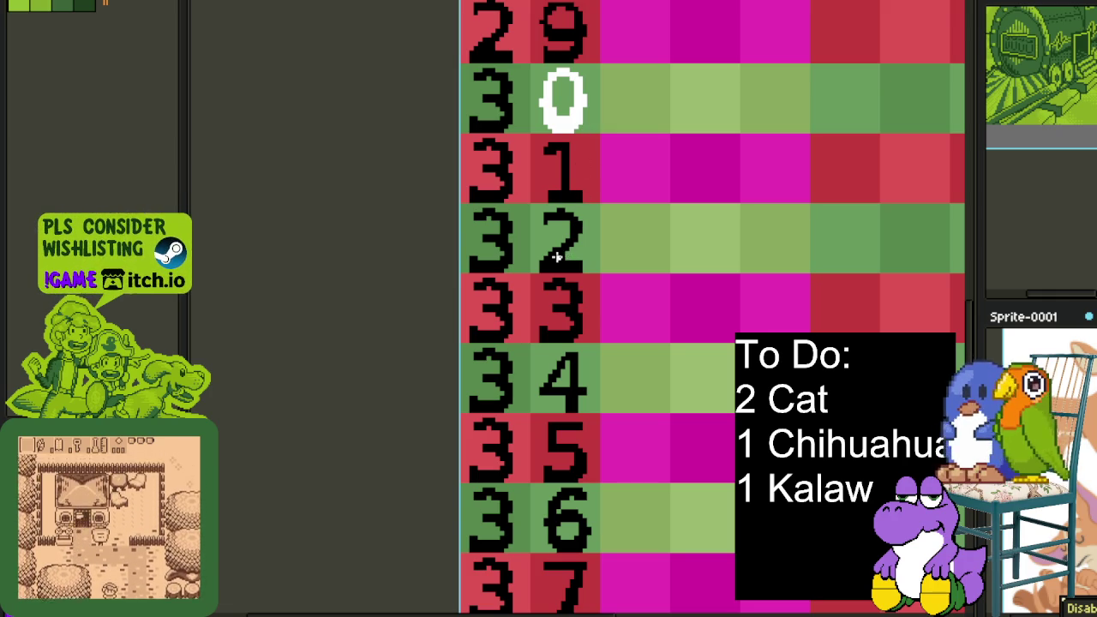
pyautogui.click(558, 255)
pyautogui.click(576, 402)
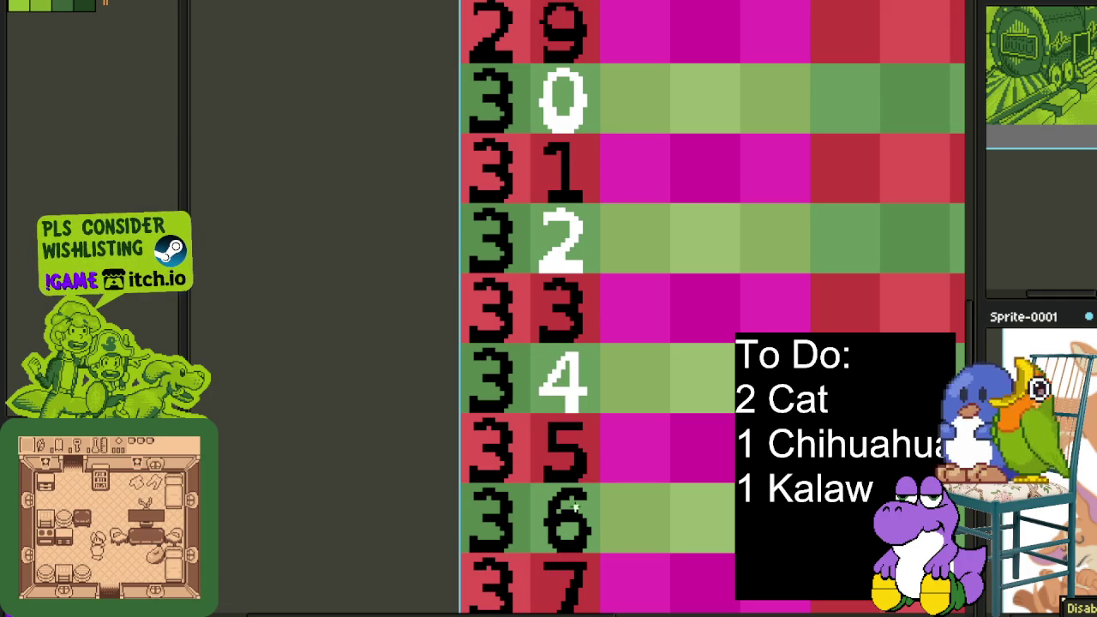
pyautogui.click(575, 517)
pyautogui.scroll(-5, 605, 546)
pyautogui.click(582, 244)
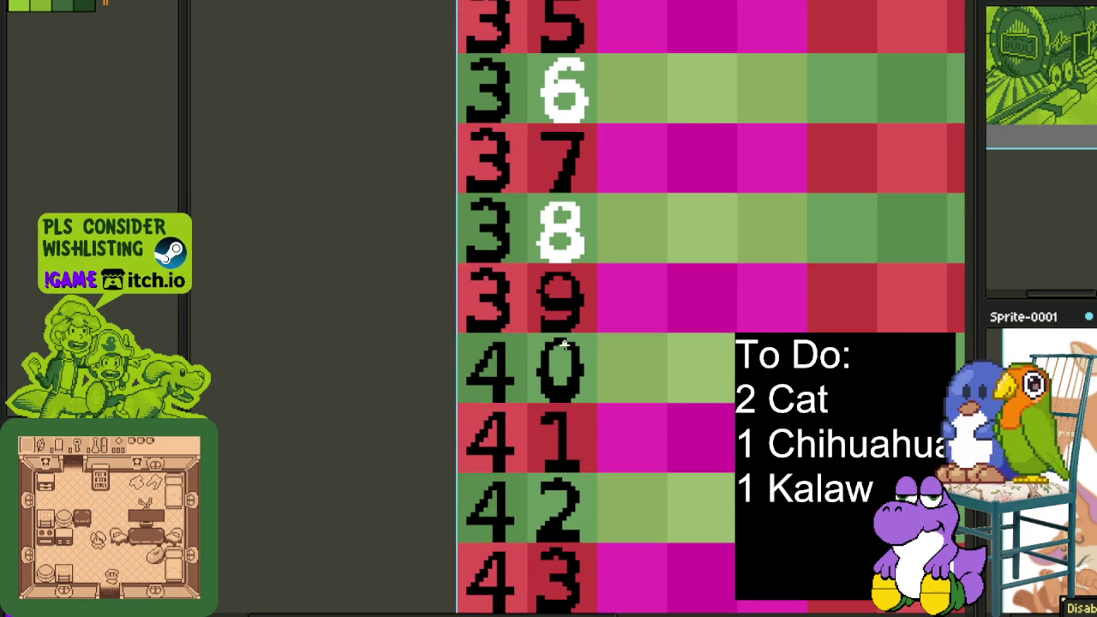
pyautogui.click(576, 381)
# Fill the units digits of rows 41–54 white, ending on row 54
pyautogui.scroll(-4, 686, 314)
pyautogui.click(546, 195)
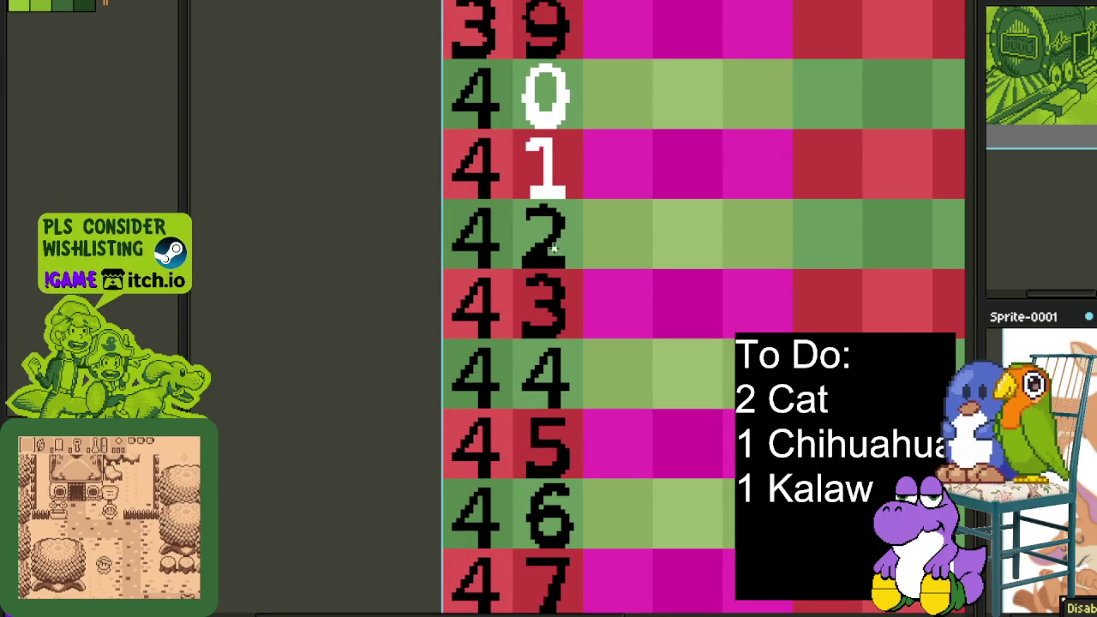
pyautogui.click(547, 250)
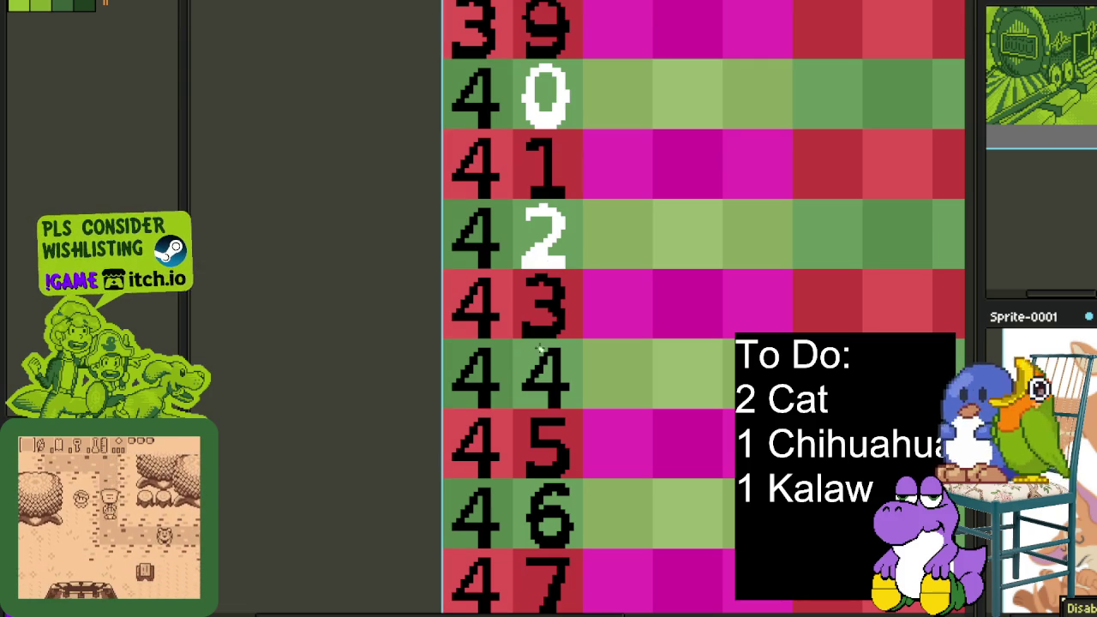
pyautogui.click(547, 384)
pyautogui.click(537, 532)
pyautogui.scroll(-2, 632, 357)
pyautogui.scroll(-3, 540, 361)
pyautogui.click(541, 300)
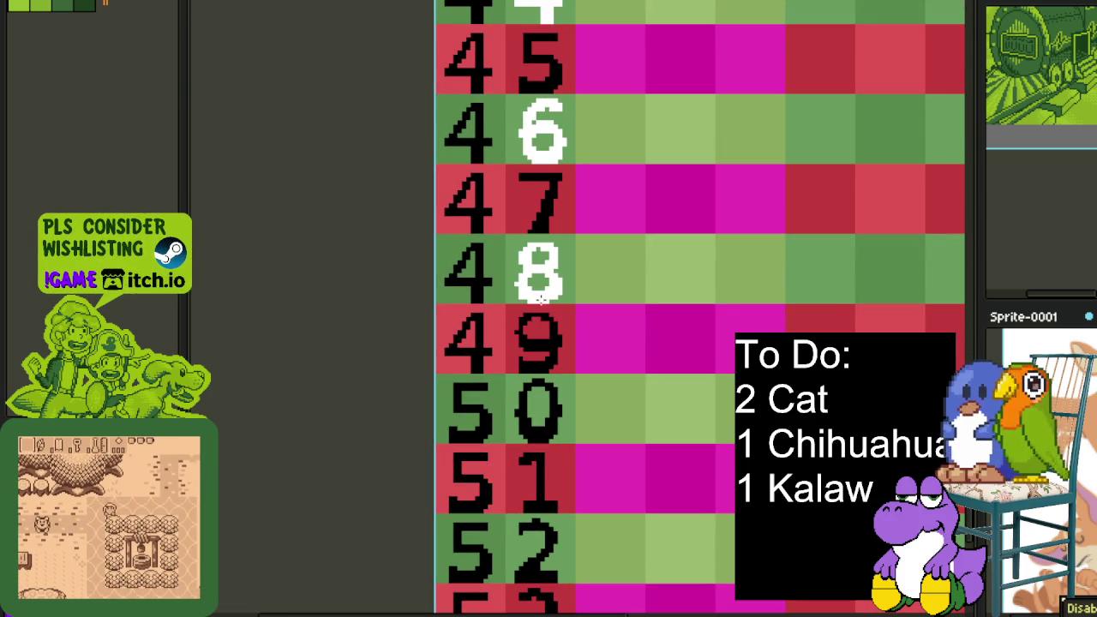
pyautogui.click(536, 438)
pyautogui.click(533, 542)
pyautogui.scroll(-3, 581, 296)
pyautogui.click(572, 287)
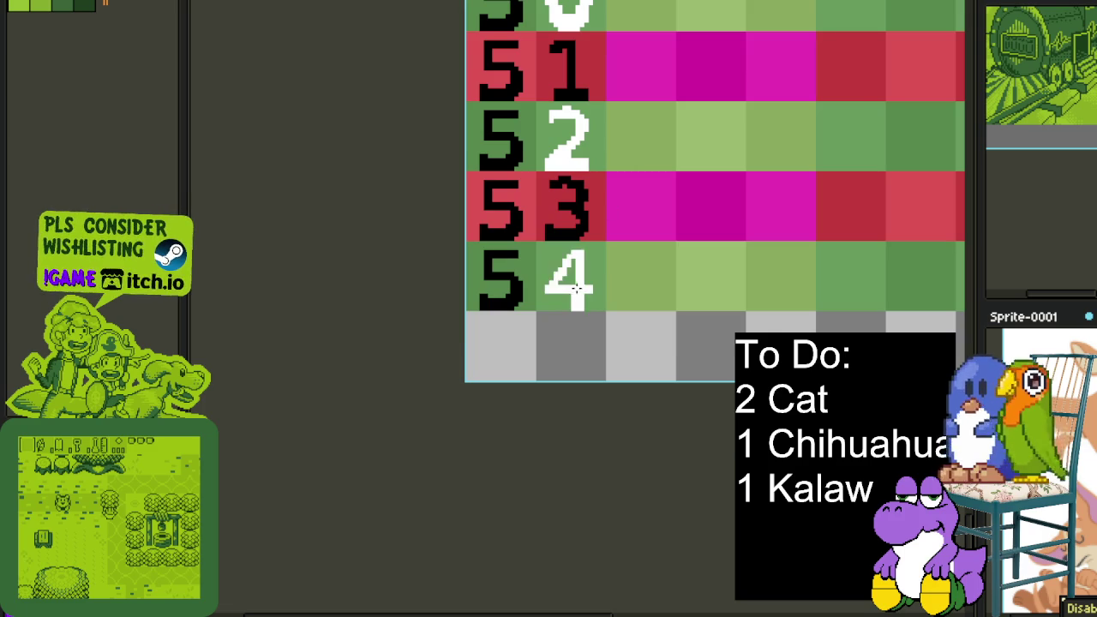
pyautogui.scroll(-3, 575, 288)
pyautogui.moveTo(626, 129); pyautogui.dragTo(591, 521)
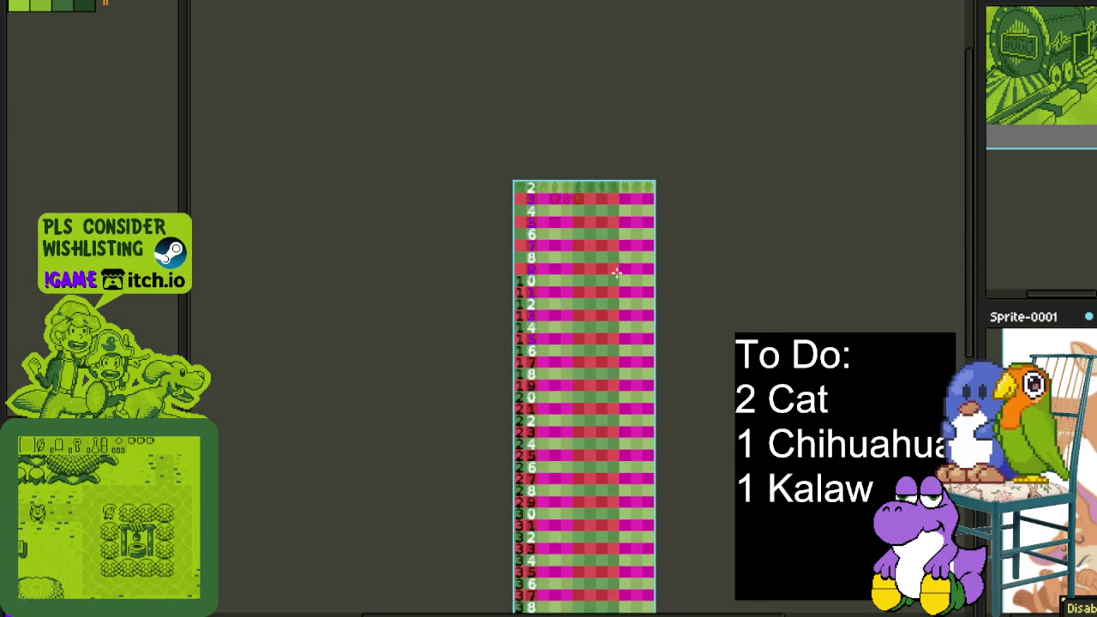
# Recolour the units 7 of row 17 and the 9 of row 19 purple
pyautogui.scroll(2, 608, 289)
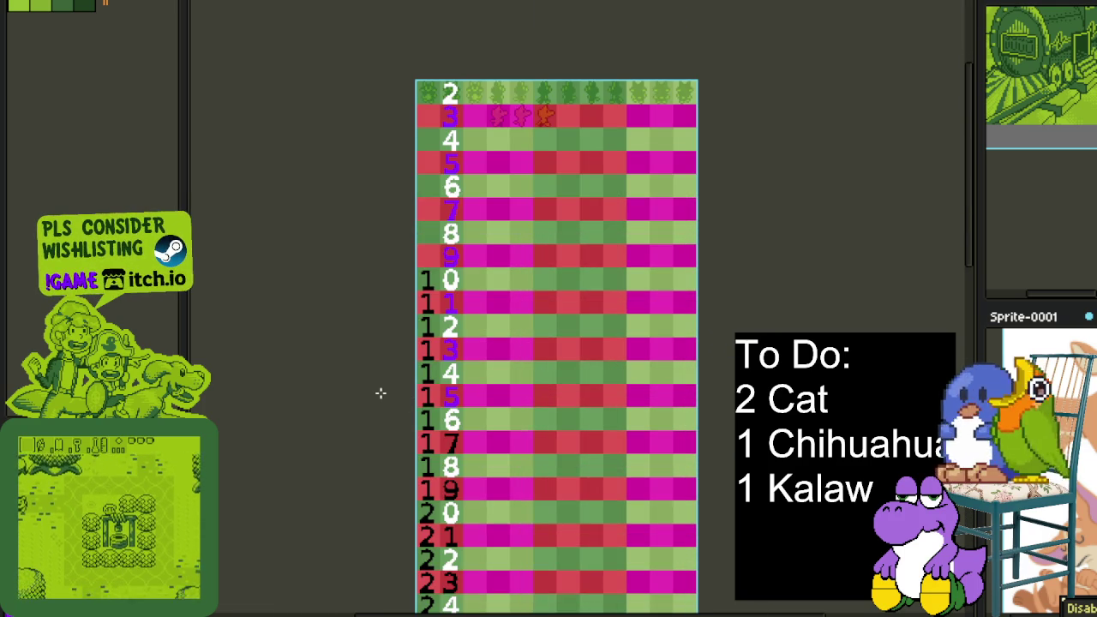
pyautogui.scroll(3, 529, 403)
pyautogui.scroll(-3, 434, 370)
pyautogui.scroll(3, 474, 355)
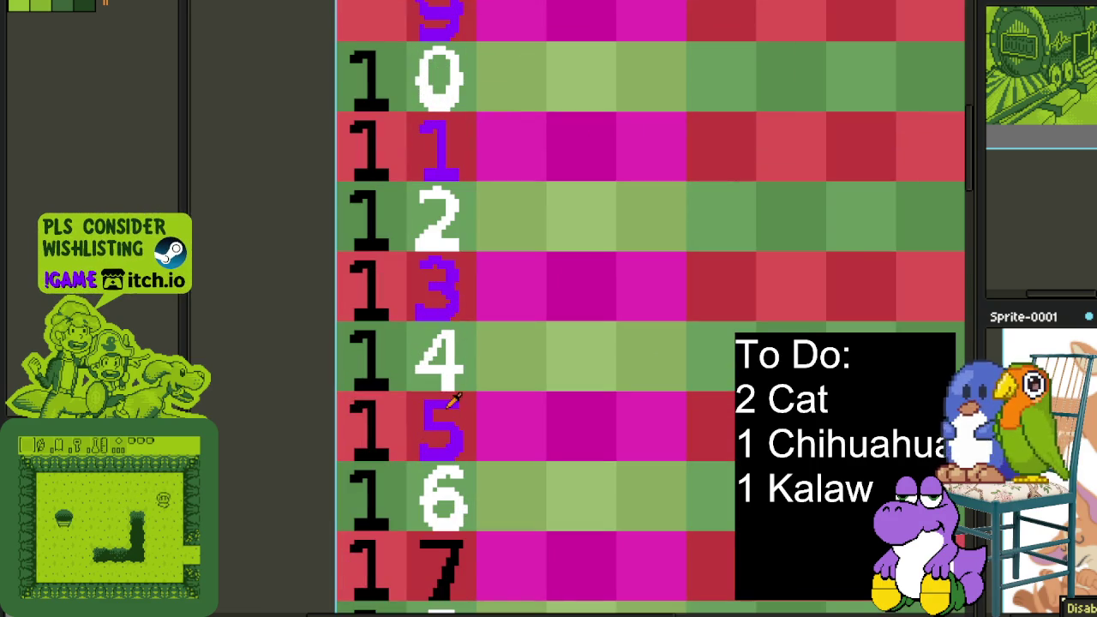
pyautogui.scroll(-3, 444, 400)
pyautogui.scroll(-2, 455, 378)
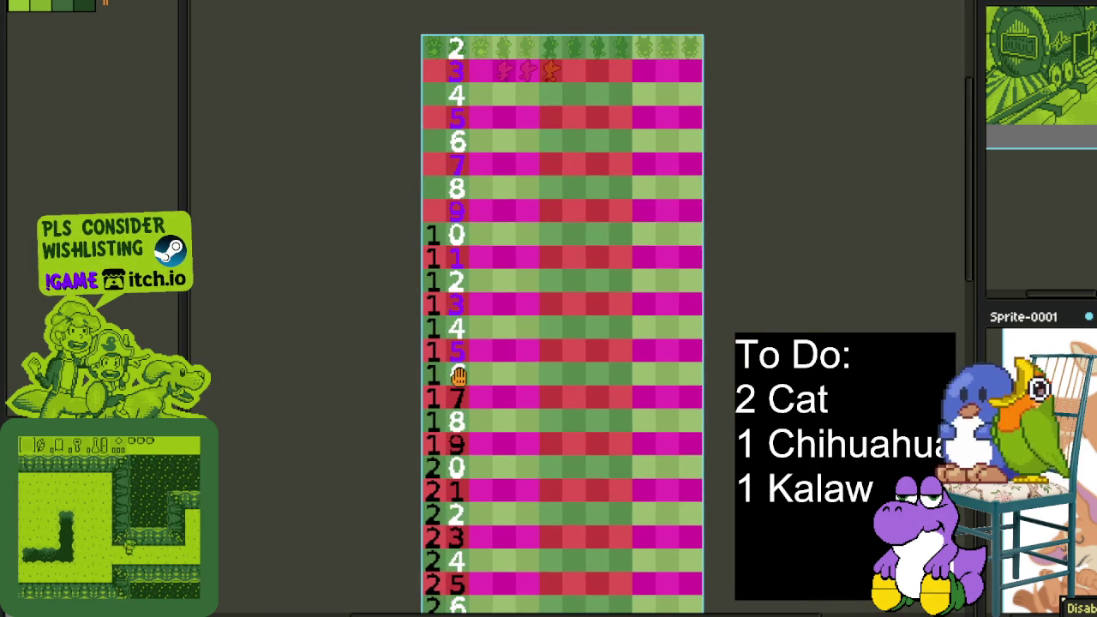
pyautogui.scroll(-3, 489, 360)
pyautogui.scroll(3, 506, 344)
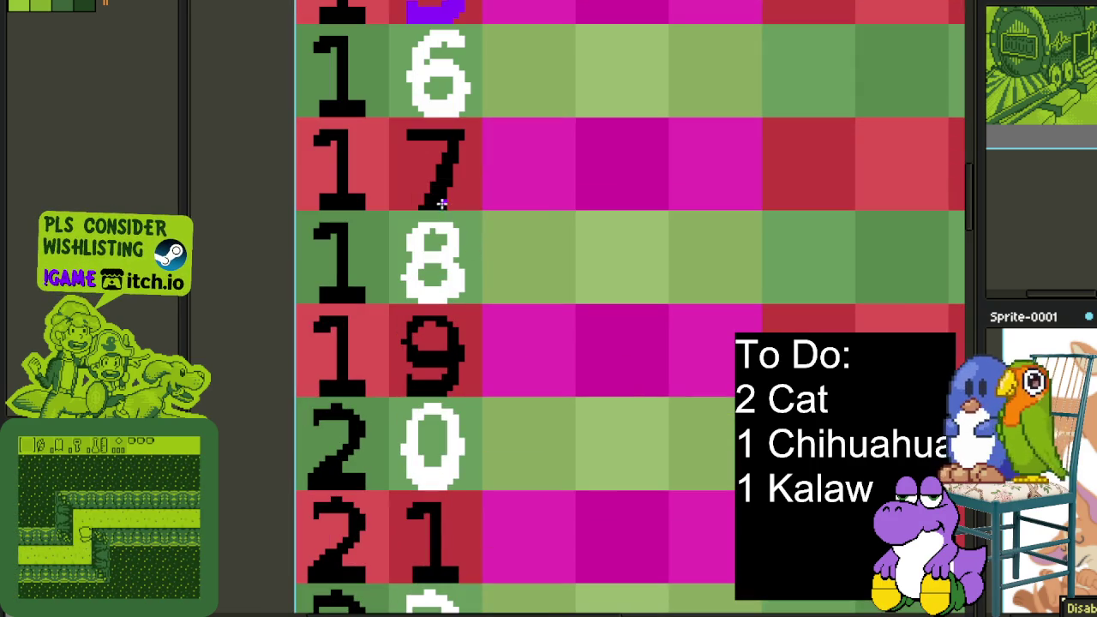
pyautogui.click(436, 197)
pyautogui.click(442, 351)
# Recolour the black units digits of rows 23, 25 and 27 purple
pyautogui.scroll(-2, 442, 350)
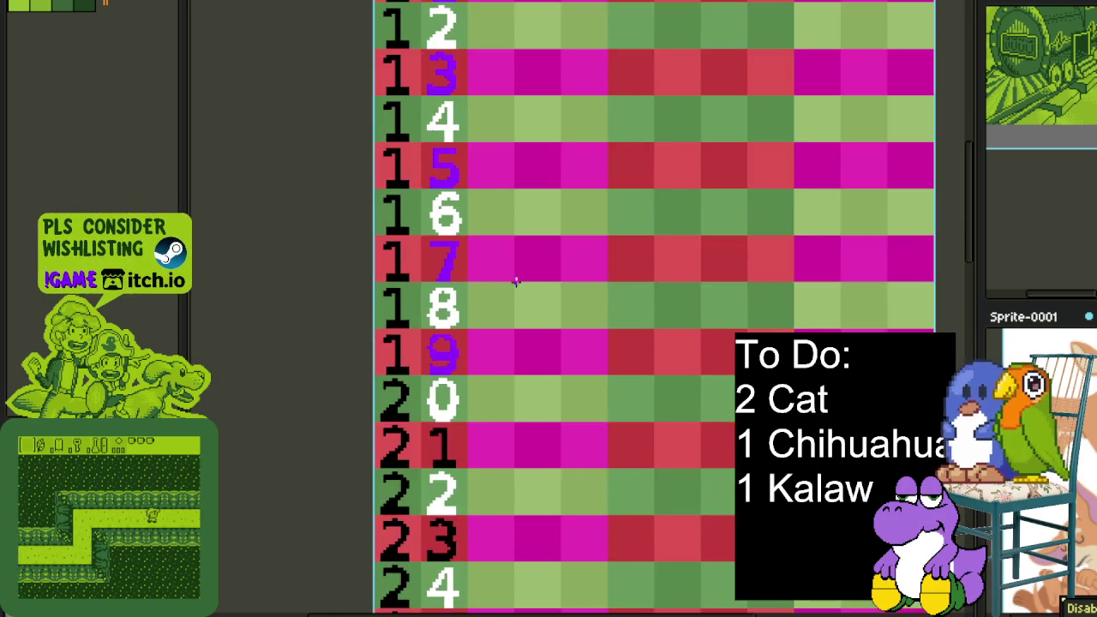
pyautogui.scroll(-2, 500, 309)
pyautogui.press('Tab')
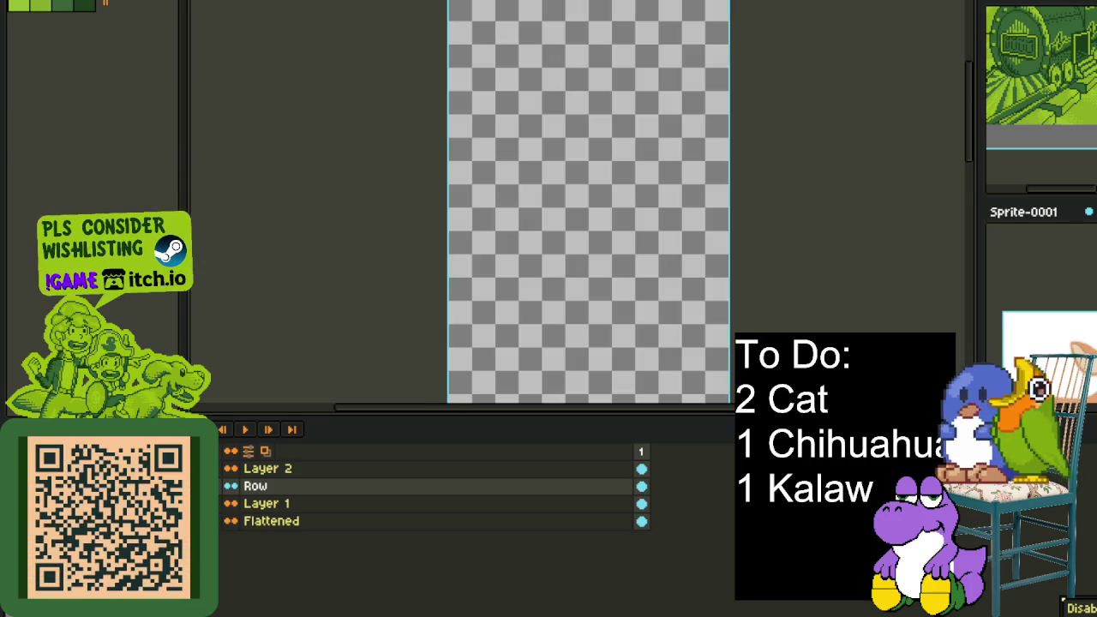
pyautogui.moveTo(455, 174)
pyautogui.mouseDown()
pyautogui.moveTo(434, 347)
pyautogui.moveTo(415, 391)
pyautogui.mouseUp()
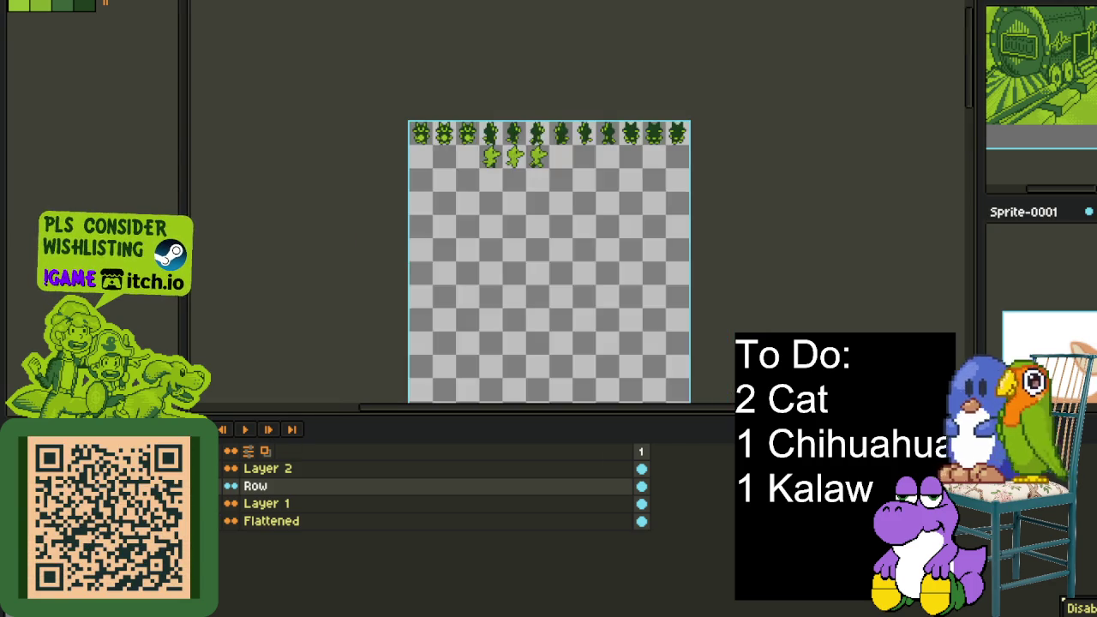
pyautogui.press('Tab')
pyautogui.scroll(1, 489, 385)
pyautogui.scroll(1, 485, 196)
pyautogui.scroll(1, 416, 412)
pyautogui.moveTo(432, 414)
pyautogui.mouseDown()
pyautogui.moveTo(468, 397)
pyautogui.moveTo(480, 208)
pyautogui.mouseUp()
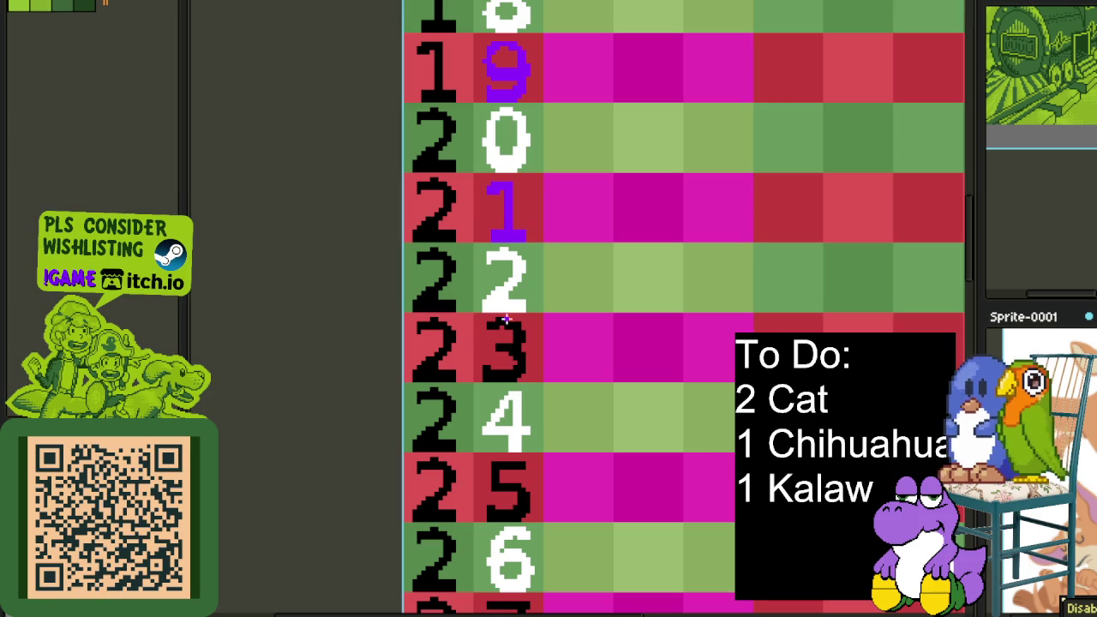
pyautogui.click(519, 356)
pyautogui.click(514, 510)
pyautogui.moveTo(514, 510); pyautogui.dragTo(523, 282)
pyautogui.click(505, 371)
# Recolour the black units digits of rows 29, 31, 33, 35 and 37 purple
pyautogui.scroll(-3, 505, 371)
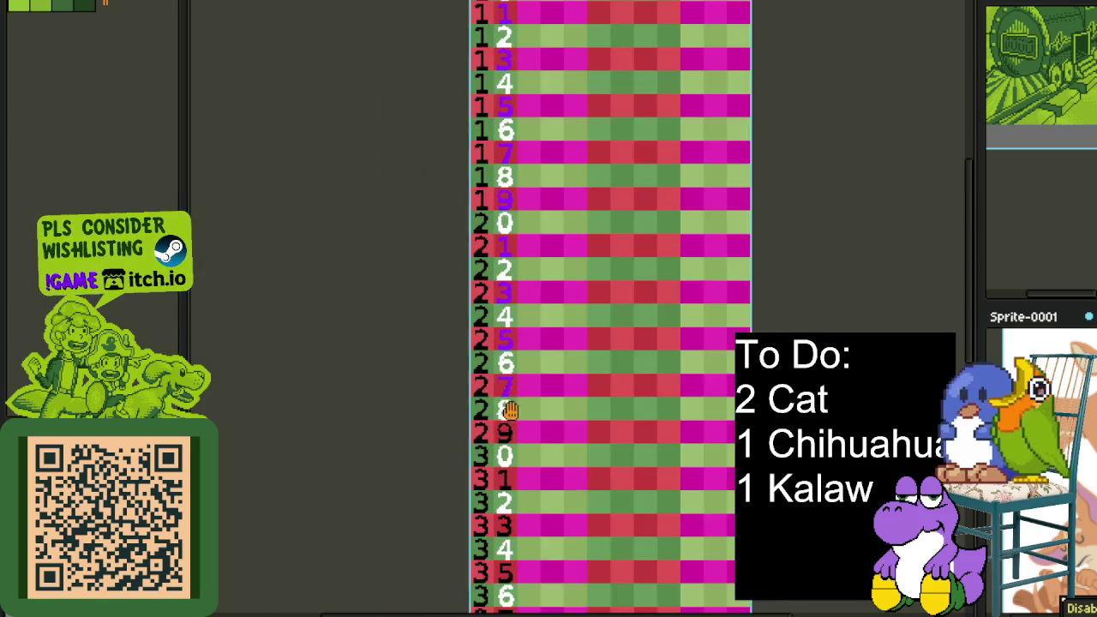
pyautogui.moveTo(505, 372); pyautogui.dragTo(483, 289)
pyautogui.scroll(4, 482, 289)
pyautogui.click(481, 295)
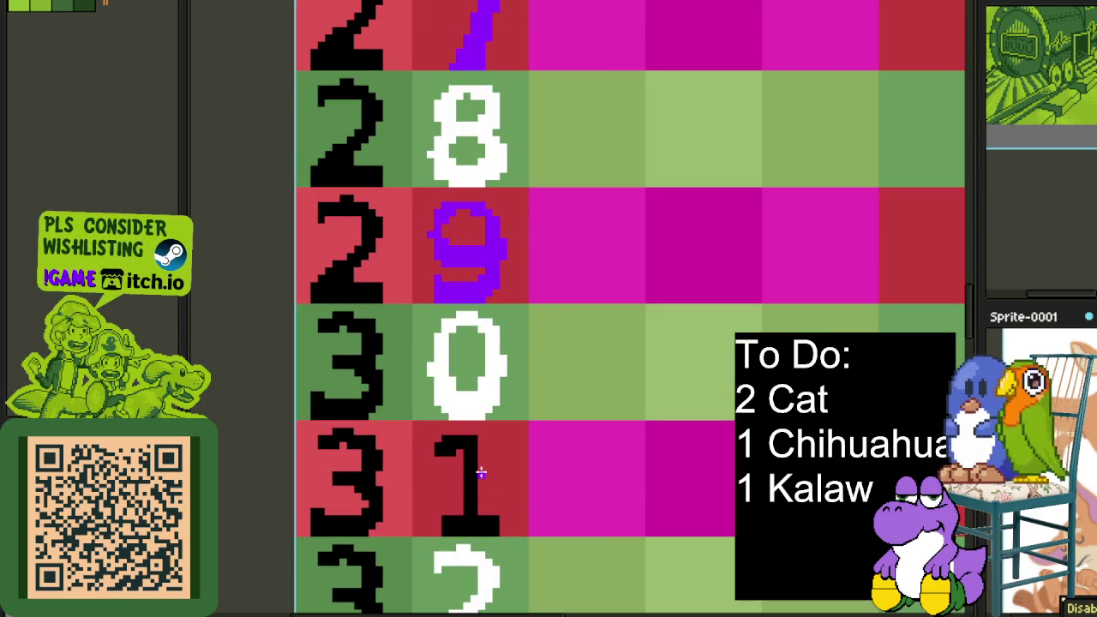
pyautogui.click(472, 471)
pyautogui.scroll(-3, 473, 471)
pyautogui.moveTo(472, 588); pyautogui.dragTo(471, 319)
pyautogui.scroll(3, 471, 321)
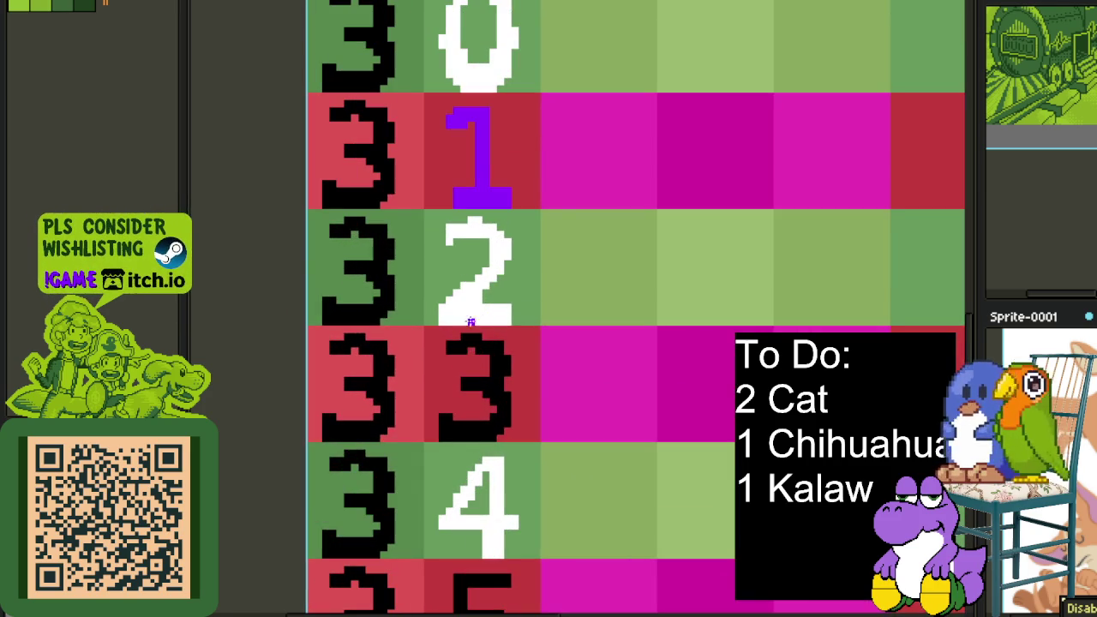
pyautogui.click(493, 381)
pyautogui.scroll(-3, 493, 381)
pyautogui.moveTo(532, 468); pyautogui.dragTo(534, 211)
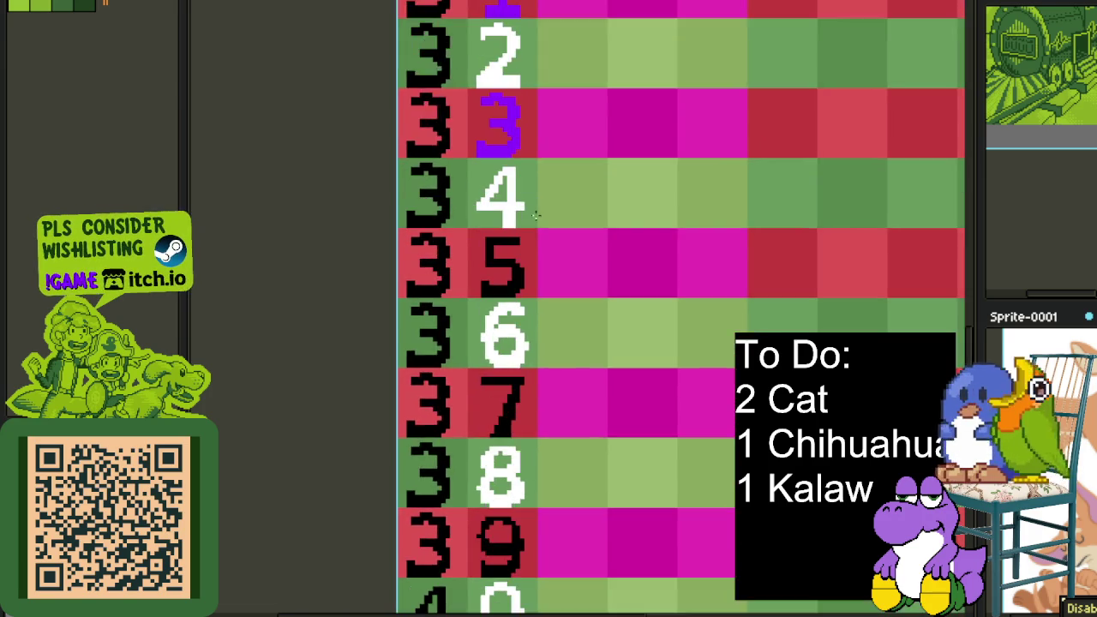
pyautogui.scroll(3, 514, 257)
pyautogui.click(506, 288)
pyautogui.click(495, 470)
# Recolour the units digits of rows 39 and 41 purple, then preview a black-to-#8d00ff replacement
pyautogui.scroll(-3, 505, 448)
pyautogui.moveTo(568, 523); pyautogui.dragTo(546, 371)
pyautogui.scroll(3, 546, 372)
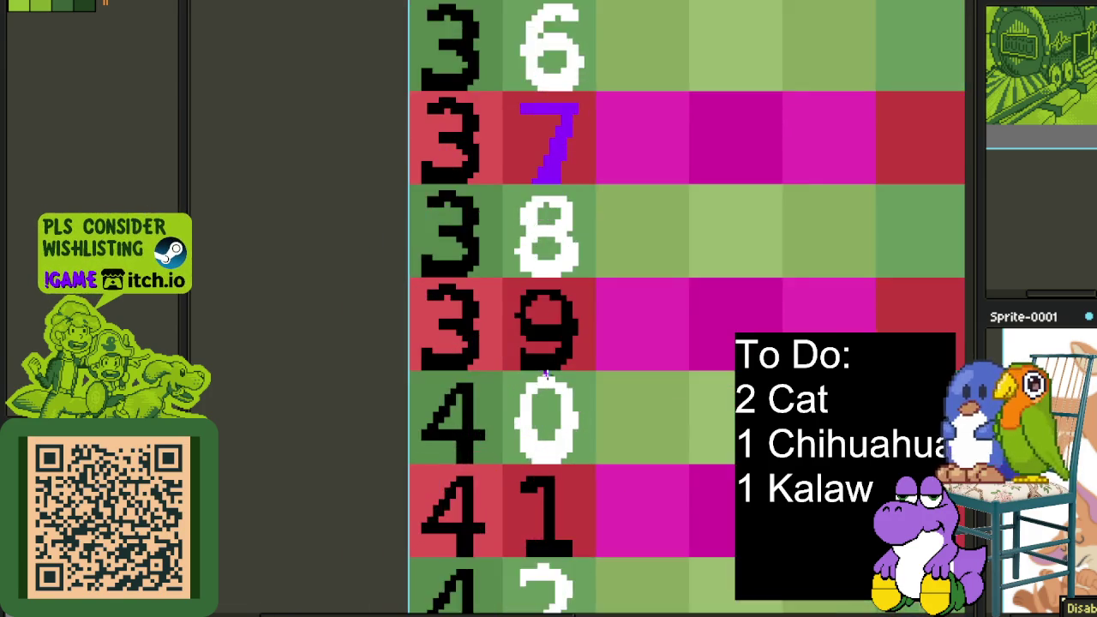
pyautogui.scroll(1, 546, 372)
pyautogui.click(550, 316)
pyautogui.scroll(-1, 530, 328)
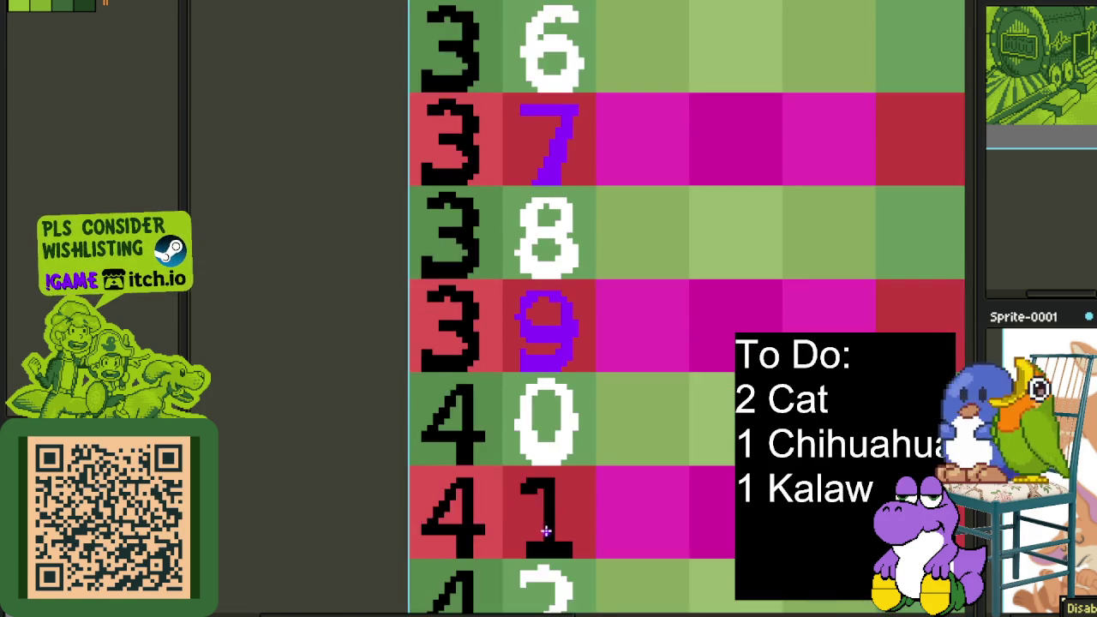
pyautogui.scroll(1, 544, 526)
pyautogui.click(549, 531)
pyautogui.scroll(-4, 587, 454)
pyautogui.scroll(-3, 587, 454)
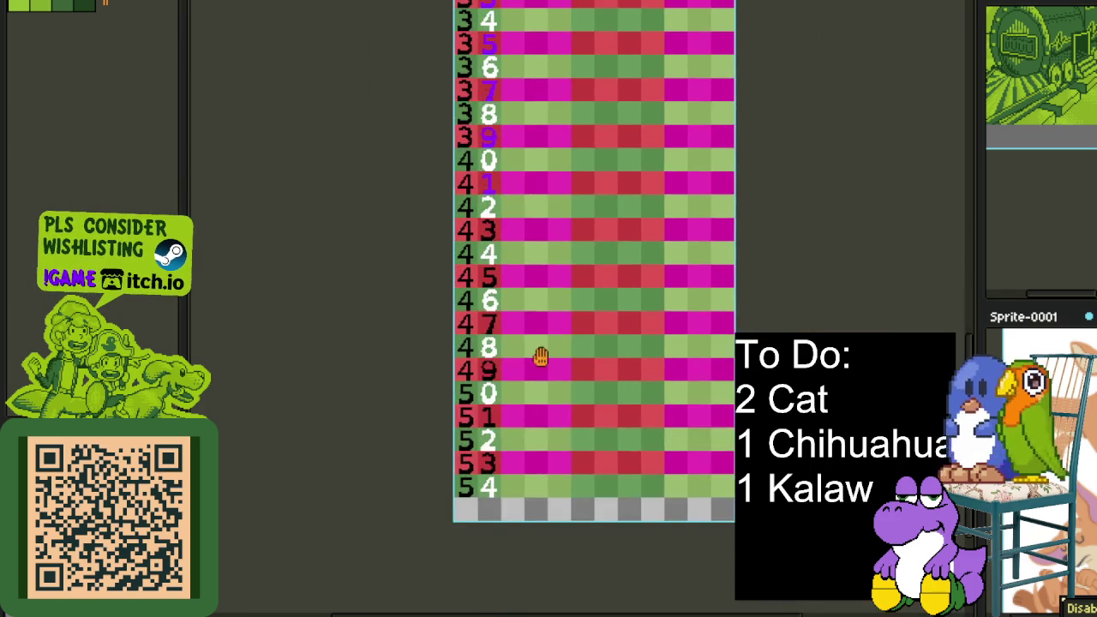
pyautogui.scroll(1, 539, 358)
pyautogui.scroll(1, 497, 176)
pyautogui.scroll(1, 493, 294)
pyautogui.scroll(3, 491, 368)
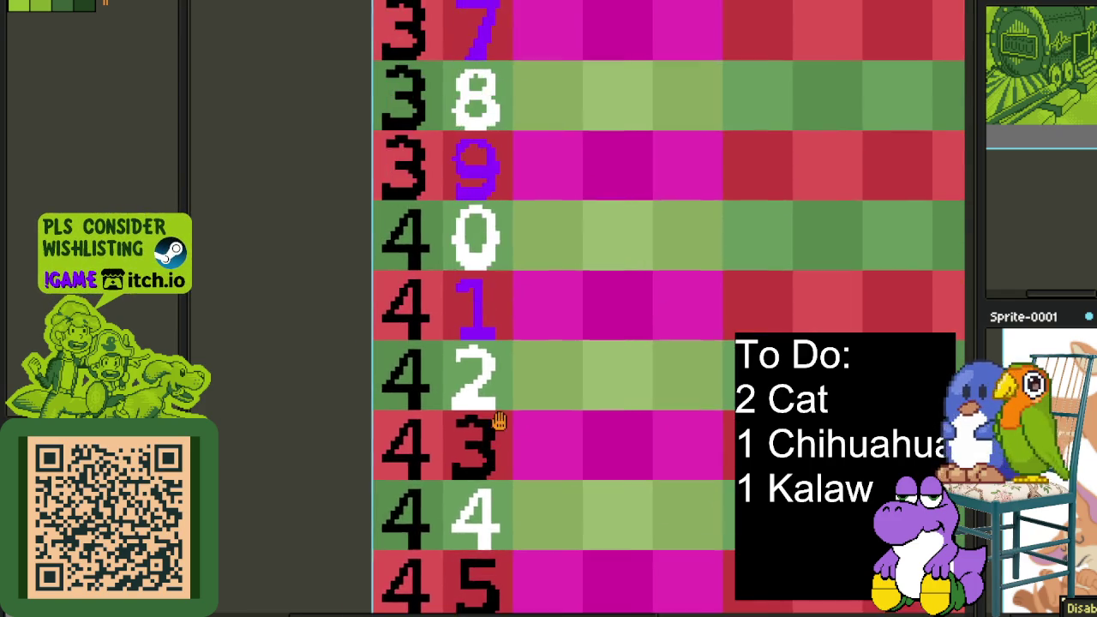
pyautogui.scroll(-3, 487, 300)
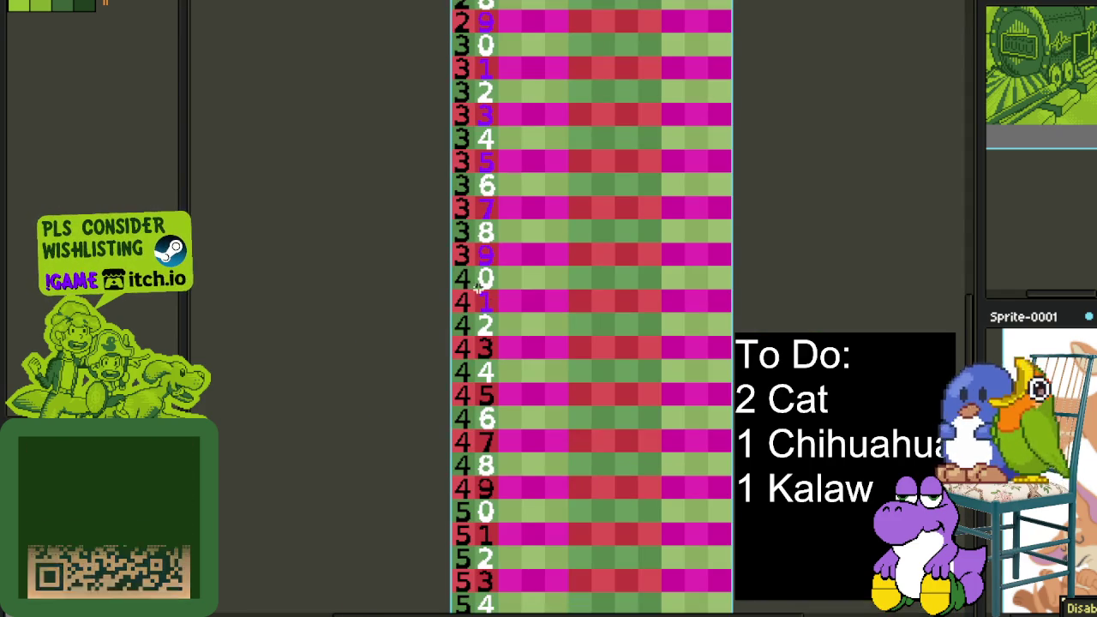
pyautogui.scroll(-3, 469, 283)
pyautogui.scroll(2, 502, 198)
pyautogui.scroll(-3, 502, 199)
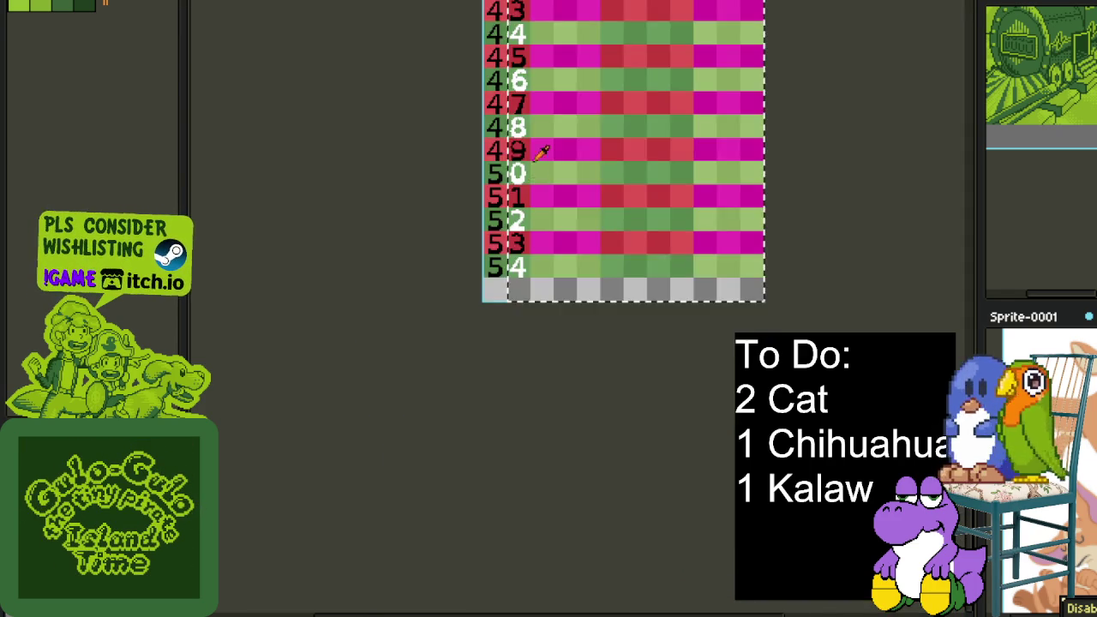
pyautogui.scroll(3, 480, 206)
pyautogui.scroll(3, 437, 245)
pyautogui.scroll(3, 543, 515)
pyautogui.scroll(2, 543, 514)
pyautogui.scroll(-3, 558, 519)
pyautogui.scroll(2, 531, 523)
pyautogui.hotkey('shift', 'r')
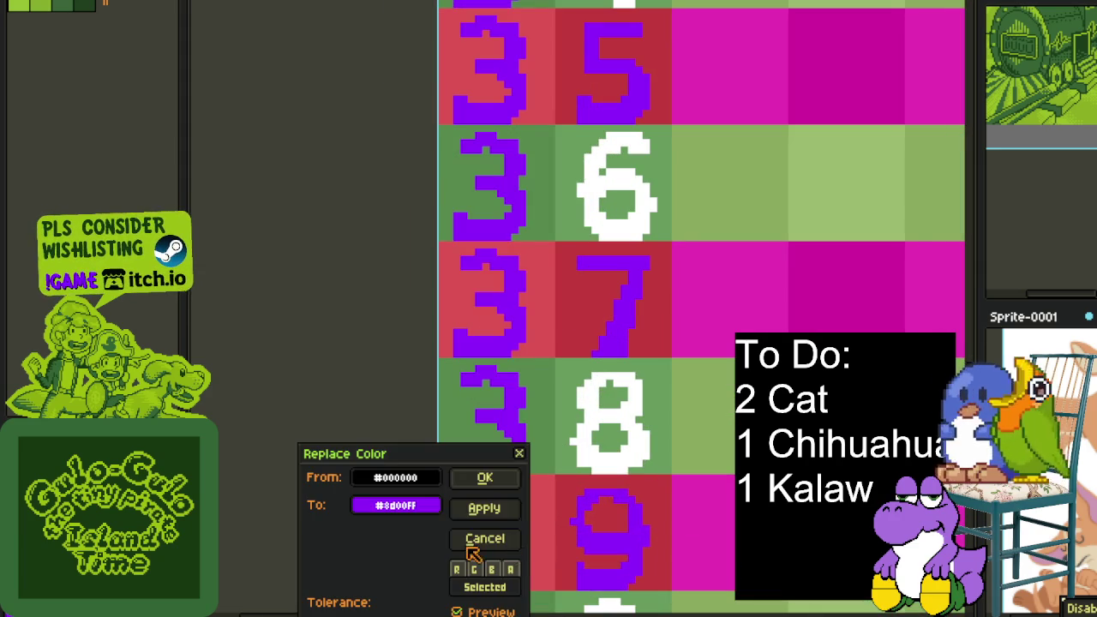
# Confirm the black-to-purple colour replacement, clear the selection, and zoom back to the top rows
pyautogui.click(487, 477)
pyautogui.scroll(-4, 377, 480)
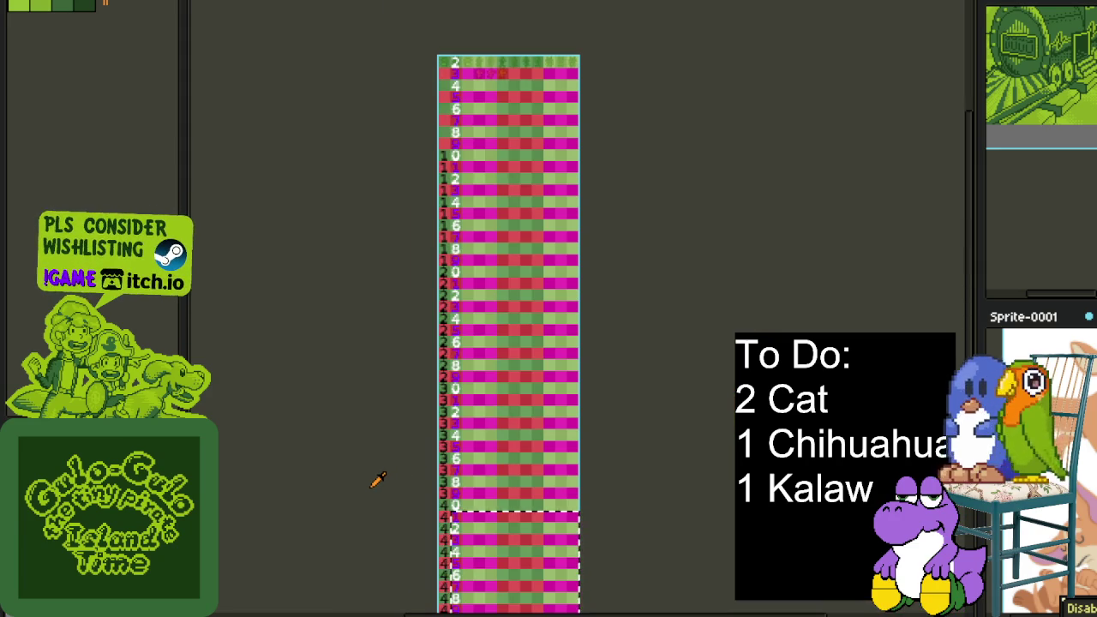
pyautogui.hotkey('ctrl', 'd')
pyautogui.scroll(-2, 369, 484)
pyautogui.moveTo(369, 485); pyautogui.dragTo(404, 333)
pyautogui.scroll(1, 463, 359)
pyautogui.scroll(2, 476, 412)
pyautogui.moveTo(495, 488); pyautogui.dragTo(517, 486)
pyautogui.scroll(5, 518, 486)
pyautogui.scroll(2, 485, 379)
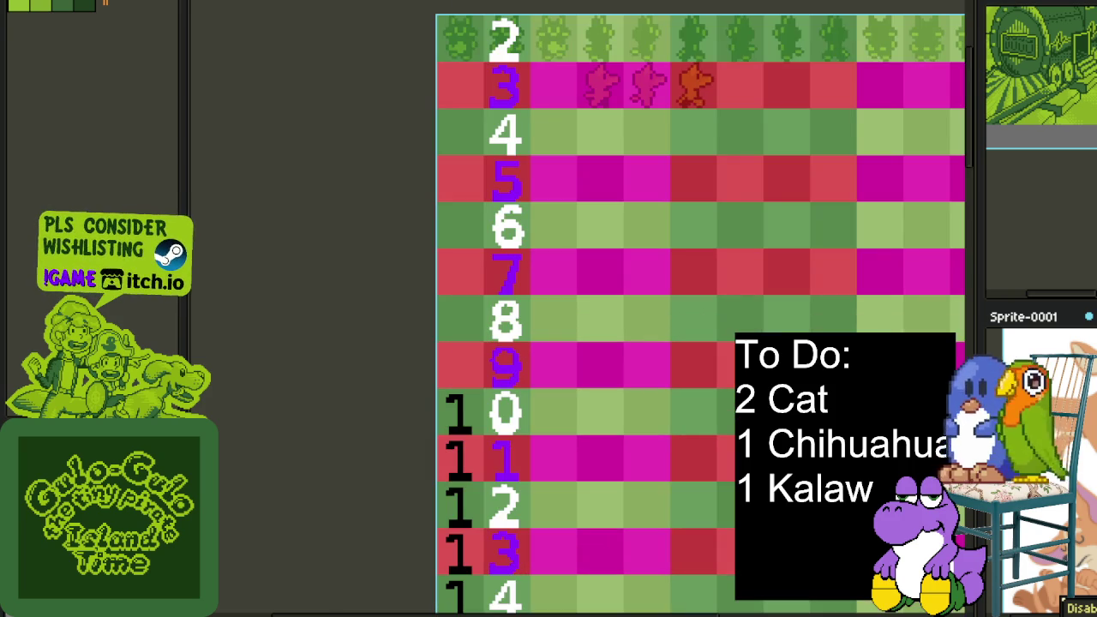
pyautogui.scroll(2, 549, 360)
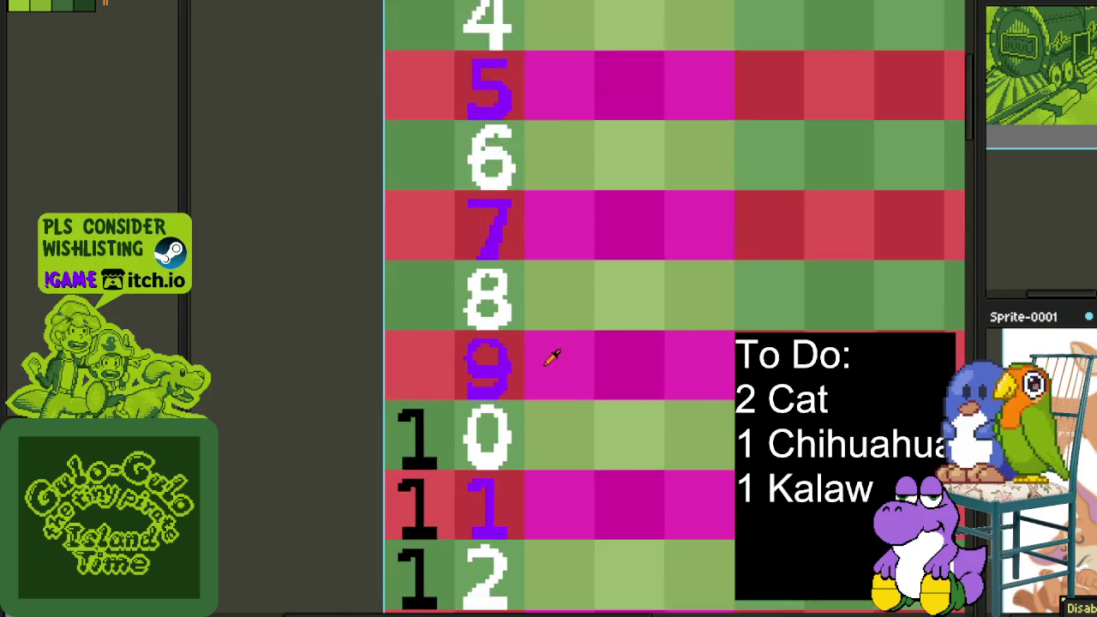
pyautogui.scroll(1, 527, 360)
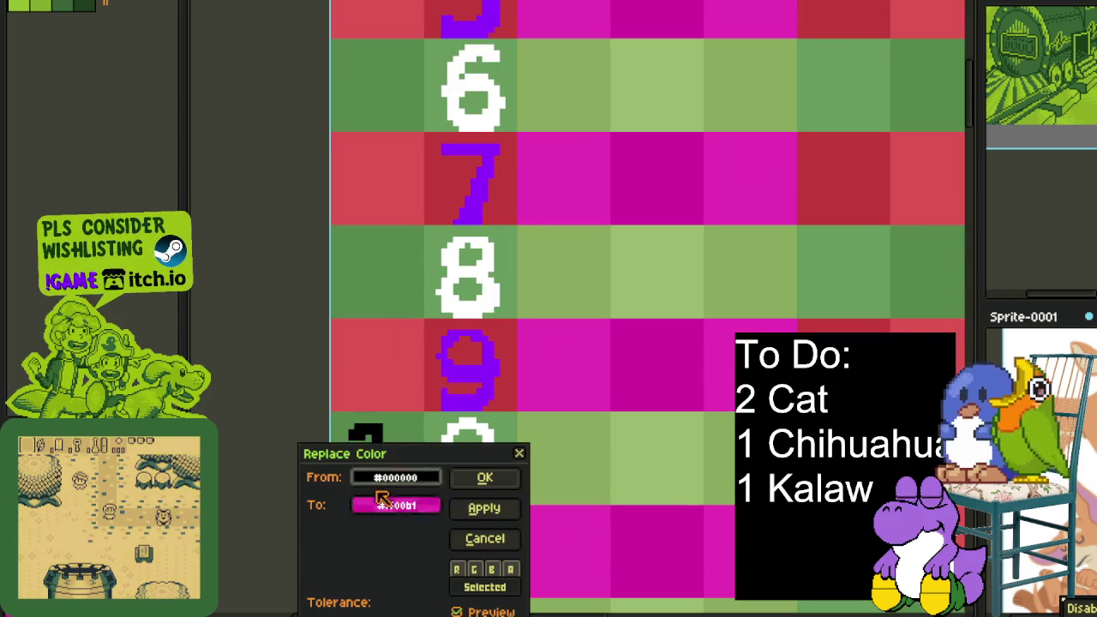
# Replace black with magenta across the sprite and recentre the strip in view
pyautogui.hotkey('shift', 'r')
pyautogui.click(491, 480)
pyautogui.scroll(-5, 251, 415)
pyautogui.moveTo(251, 415); pyautogui.dragTo(404, 294)
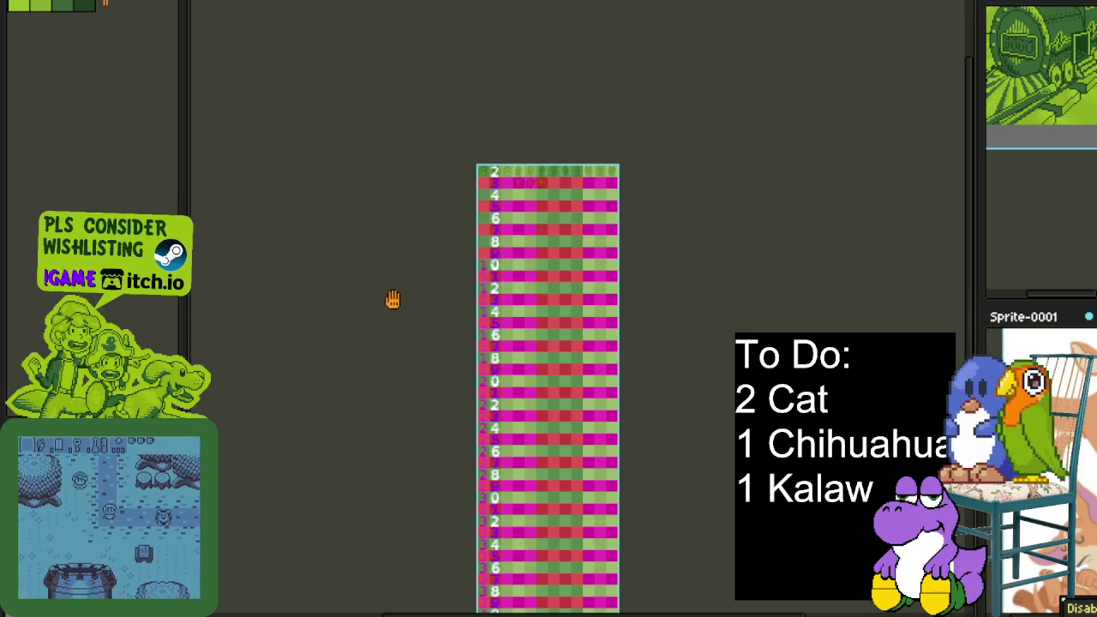
pyautogui.scroll(1, 330, 313)
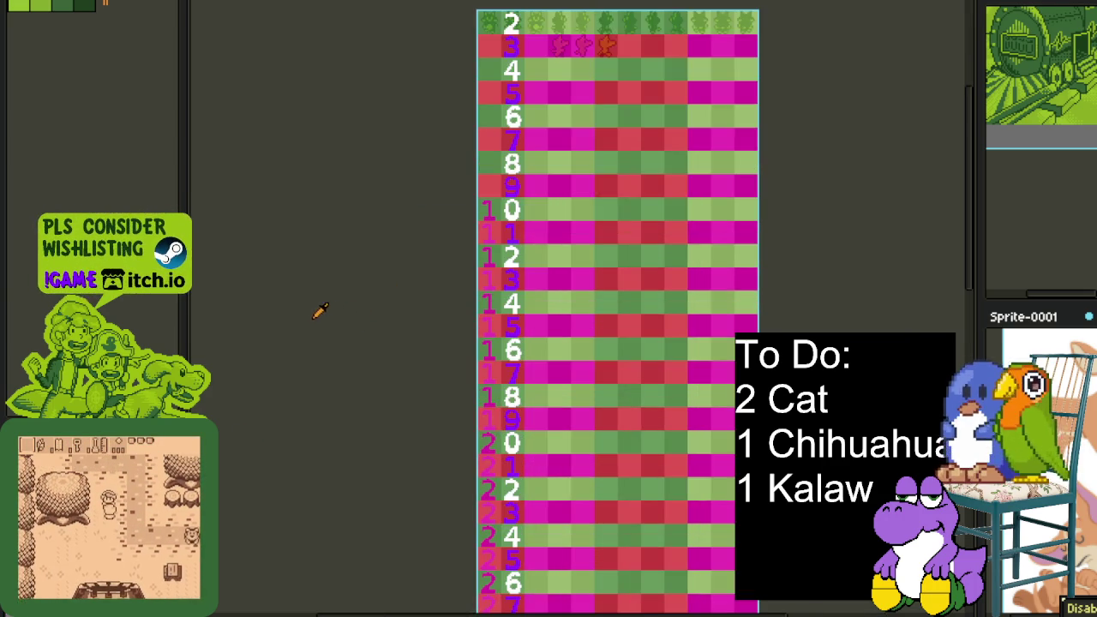
pyautogui.scroll(1, 310, 311)
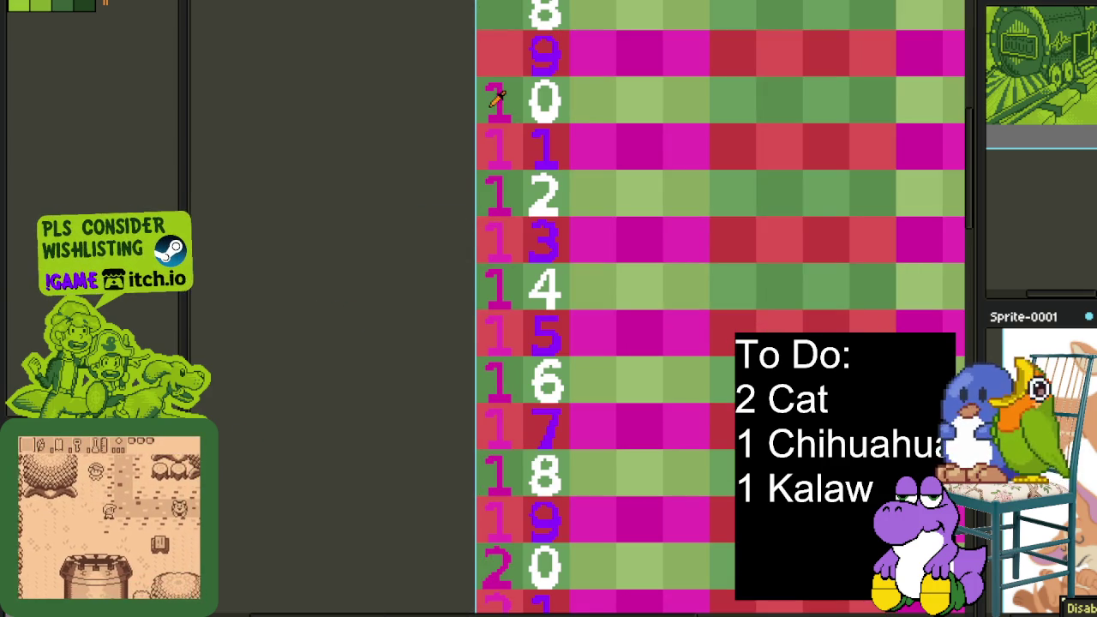
pyautogui.scroll(2, 483, 220)
pyautogui.scroll(1, 519, 211)
# Turn the tens digits of rows 10, 12, 14, 16, 18 and 20 grey-green
pyautogui.click(503, 234)
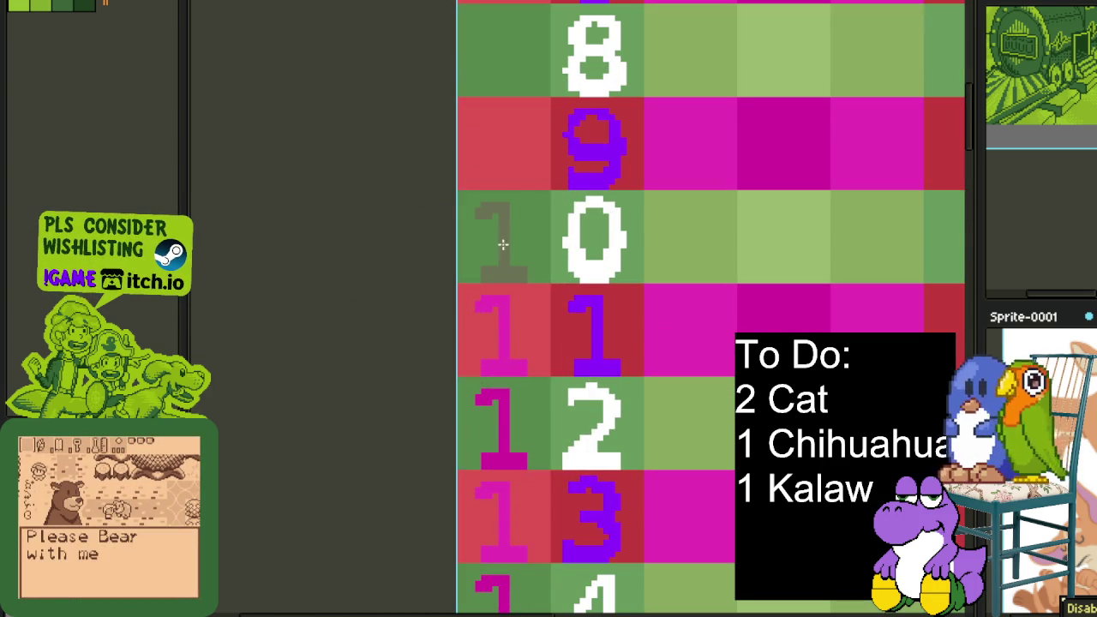
pyautogui.click(501, 402)
pyautogui.scroll(-3, 499, 429)
pyautogui.scroll(-1, 515, 206)
pyautogui.click(503, 231)
pyautogui.click(503, 398)
pyautogui.scroll(-2, 546, 214)
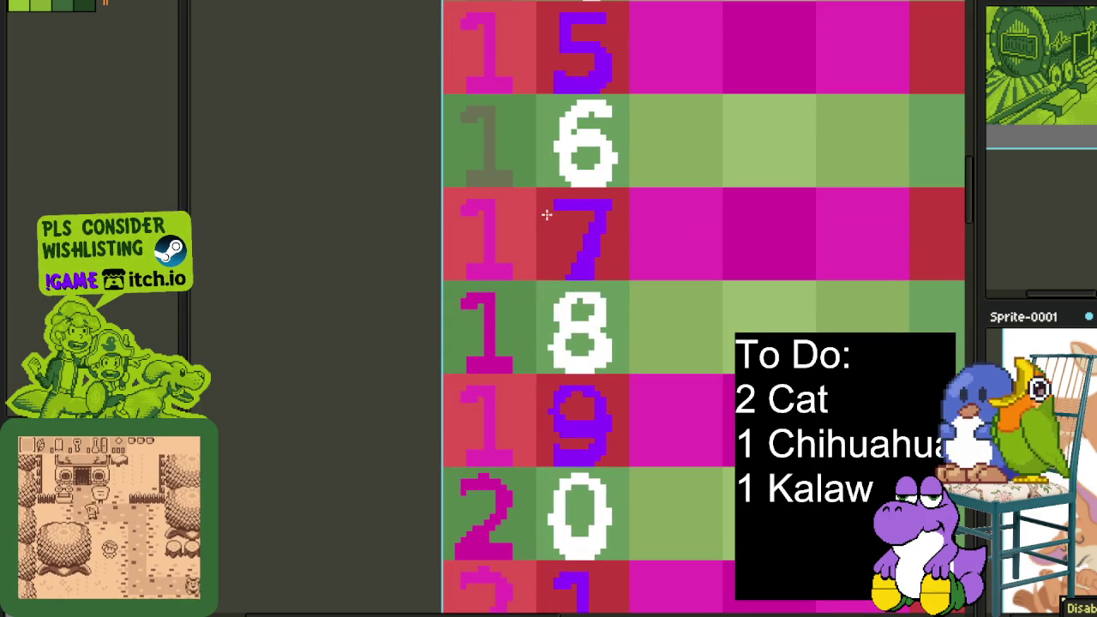
pyautogui.click(494, 342)
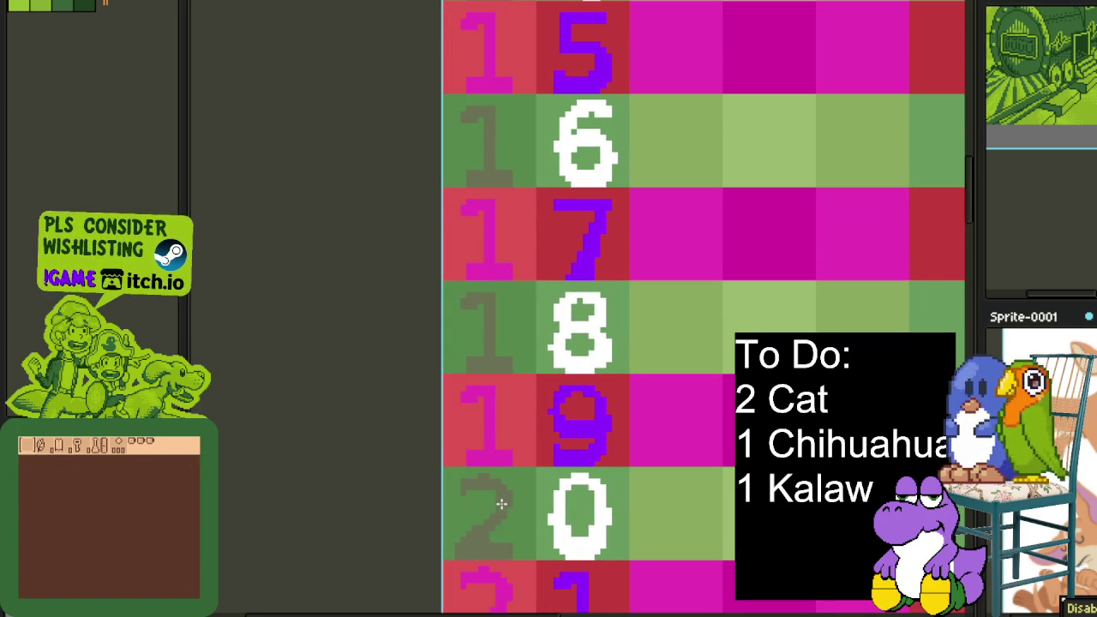
pyautogui.click(501, 504)
pyautogui.scroll(-1, 501, 428)
pyautogui.scroll(-2, 498, 293)
# Turn the tens digits of rows 22, 24 and 26 grey-green
pyautogui.click(510, 302)
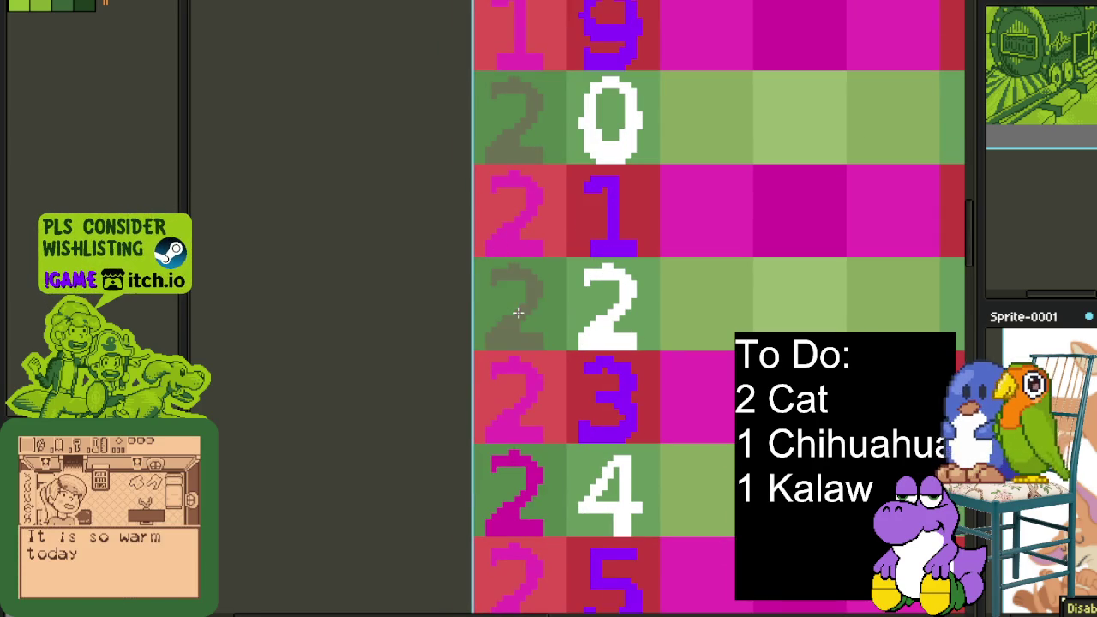
pyautogui.keyDown('ctrl'); pyautogui.scroll(-2, 531, 343); pyautogui.keyUp('ctrl')
pyautogui.scroll(-2, 526, 214)
pyautogui.keyDown('ctrl'); pyautogui.scroll(1, 515, 255); pyautogui.keyUp('ctrl')
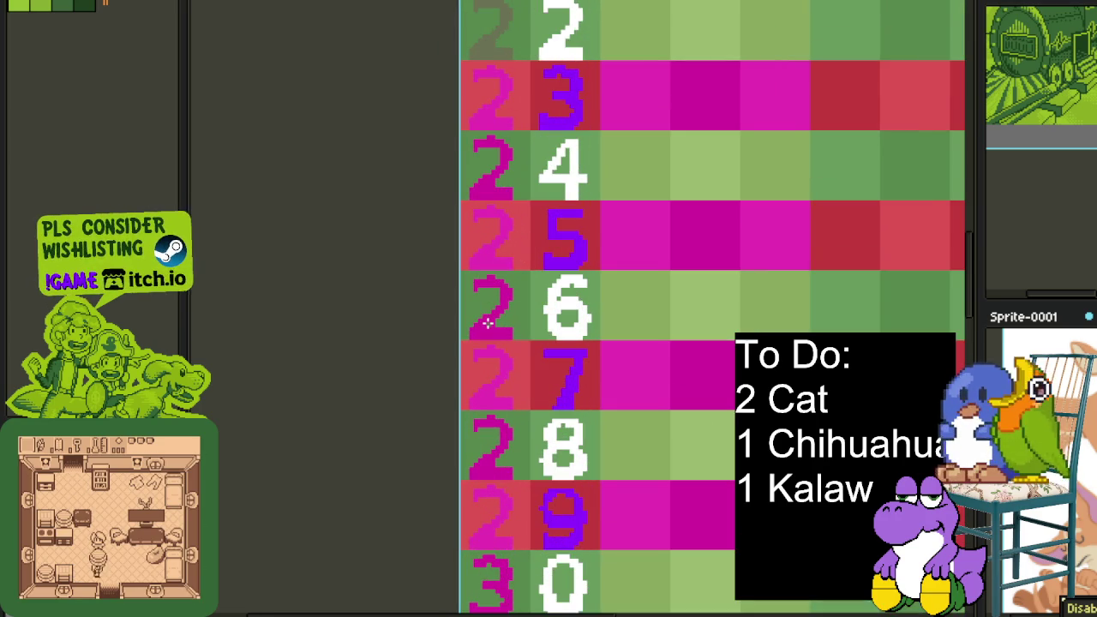
pyautogui.scroll(1, 487, 323)
pyautogui.click(489, 148)
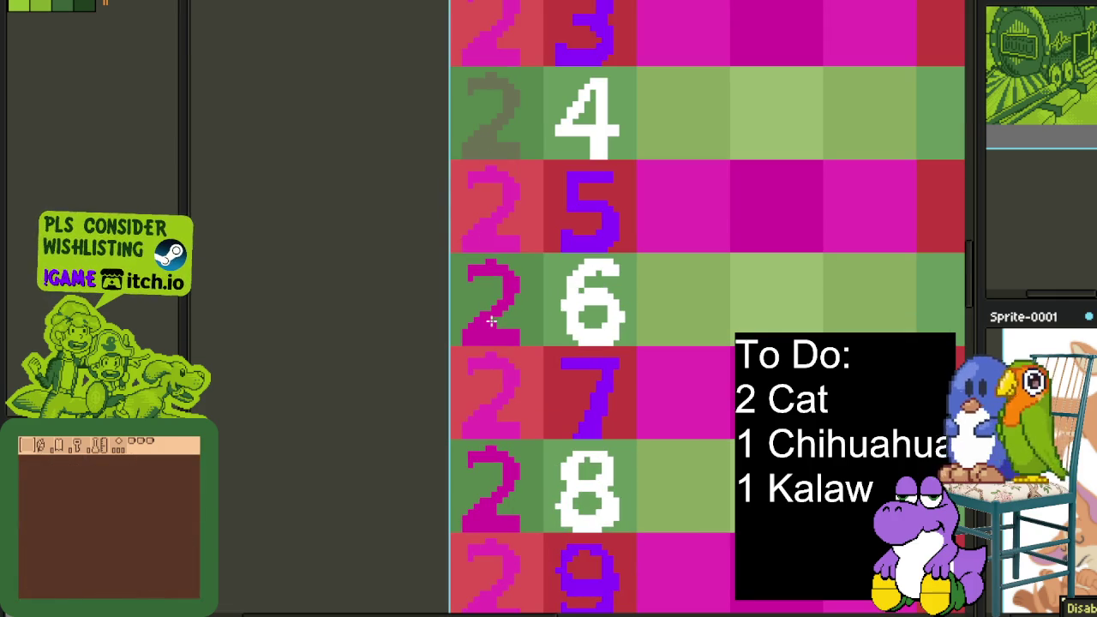
pyautogui.click(491, 320)
pyautogui.scroll(-3, 491, 321)
pyautogui.scroll(-1, 517, 318)
# Make the row-29 tens digit magenta and rows 34, 36, 38 tens digits grey-green
pyautogui.moveTo(515, 344); pyautogui.dragTo(512, 142)
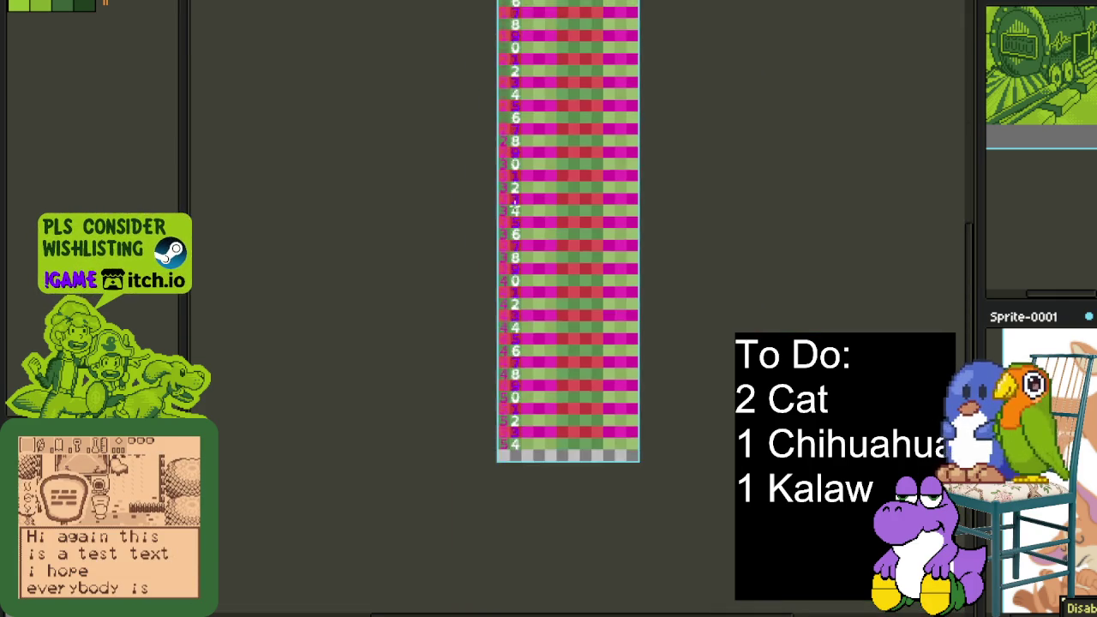
pyautogui.scroll(3, 504, 142)
pyautogui.moveTo(528, 239)
pyautogui.mouseDown()
pyautogui.moveTo(504, 383)
pyautogui.moveTo(522, 208)
pyautogui.moveTo(505, 203)
pyautogui.mouseUp()
pyautogui.click(505, 202)
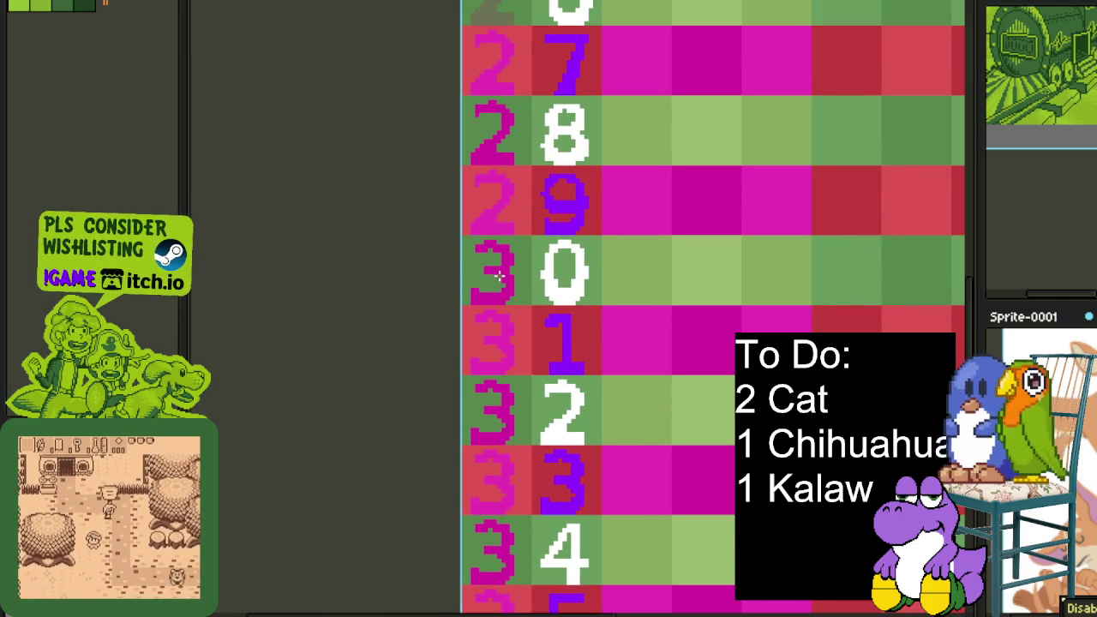
pyautogui.scroll(-3, 501, 273)
pyautogui.moveTo(485, 282); pyautogui.dragTo(494, 191)
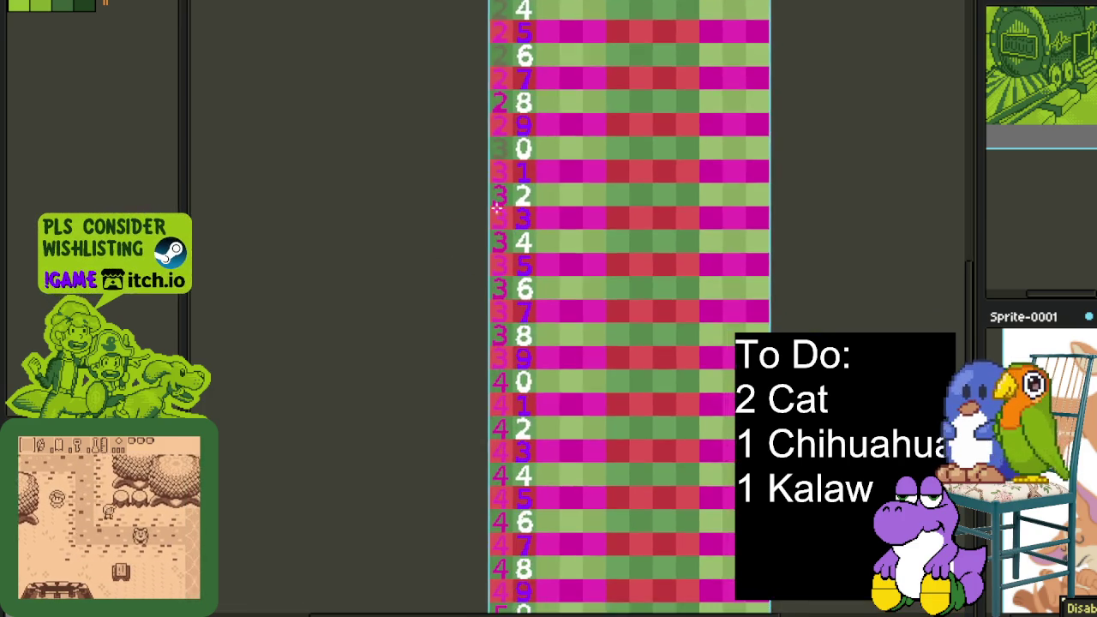
pyautogui.scroll(3, 508, 270)
pyautogui.click(525, 257)
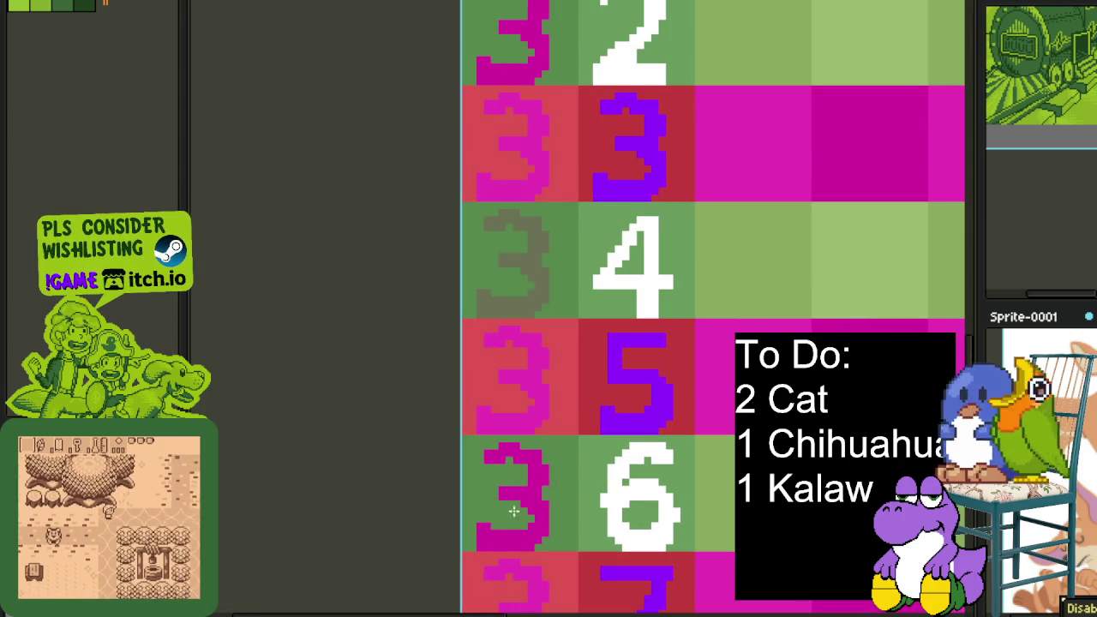
pyautogui.click(525, 495)
pyautogui.scroll(-4, 529, 439)
pyautogui.click(533, 309)
# Turn the tens digits of rows 40, 42, 44 and 46 grey-green
pyautogui.scroll(-2, 592, 313)
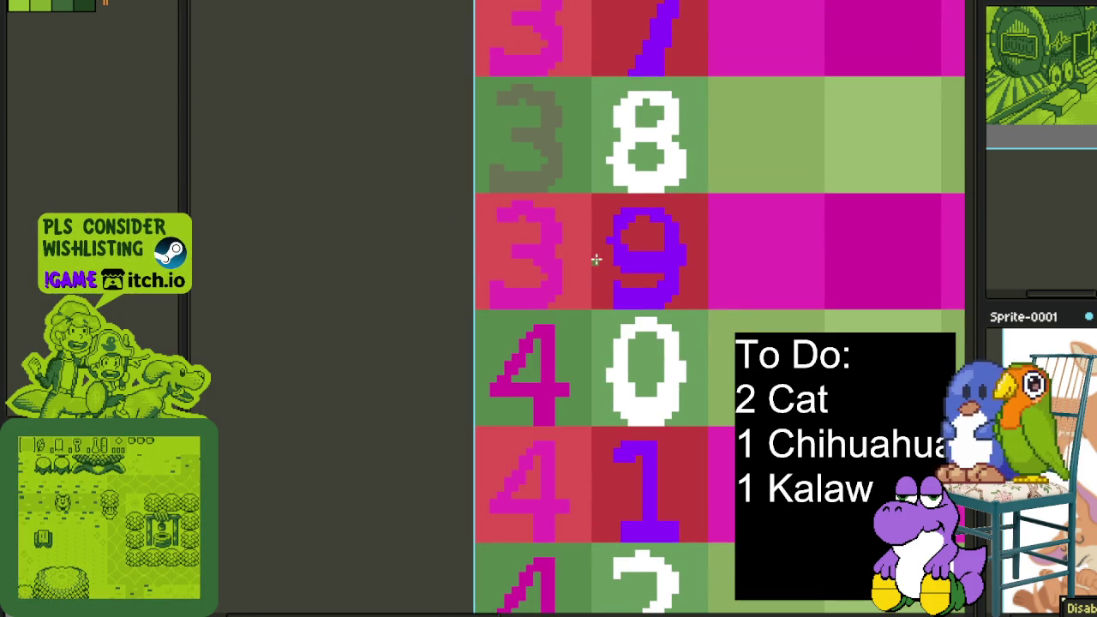
pyautogui.scroll(-2, 593, 248)
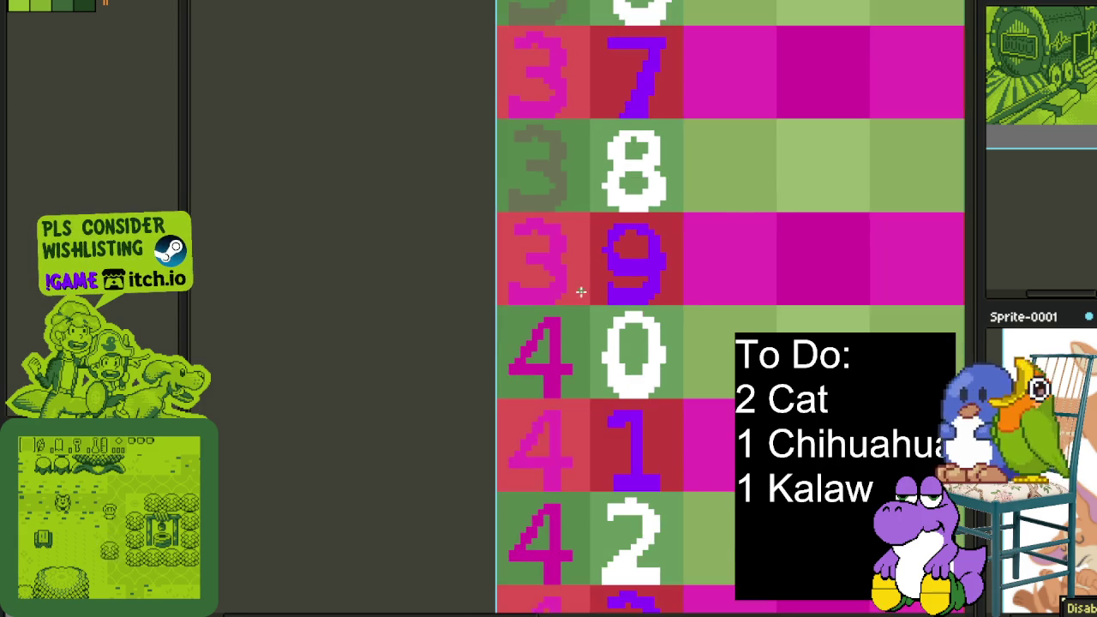
pyautogui.scroll(-2, 580, 292)
pyautogui.scroll(-2, 560, 321)
pyautogui.scroll(3, 569, 314)
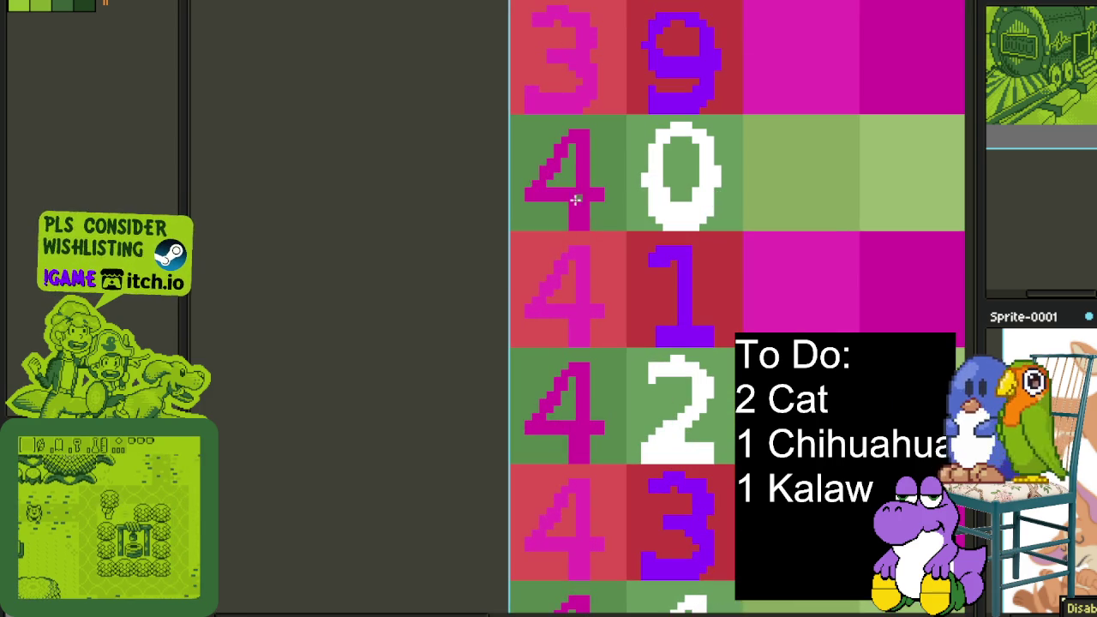
pyautogui.click(576, 199)
pyautogui.click(558, 390)
pyautogui.scroll(-2, 558, 390)
pyautogui.scroll(-2, 565, 275)
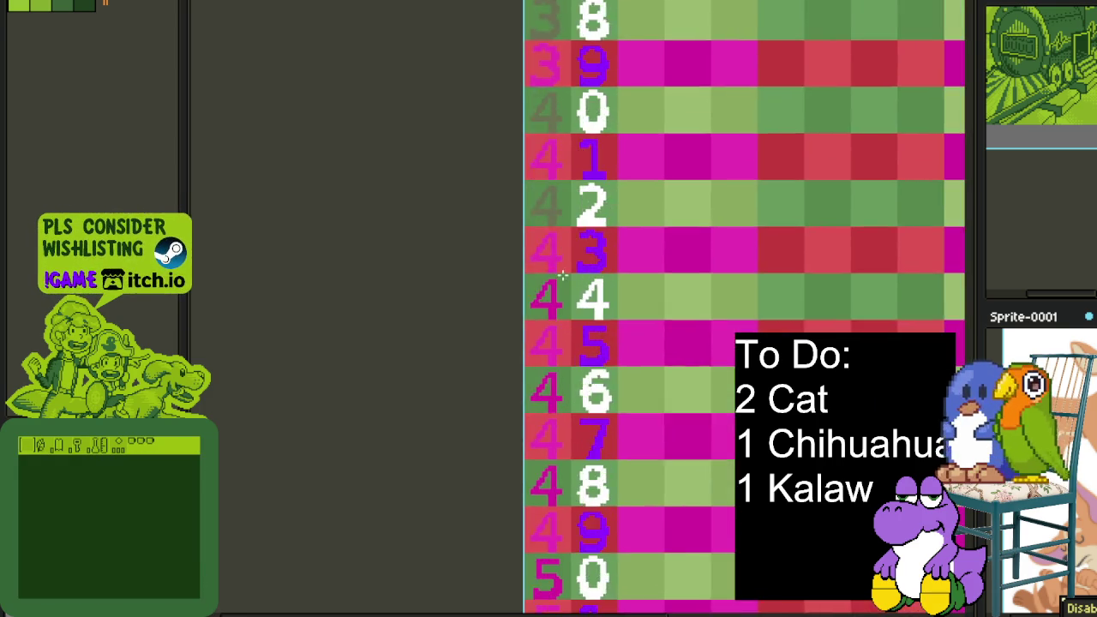
pyautogui.scroll(2, 565, 275)
pyautogui.click(547, 351)
pyautogui.click(546, 500)
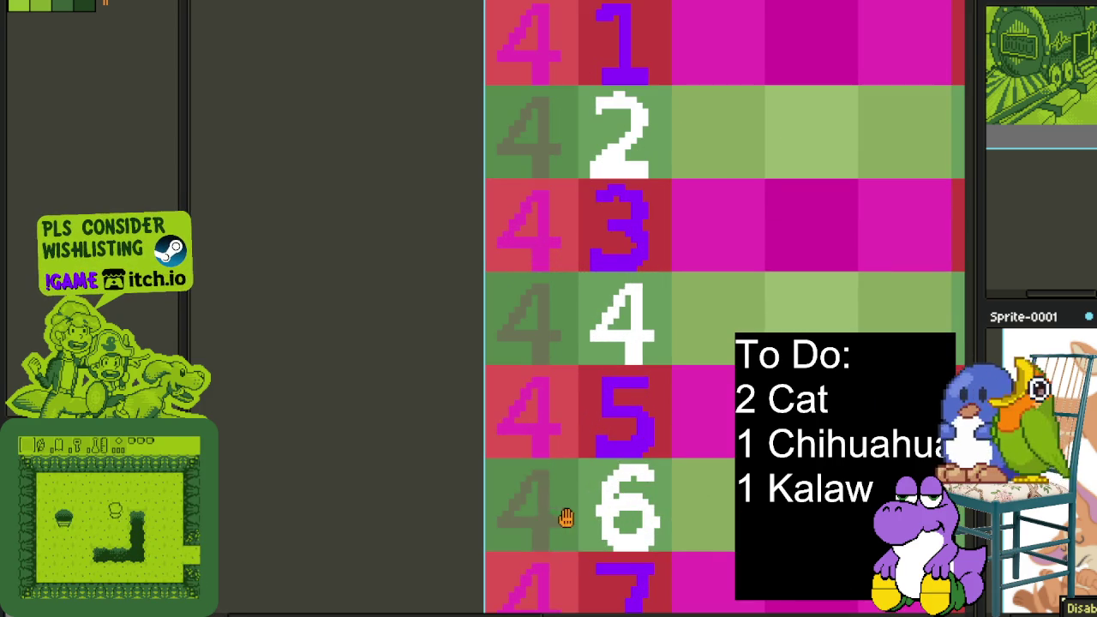
# Turn the tens digits of rows 48, 50, 52 and 54 grey-green
pyautogui.scroll(-5, 562, 480)
pyautogui.click(550, 226)
pyautogui.click(562, 395)
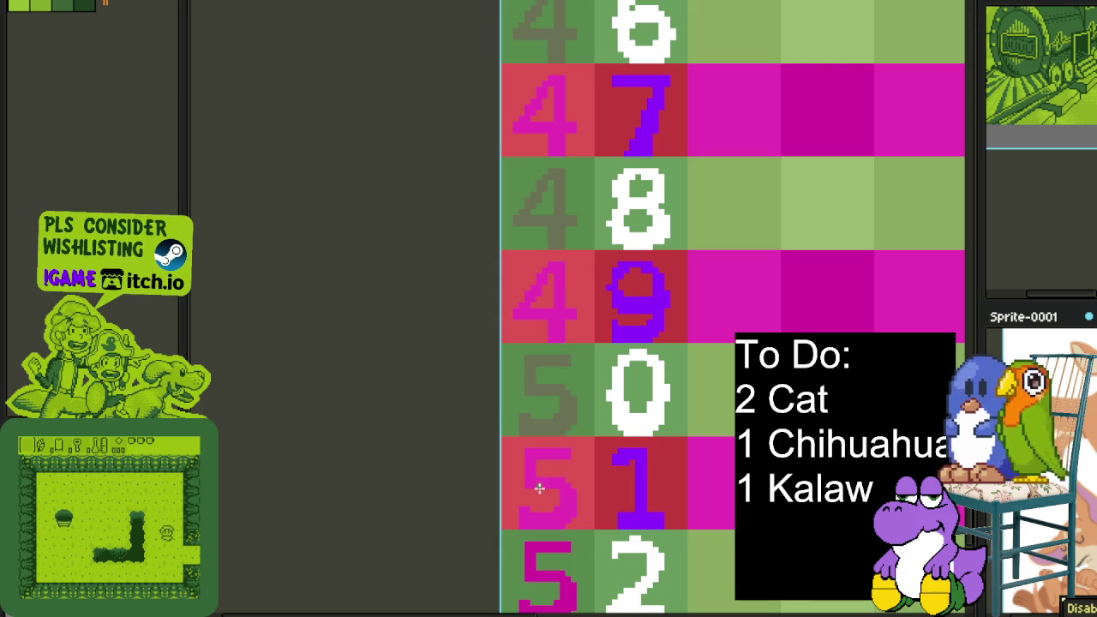
pyautogui.click(538, 549)
pyautogui.scroll(-5, 568, 524)
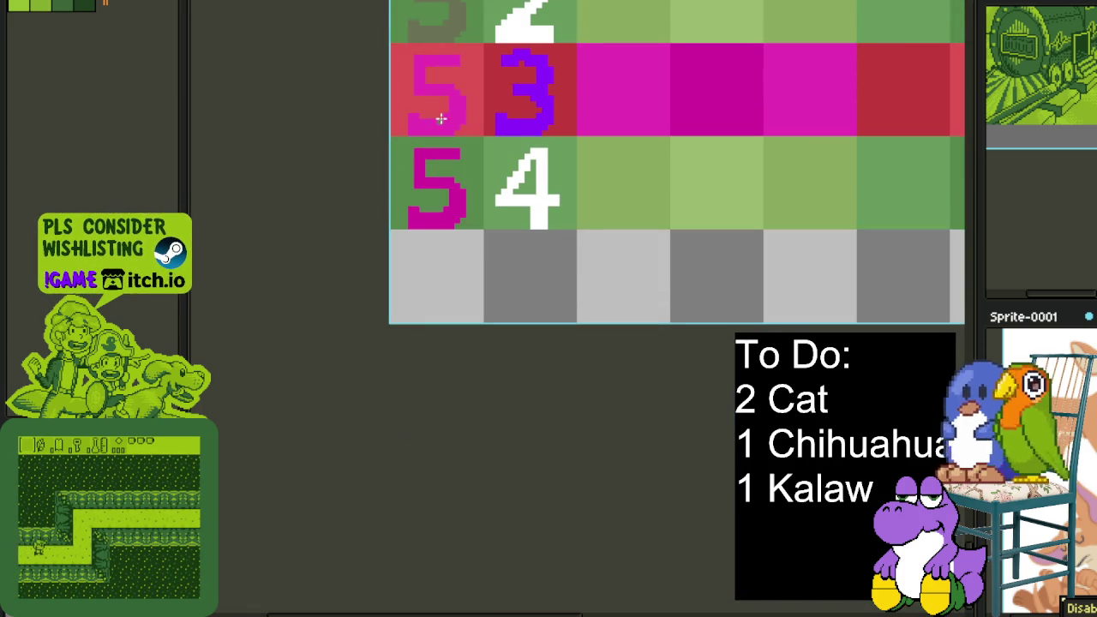
pyautogui.moveTo(445, 94); pyautogui.dragTo(449, 226)
pyautogui.click(427, 291)
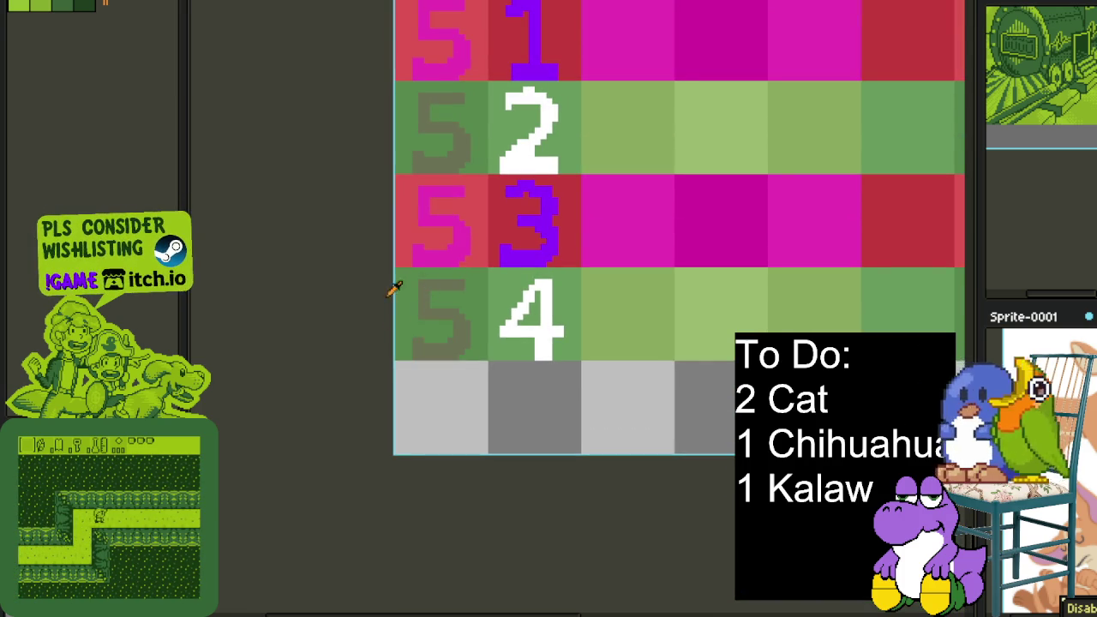
pyautogui.scroll(2, 452, 410)
pyautogui.hotkey('shift', 'r')
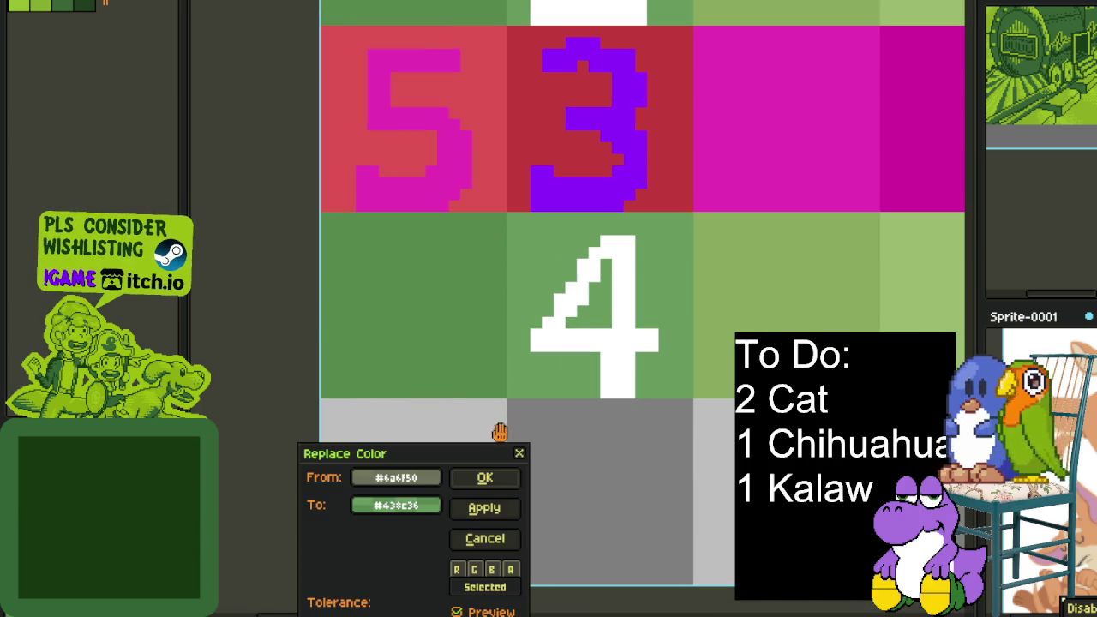
# Replace the grey-green tens digits with row green and all magenta with red
pyautogui.click(484, 479)
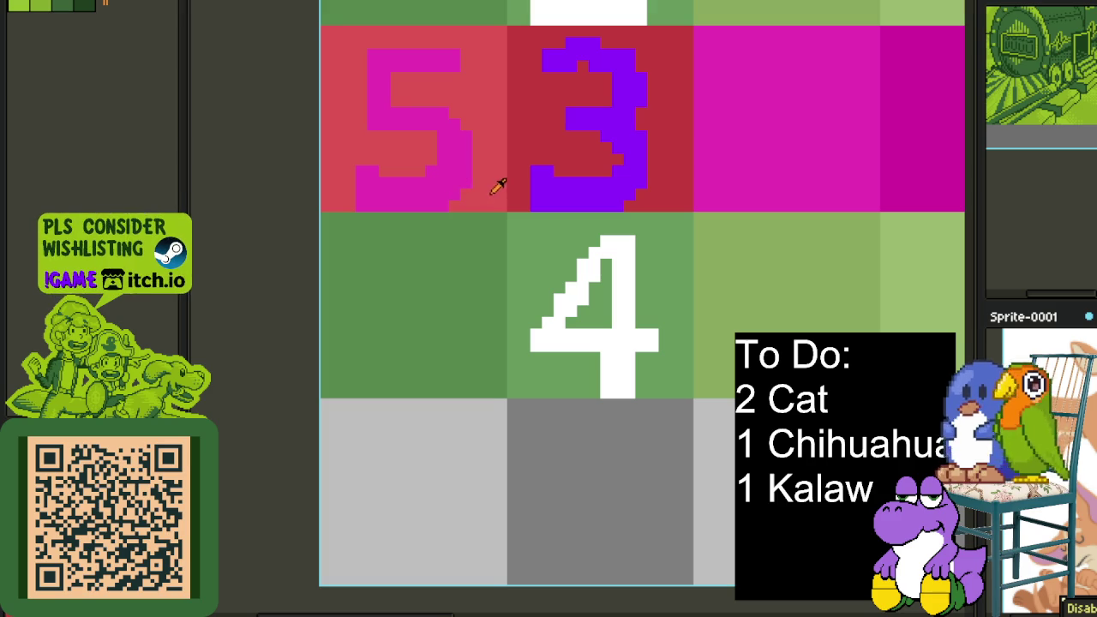
pyautogui.hotkey('shift', 'r')
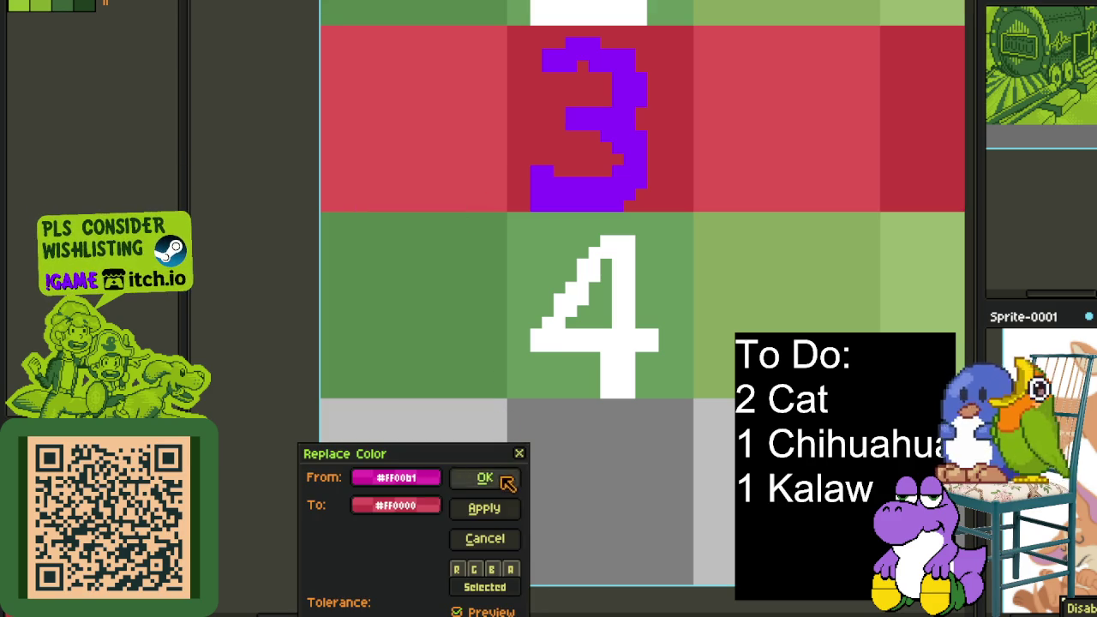
pyautogui.click(504, 480)
# Zoom out, centre the tall striped strip, and show the layers timeline
pyautogui.scroll(-3, 436, 299)
pyautogui.scroll(-3, 418, 270)
pyautogui.moveTo(408, 163)
pyautogui.mouseDown()
pyautogui.moveTo(436, 313)
pyautogui.moveTo(437, 249)
pyautogui.mouseUp()
pyautogui.scroll(2, 455, 163)
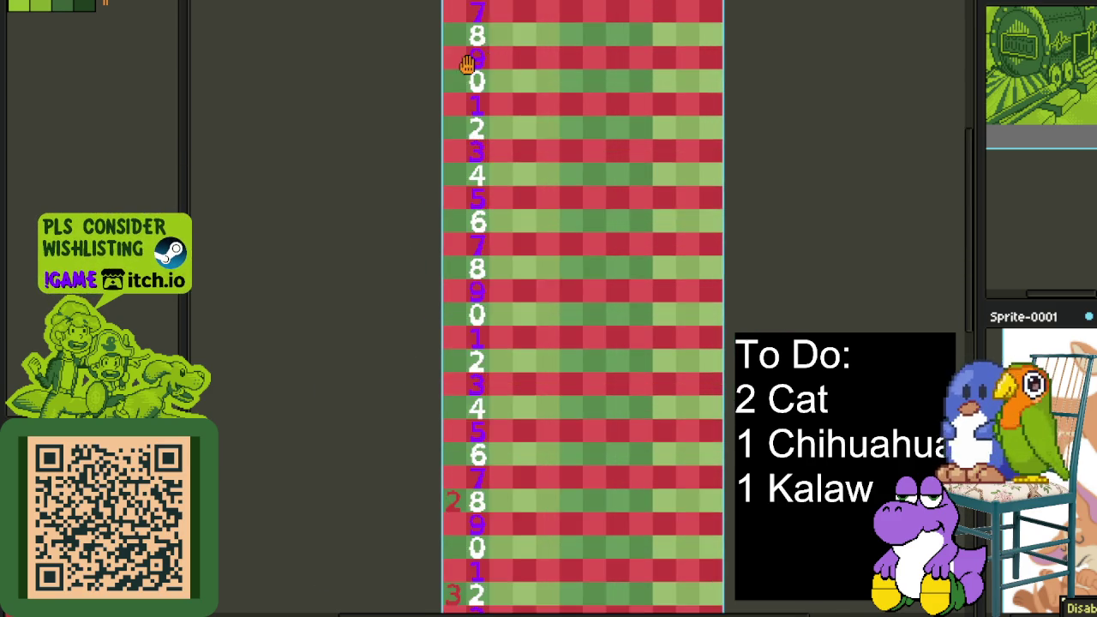
pyautogui.moveTo(458, 54); pyautogui.dragTo(483, 166)
pyautogui.press('Tab')
pyautogui.scroll(3, 257, 347)
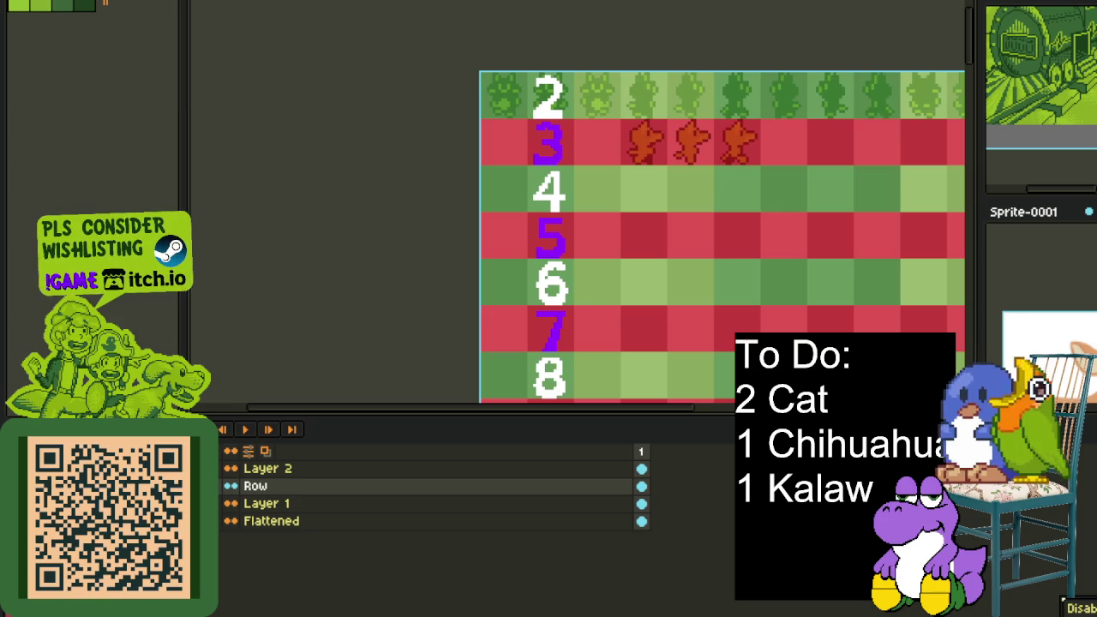
# Briefly hide the Row layer to check beneath it, then make Layer 1 active and survey rows 9 and 0
pyautogui.click(228, 486)
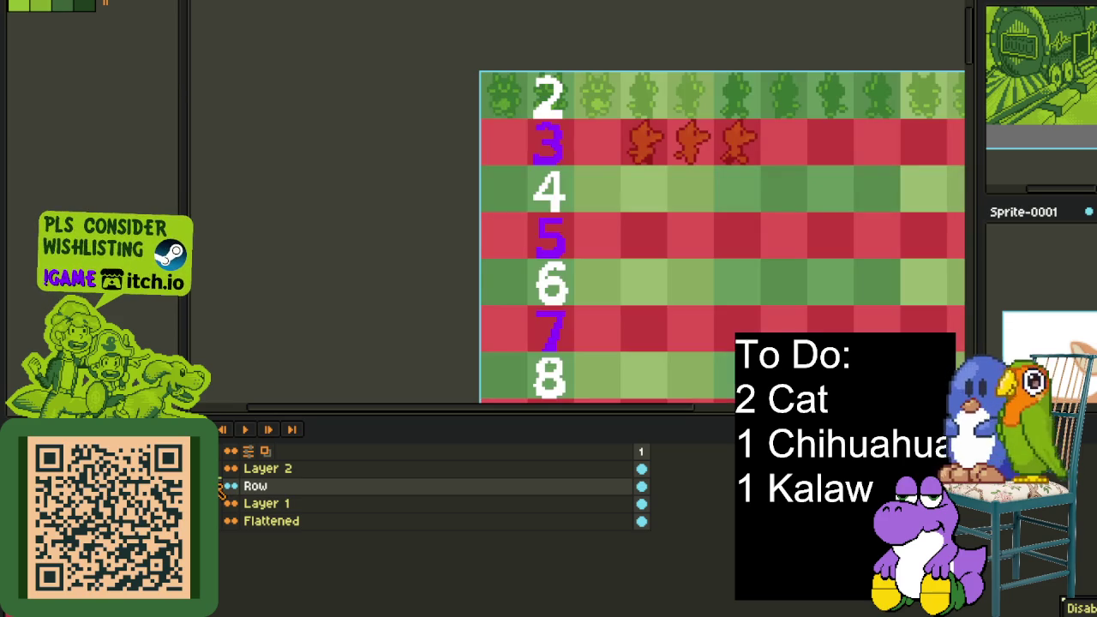
pyautogui.click(228, 488)
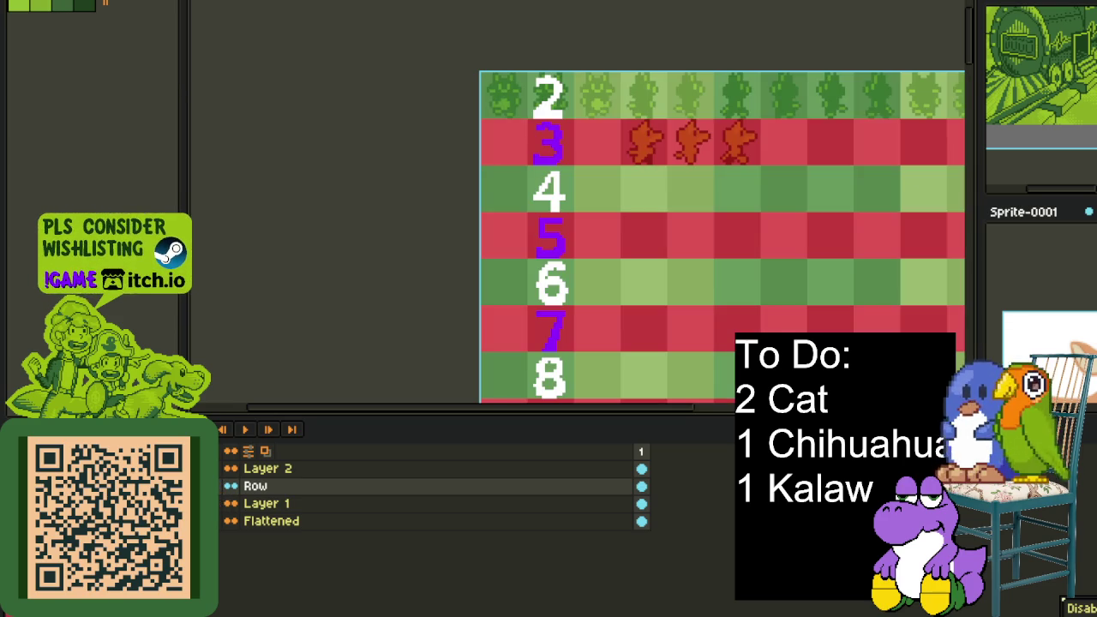
pyautogui.click(248, 503)
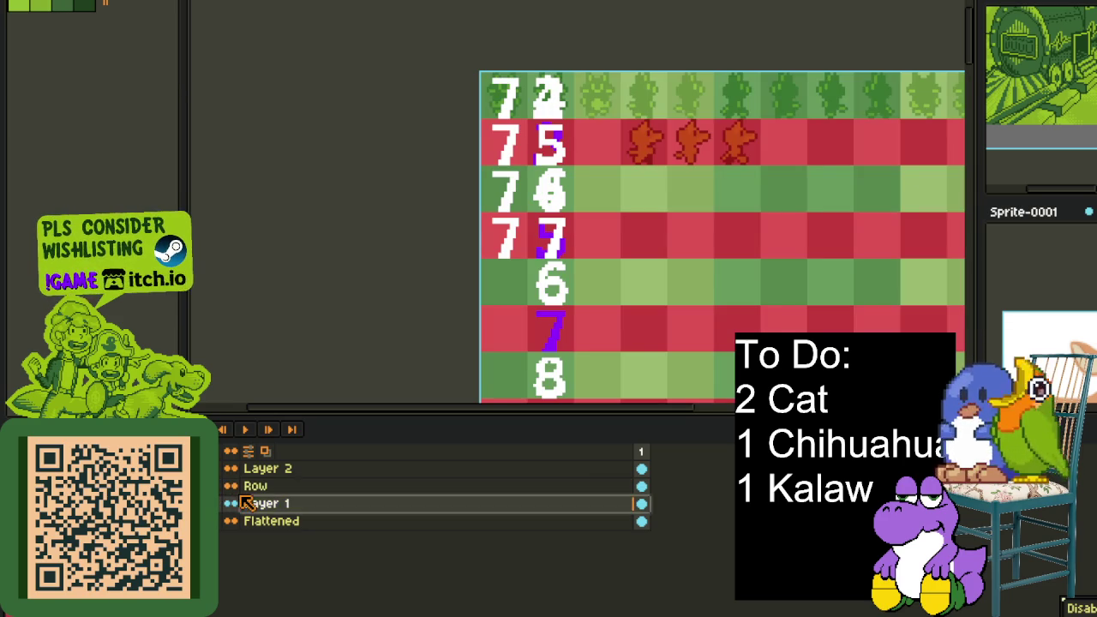
pyautogui.moveTo(274, 472); pyautogui.dragTo(369, 394)
pyautogui.moveTo(447, 289); pyautogui.dragTo(250, 197)
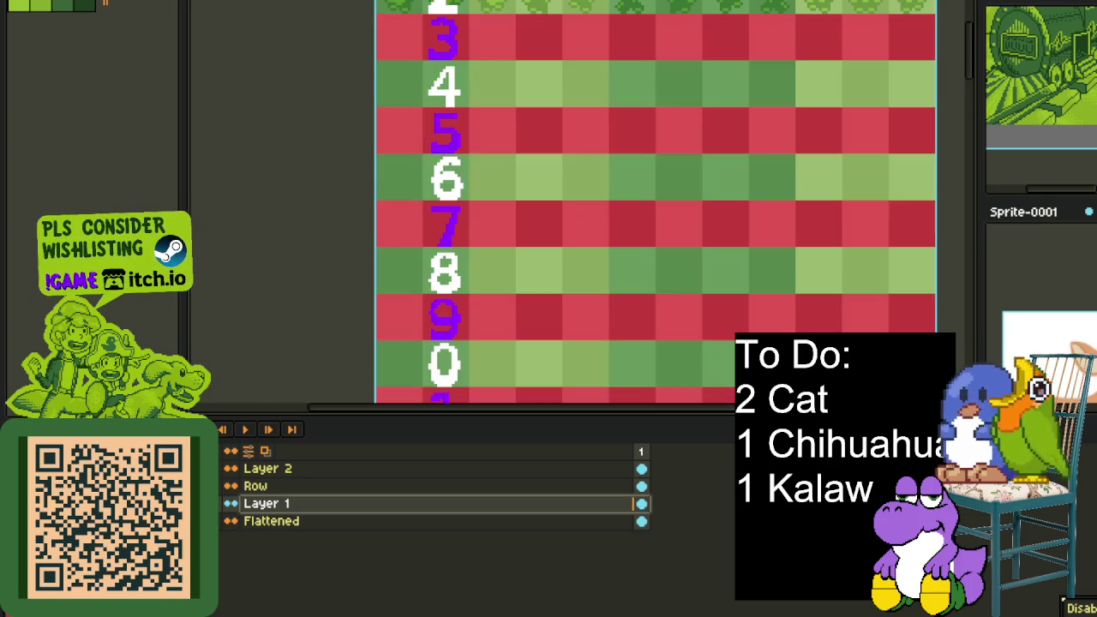
pyautogui.scroll(-2, 404, 213)
pyautogui.moveTo(404, 214)
pyautogui.mouseDown()
pyautogui.moveTo(336, 337)
pyautogui.moveTo(342, 238)
pyautogui.mouseUp()
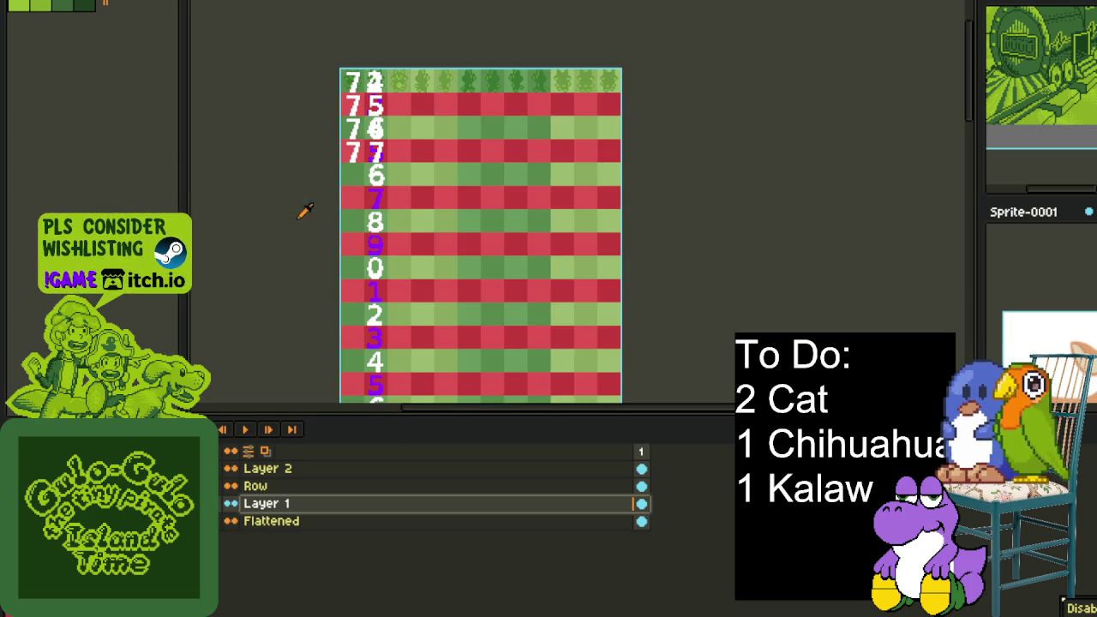
pyautogui.scroll(1, 300, 338)
pyautogui.scroll(1, 300, 338)
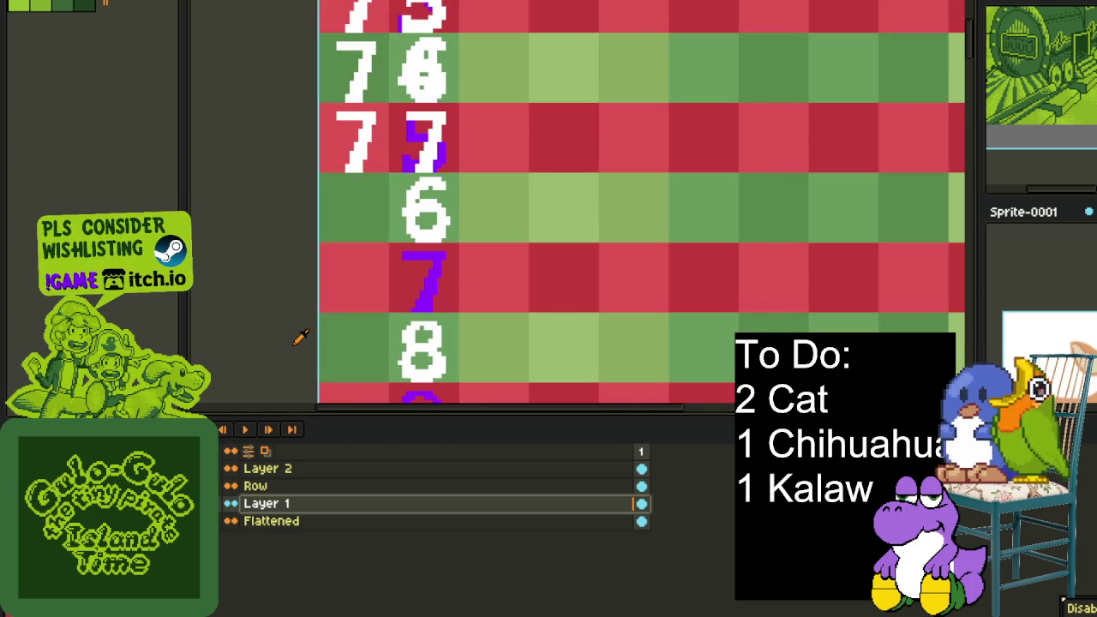
pyautogui.scroll(-1, 279, 317)
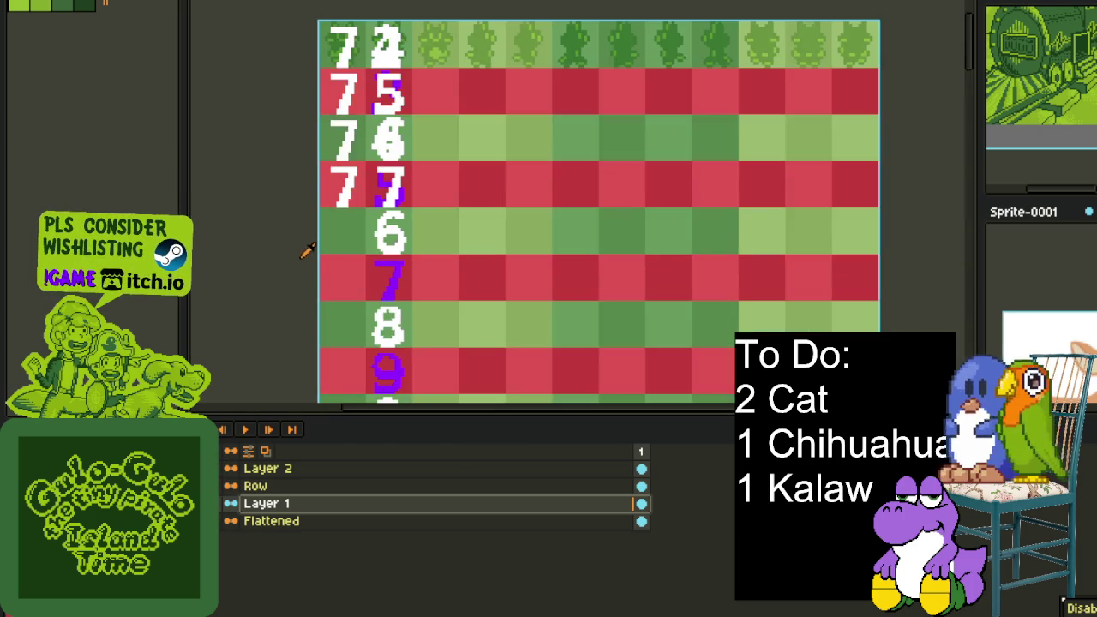
pyautogui.scroll(2, 309, 249)
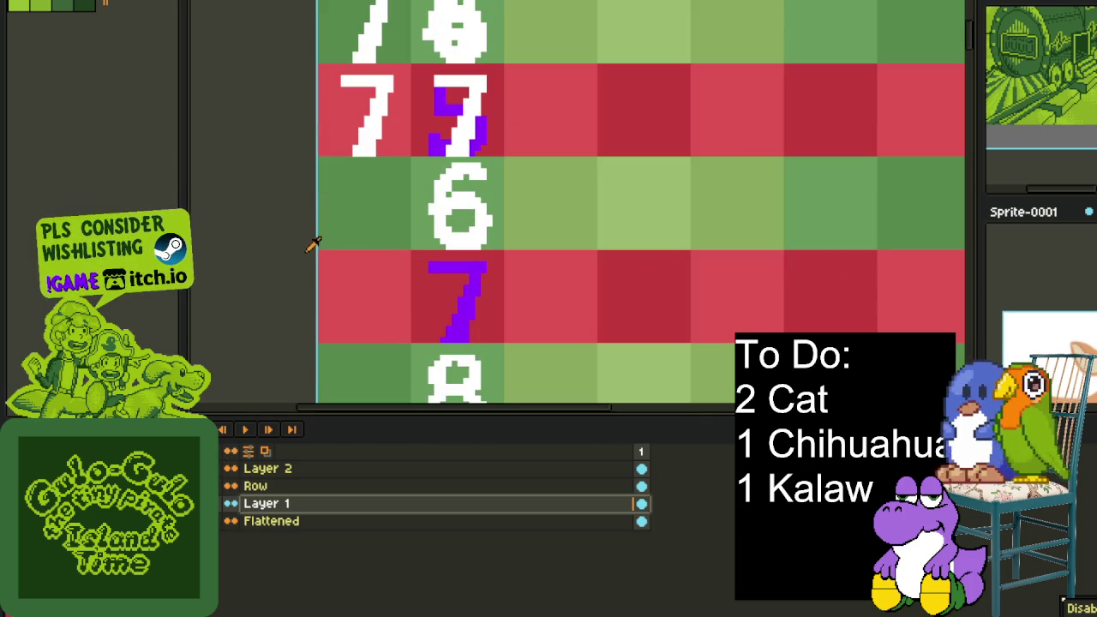
# Switch editing from the Row layer to Layer 2 and make the Row layer visible again
pyautogui.click(255, 486)
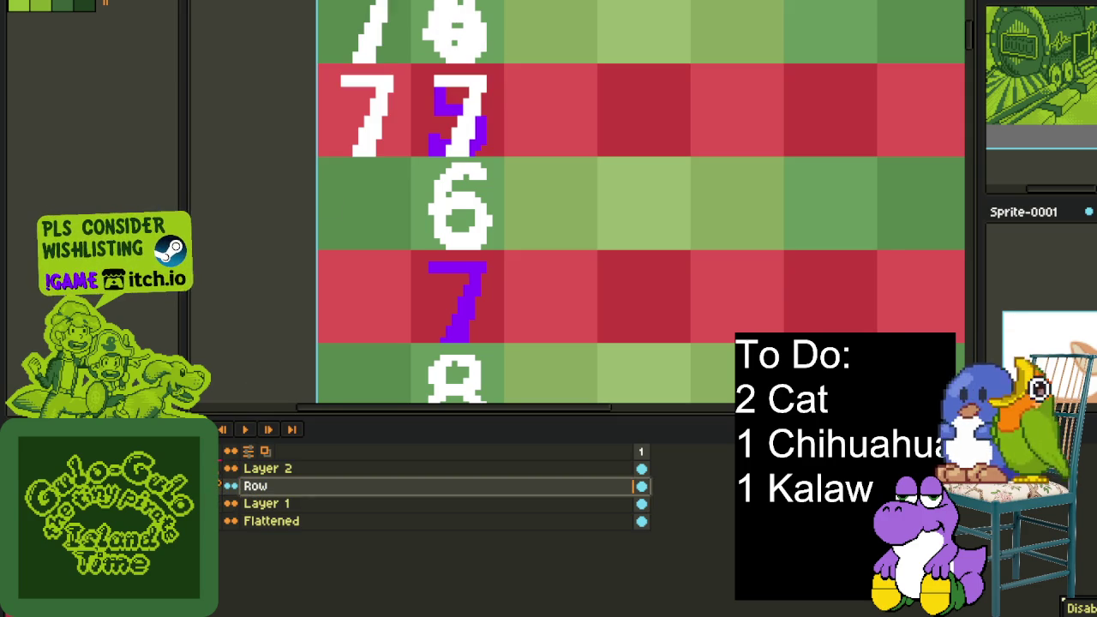
pyautogui.click(272, 469)
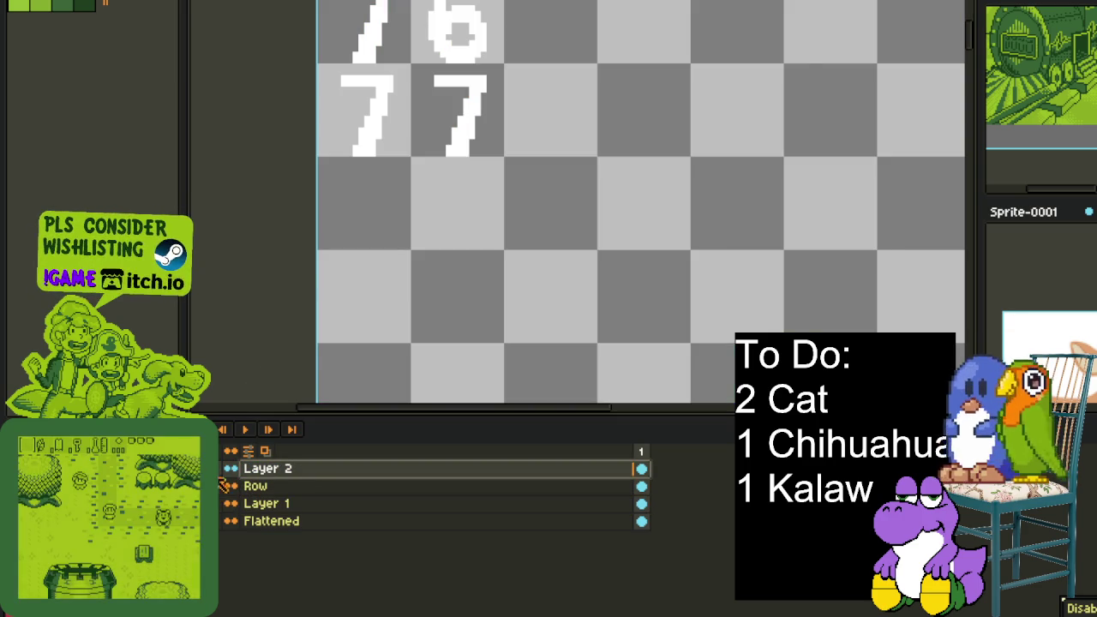
pyautogui.scroll(-3, 310, 339)
pyautogui.scroll(1, 328, 284)
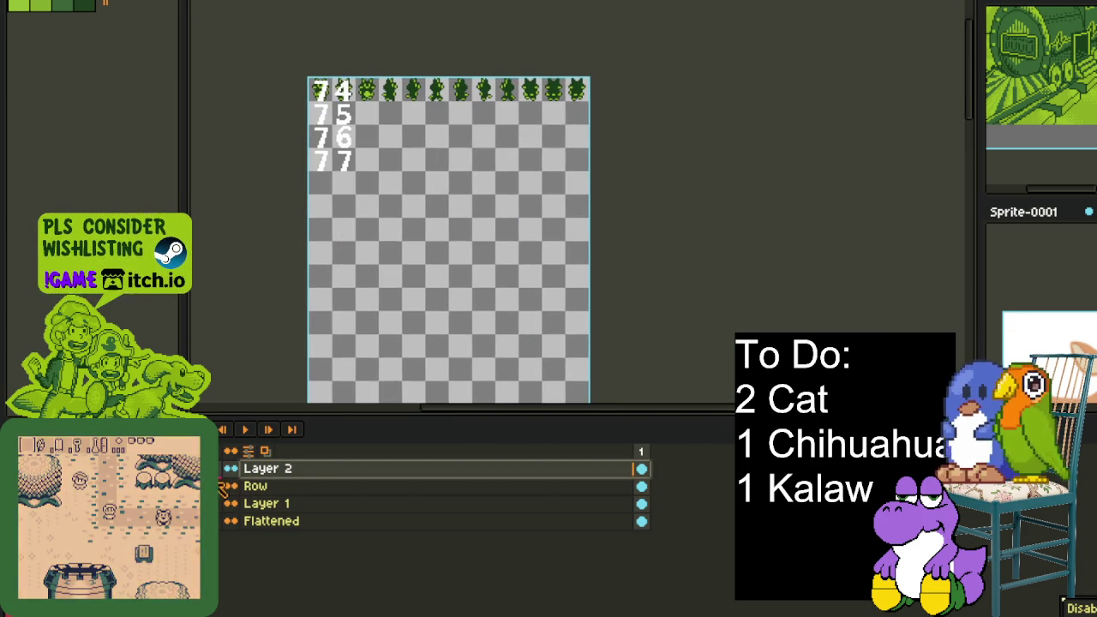
pyautogui.click(231, 486)
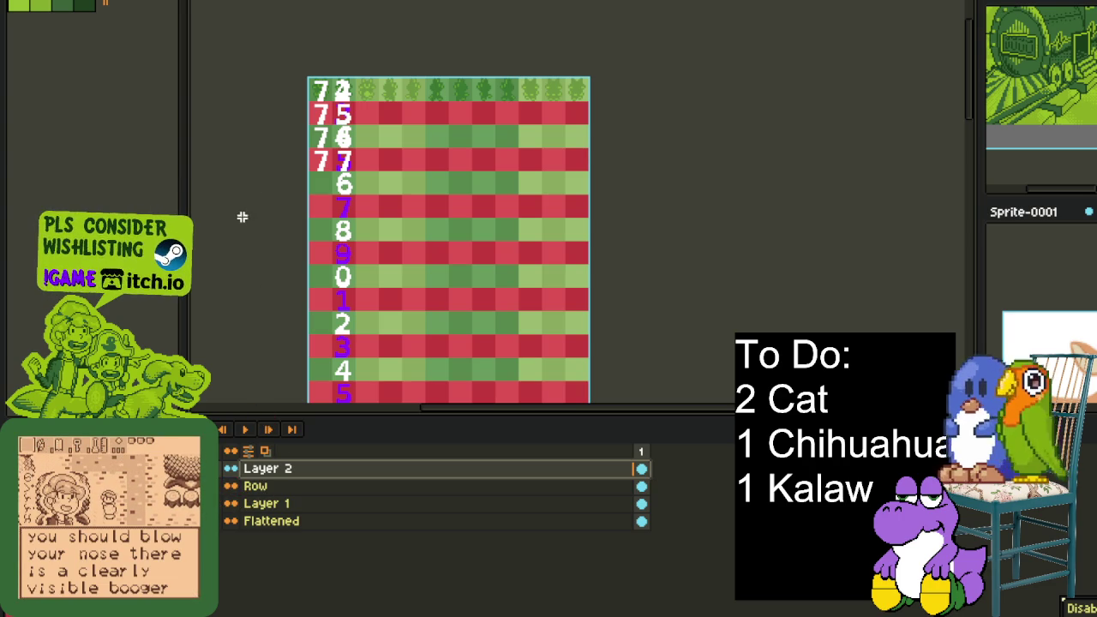
pyautogui.scroll(3, 271, 127)
pyautogui.scroll(-1, 311, 162)
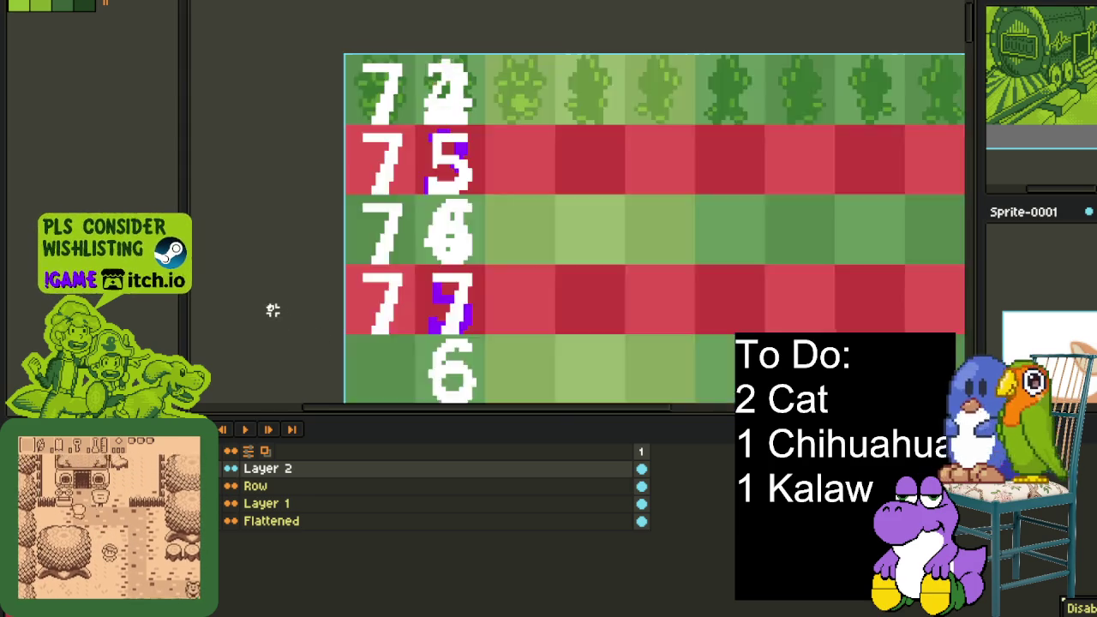
pyautogui.scroll(1, 269, 311)
# Move the column of tens 7s up one row so they label rows 76–79
pyautogui.moveTo(421, 360); pyautogui.dragTo(426, 290)
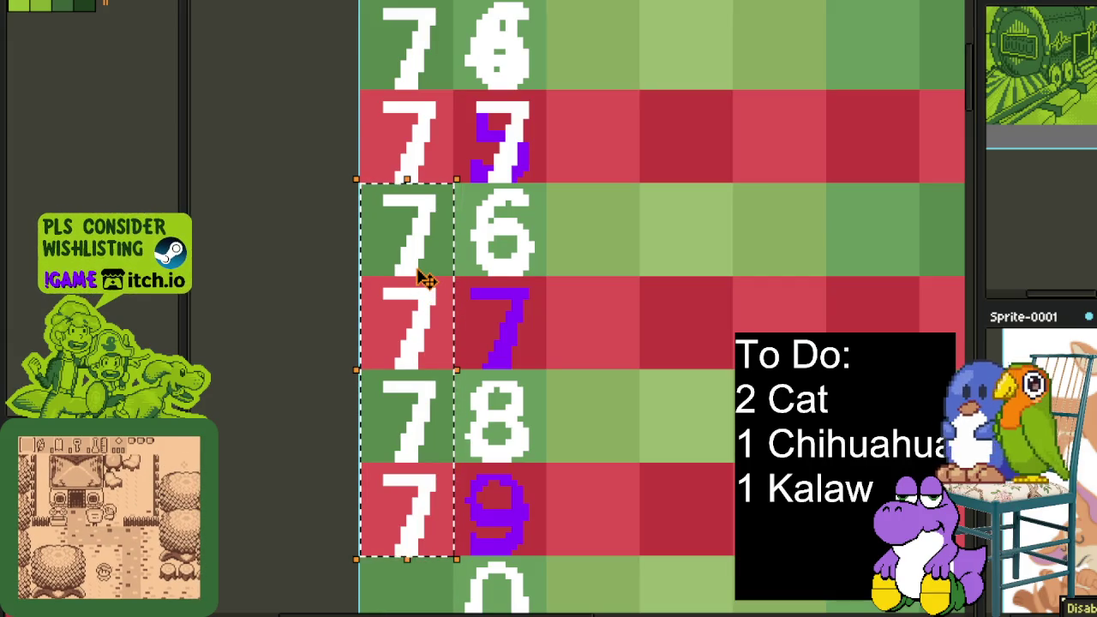
pyautogui.hotkey('ctrl', 'd')
pyautogui.moveTo(556, 309); pyautogui.dragTo(569, 106)
pyautogui.moveTo(455, 343); pyautogui.dragTo(382, 257)
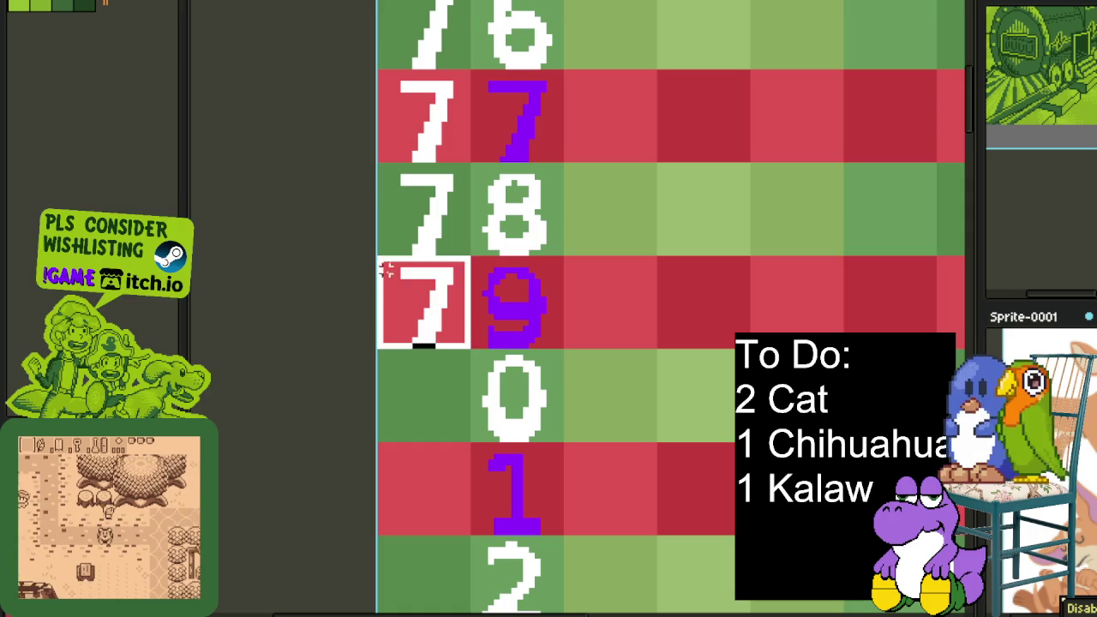
pyautogui.hotkey('ctrl', 'd')
pyautogui.scroll(-1, 551, 300)
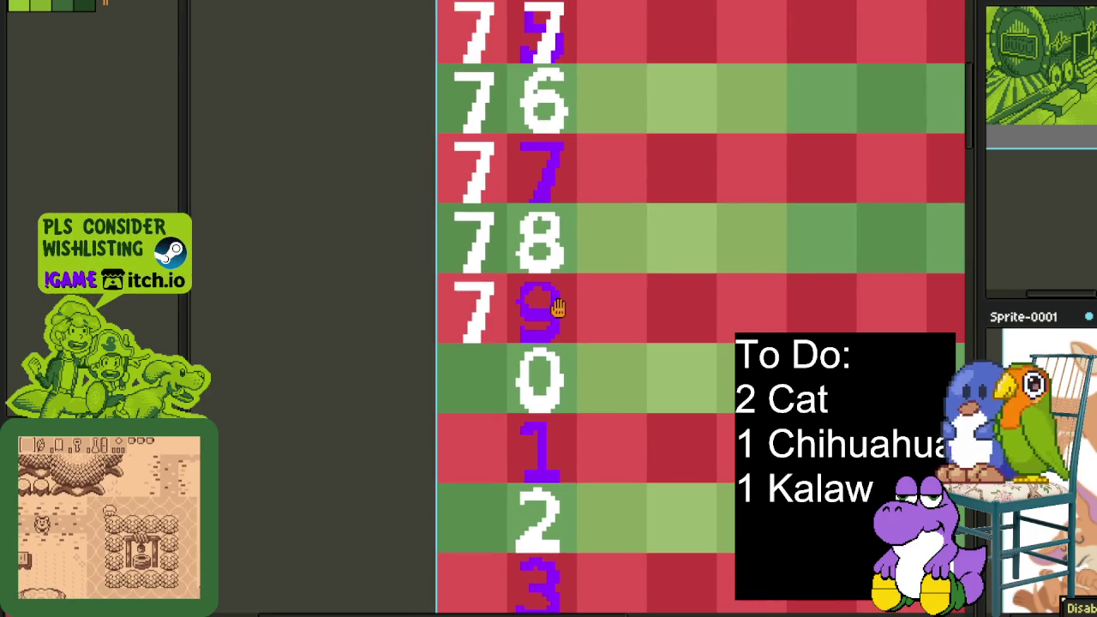
pyautogui.scroll(1, 547, 299)
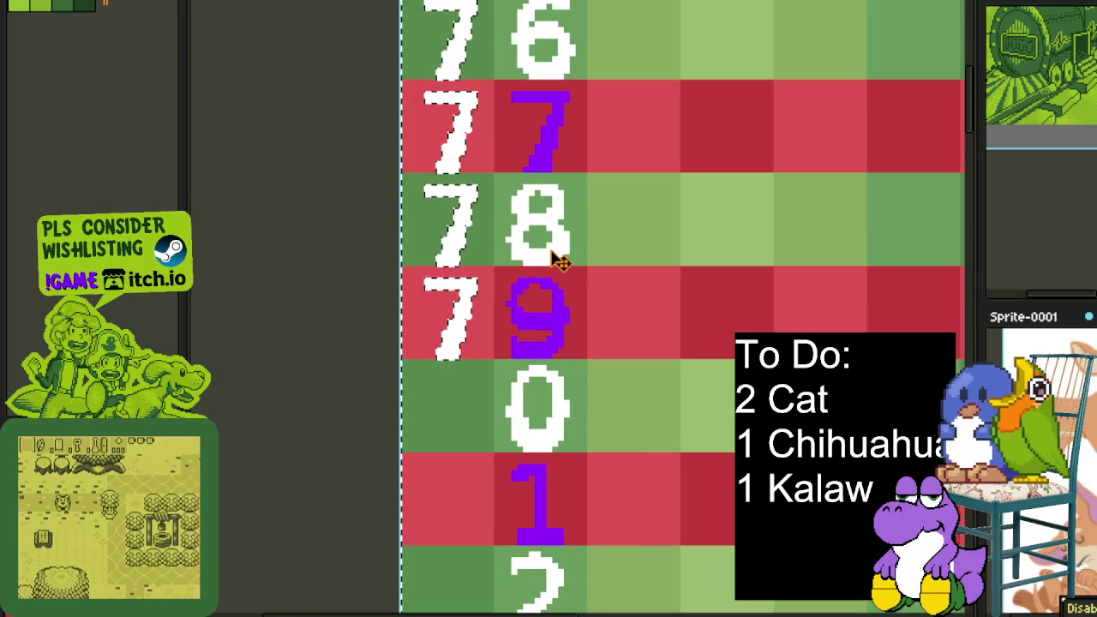
# Select the white 8 in row 78 on the Row layer and save the sprite
pyautogui.press('Tab')
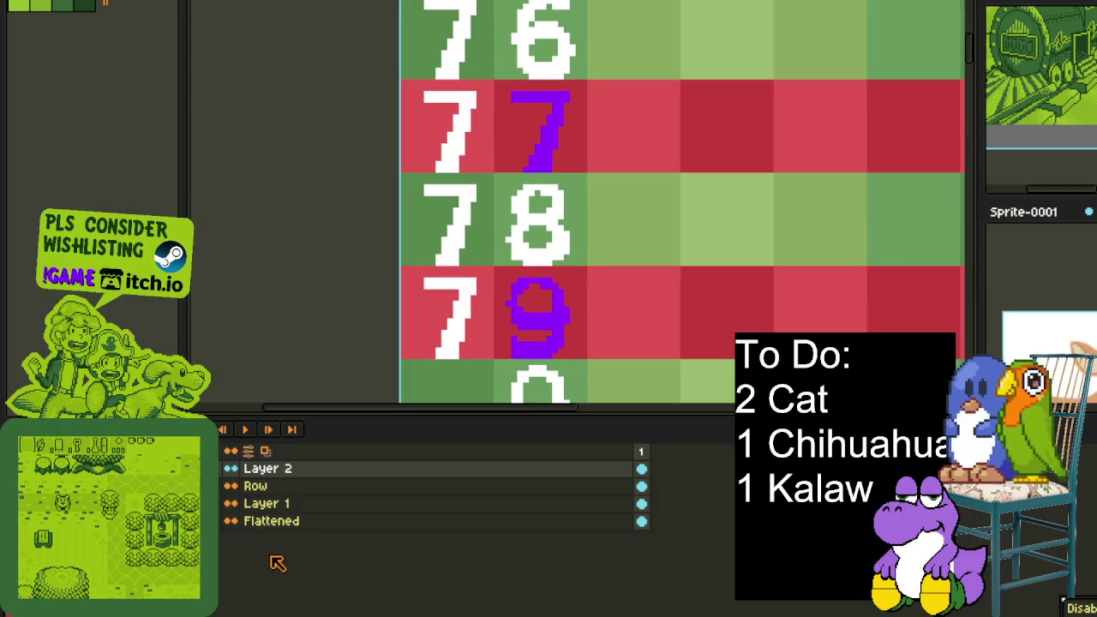
pyautogui.click(221, 526)
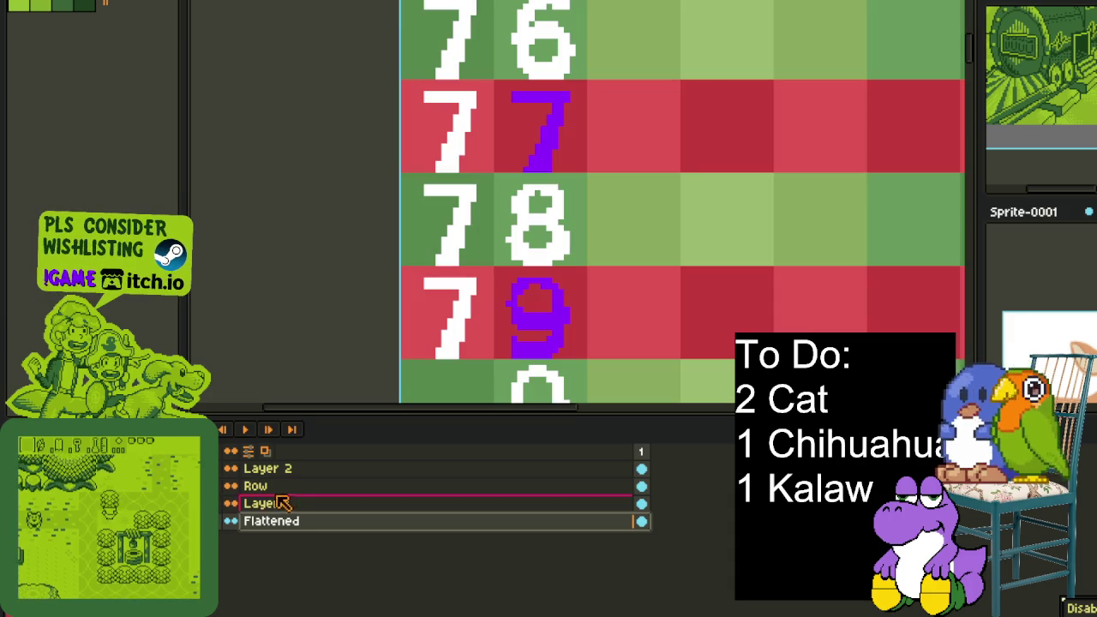
pyautogui.click(256, 486)
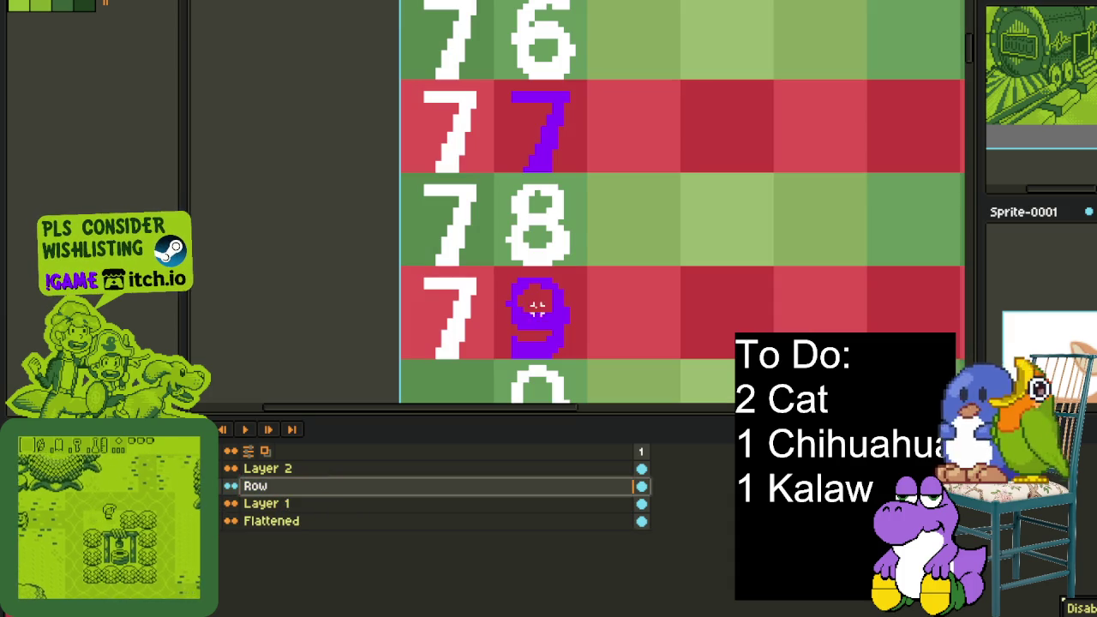
pyautogui.click(545, 250)
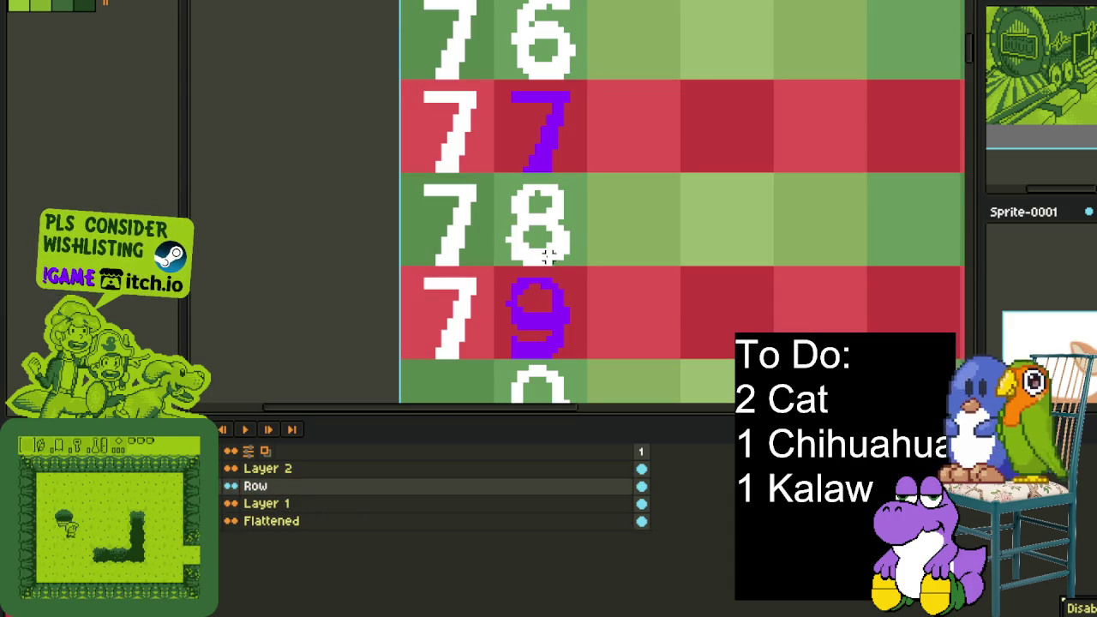
pyautogui.hotkey('ctrl', 's')
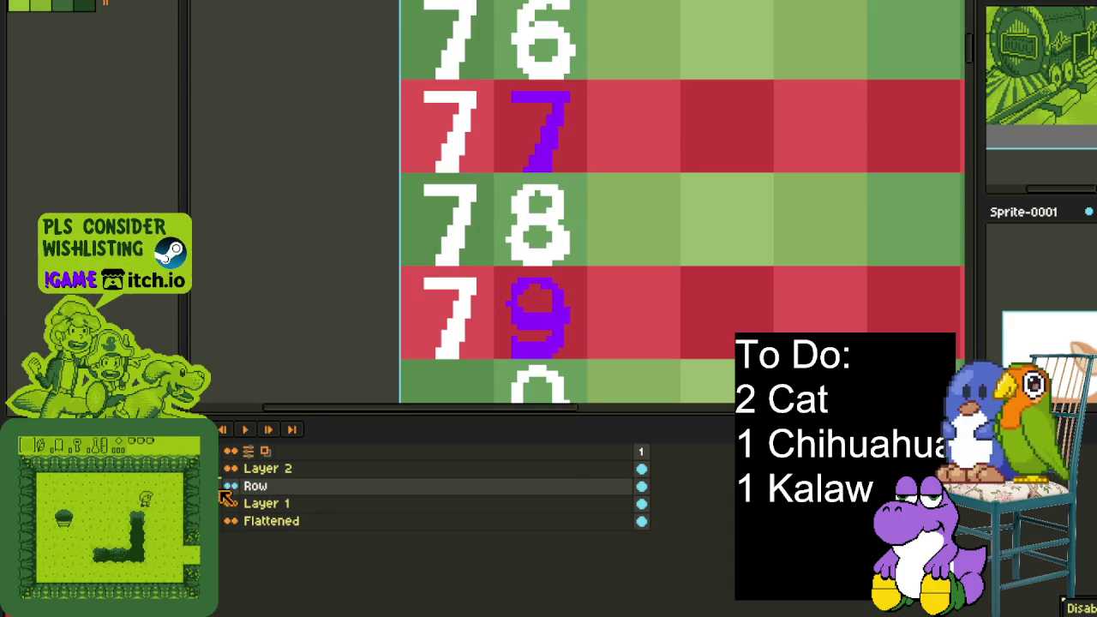
pyautogui.moveTo(244, 486); pyautogui.dragTo(283, 468)
# Paste the white 8 on Layer 2 and nudge it into the tens column of row 80
pyautogui.click(258, 468)
pyautogui.hotkey('ctrl', 'v')
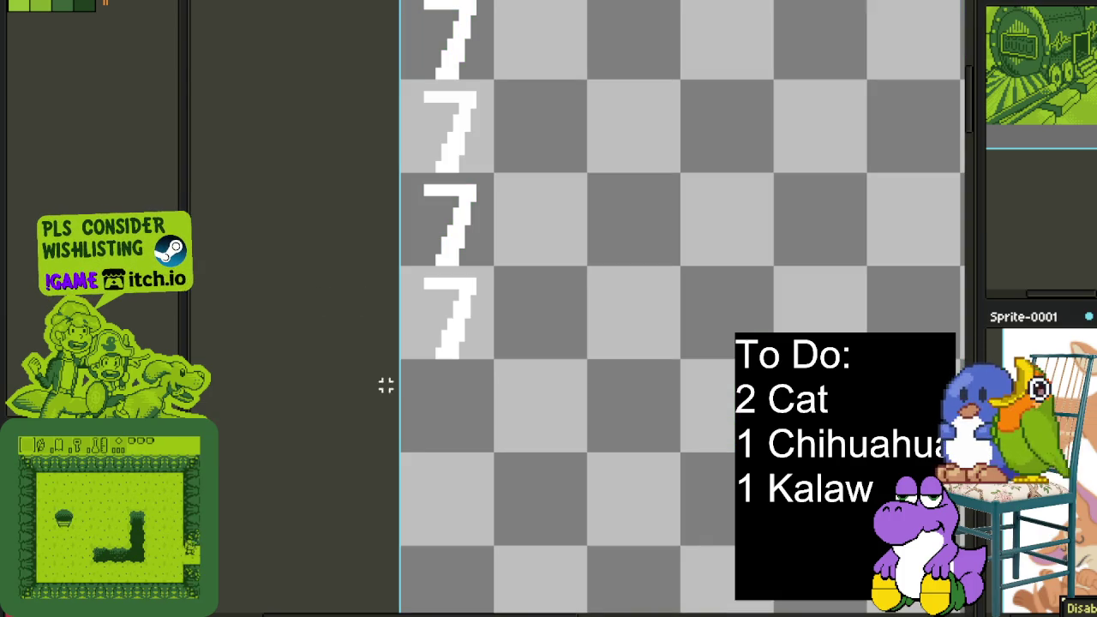
pyautogui.moveTo(569, 252); pyautogui.dragTo(482, 450)
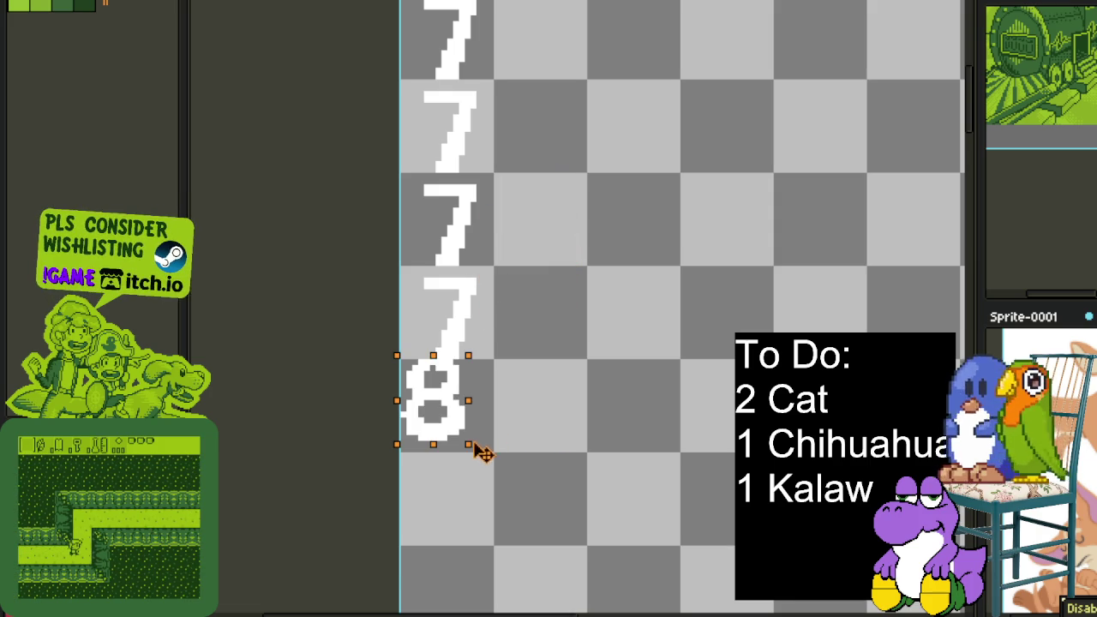
pyautogui.press('Right')
pyautogui.press('Right')
pyautogui.press('Down')
pyautogui.press('Right')
pyautogui.press('Down')
pyautogui.click(490, 519)
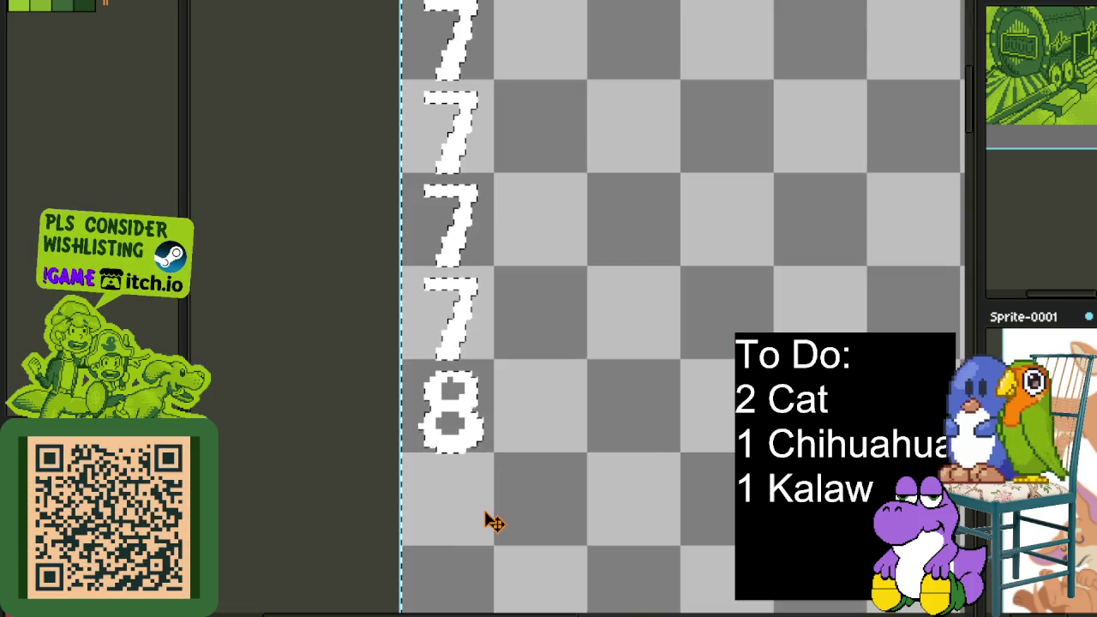
# Show the red/green rows again and merge Layer 2 down into Row
pyautogui.press('Tab')
pyautogui.click(233, 503)
pyautogui.scroll(-2, 365, 260)
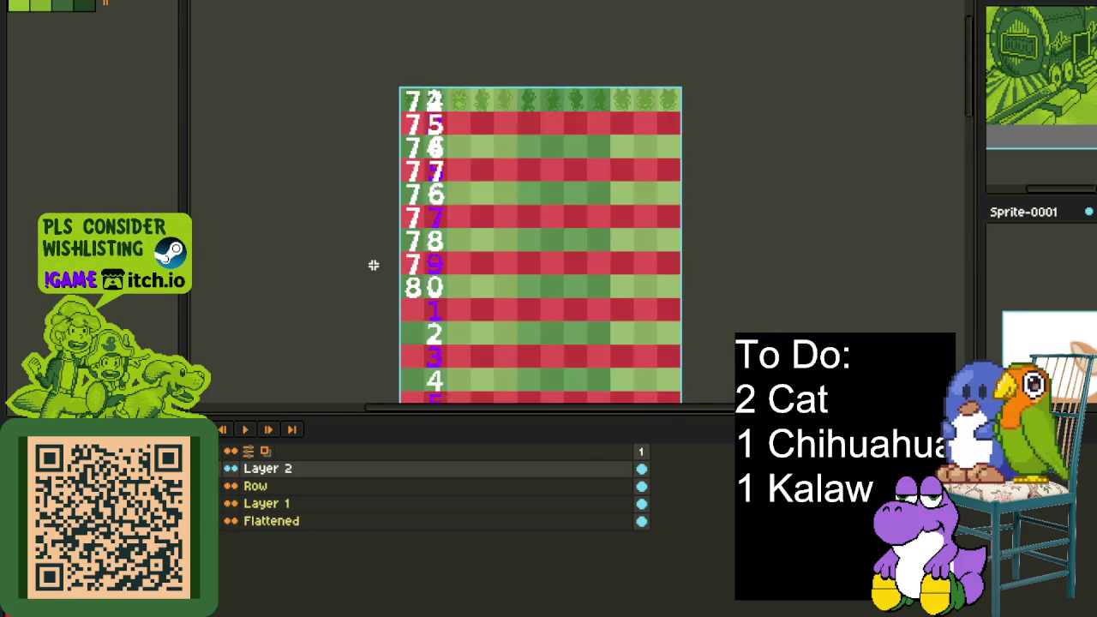
pyautogui.scroll(-2, 378, 269)
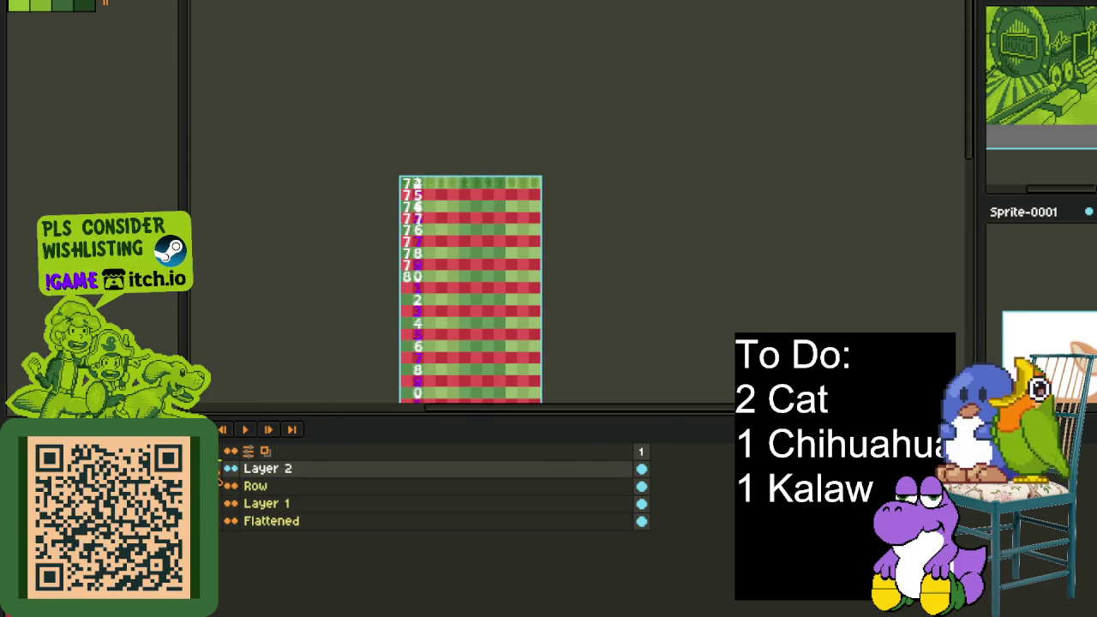
pyautogui.rightClick(262, 472)
pyautogui.click(310, 523)
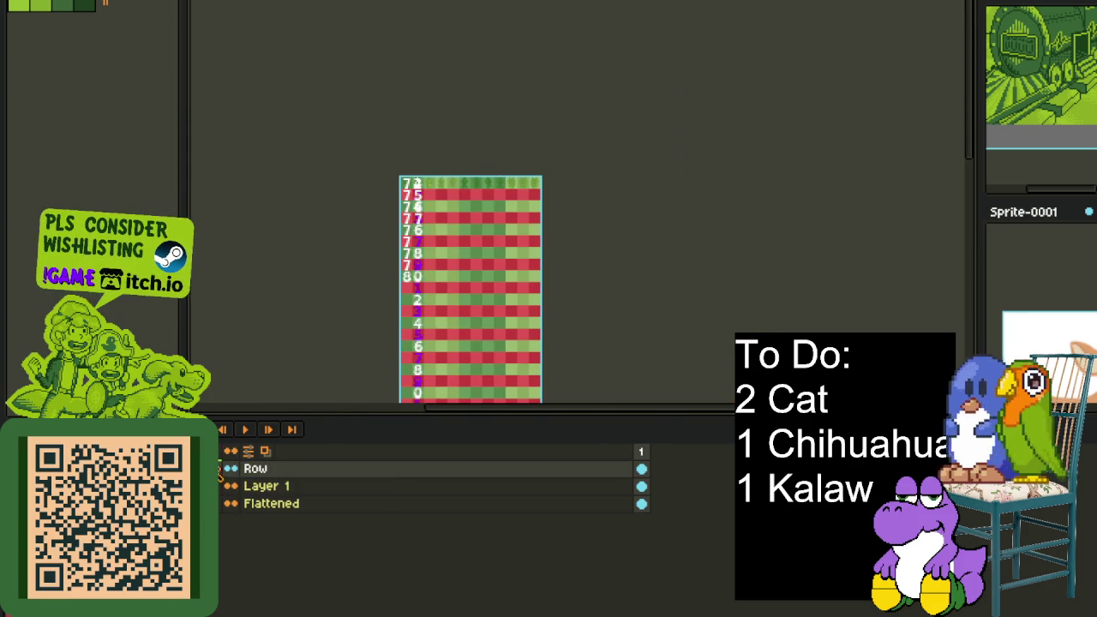
pyautogui.press('Tab')
pyautogui.scroll(3, 403, 120)
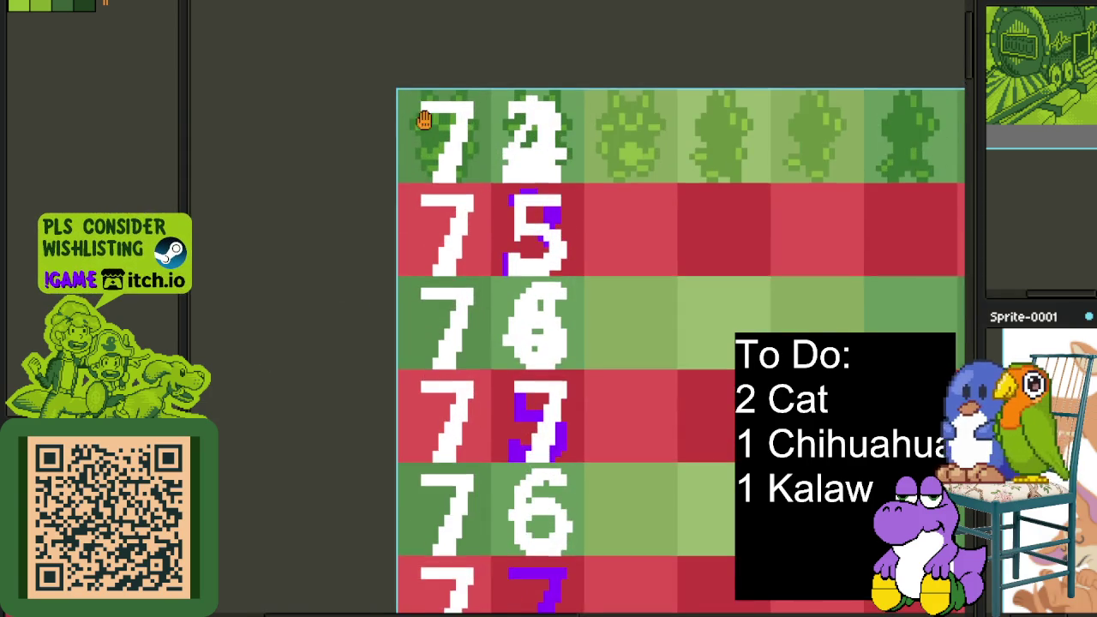
# Bucket-fill every purple part of the units 5 with magenta
pyautogui.moveTo(426, 113); pyautogui.dragTo(404, 153)
pyautogui.scroll(2, 487, 236)
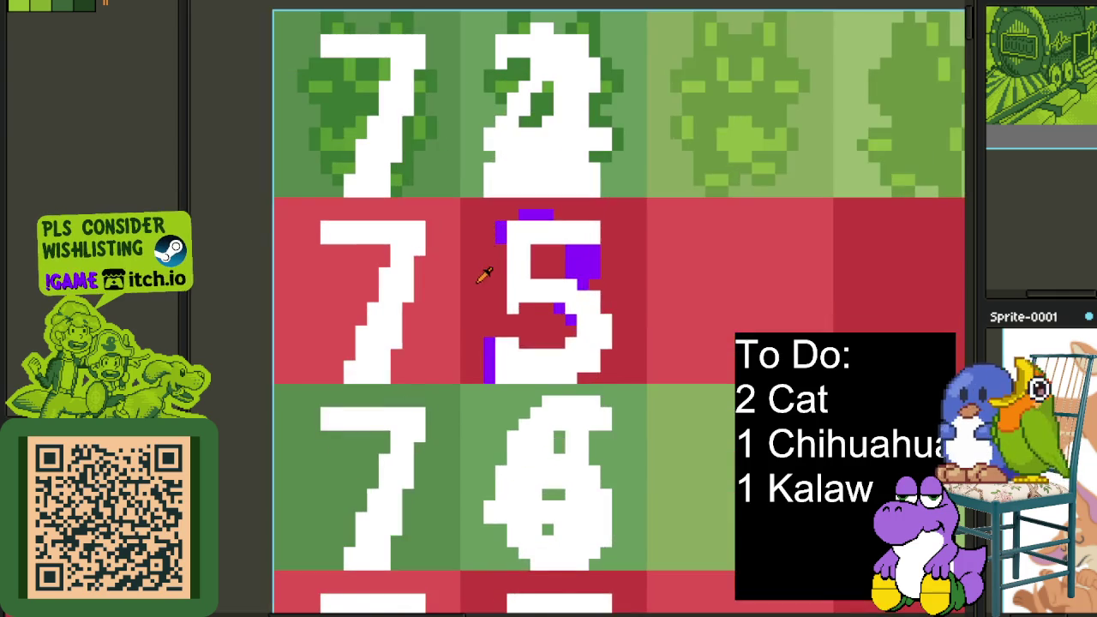
pyautogui.scroll(2, 490, 272)
pyautogui.click(623, 295)
pyautogui.click(646, 318)
pyautogui.click(670, 246)
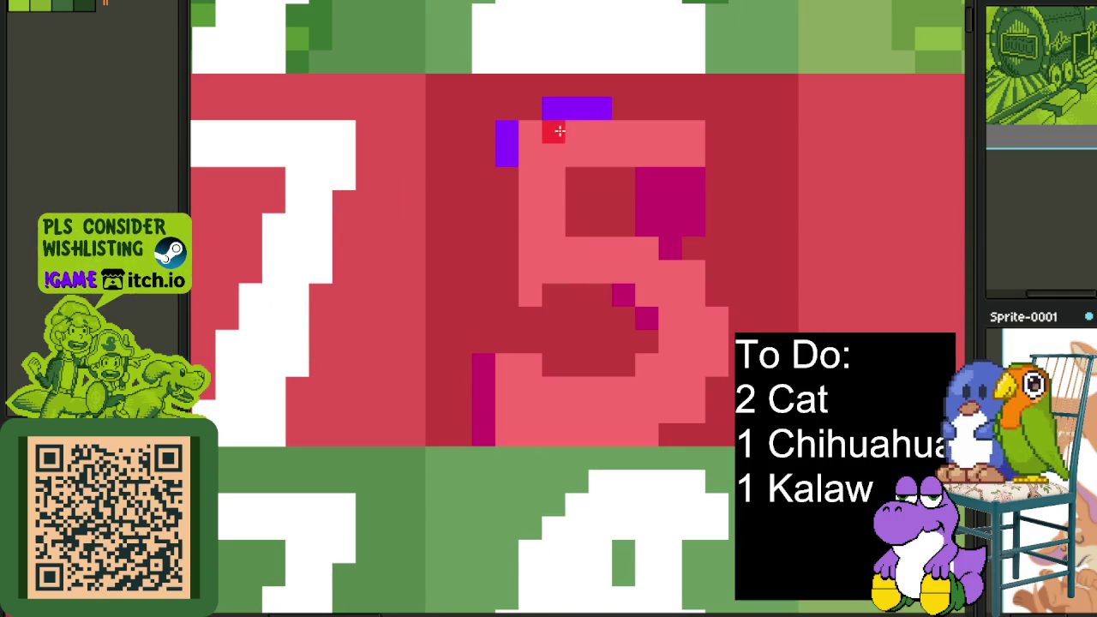
pyautogui.click(576, 108)
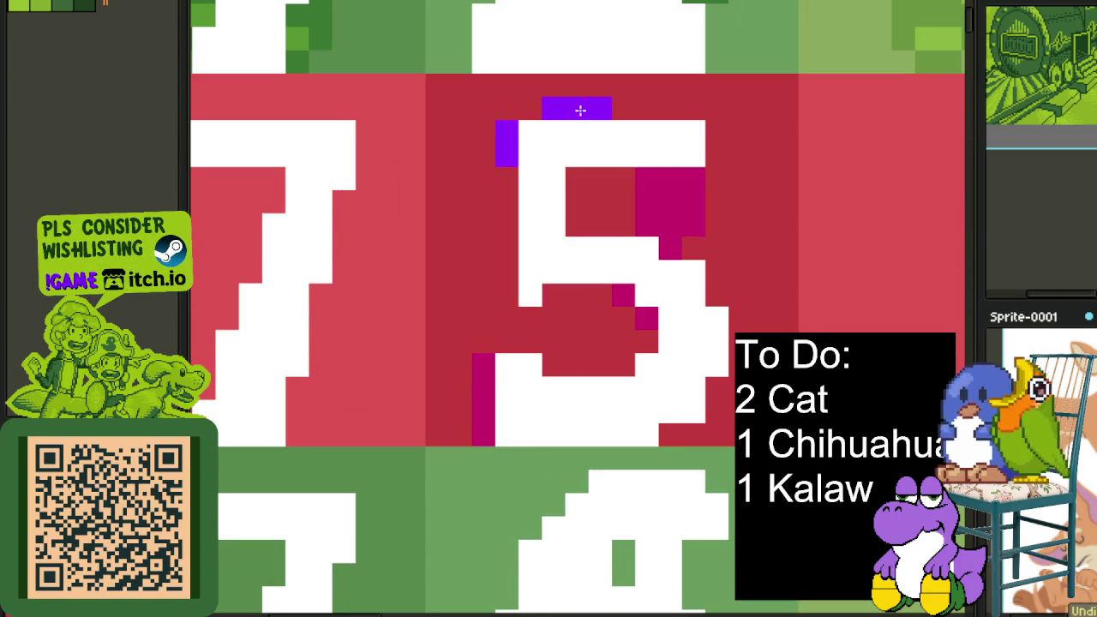
pyautogui.click(495, 153)
pyautogui.click(507, 147)
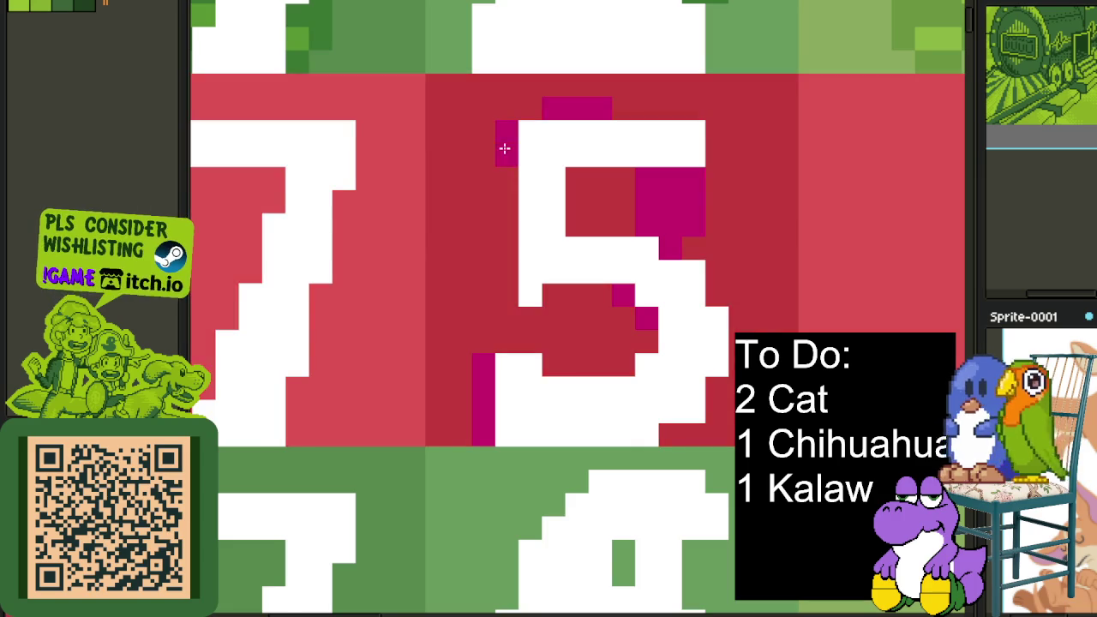
pyautogui.scroll(-3, 507, 163)
pyautogui.moveTo(525, 353); pyautogui.dragTo(526, 225)
pyautogui.scroll(2, 531, 343)
pyautogui.scroll(1, 532, 343)
# Bucket-fill the purple units digits 7, 1 and 3 with magenta
pyautogui.click(499, 169)
pyautogui.click(635, 310)
pyautogui.click(463, 368)
pyautogui.scroll(-2, 451, 362)
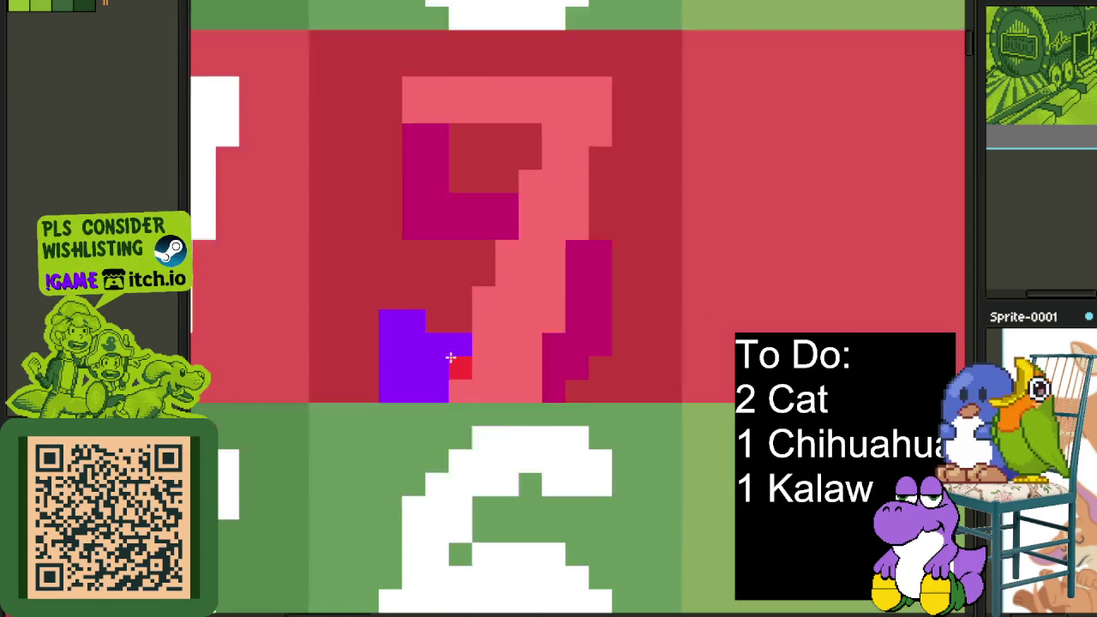
pyautogui.scroll(-3, 453, 362)
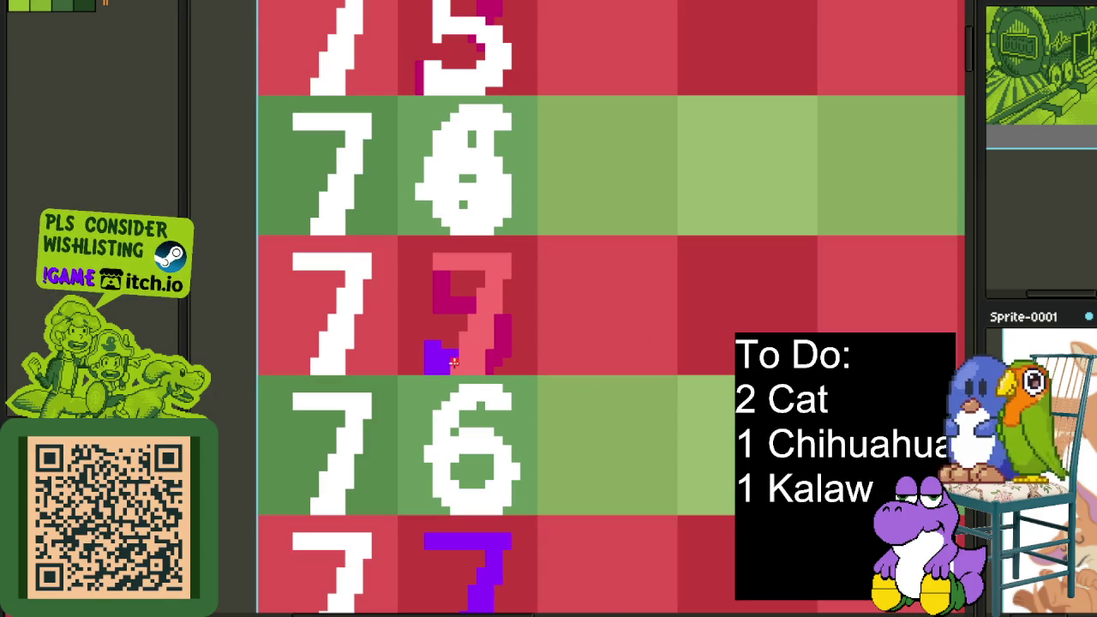
pyautogui.scroll(-3, 463, 351)
pyautogui.scroll(1, 475, 337)
pyautogui.scroll(-2, 474, 357)
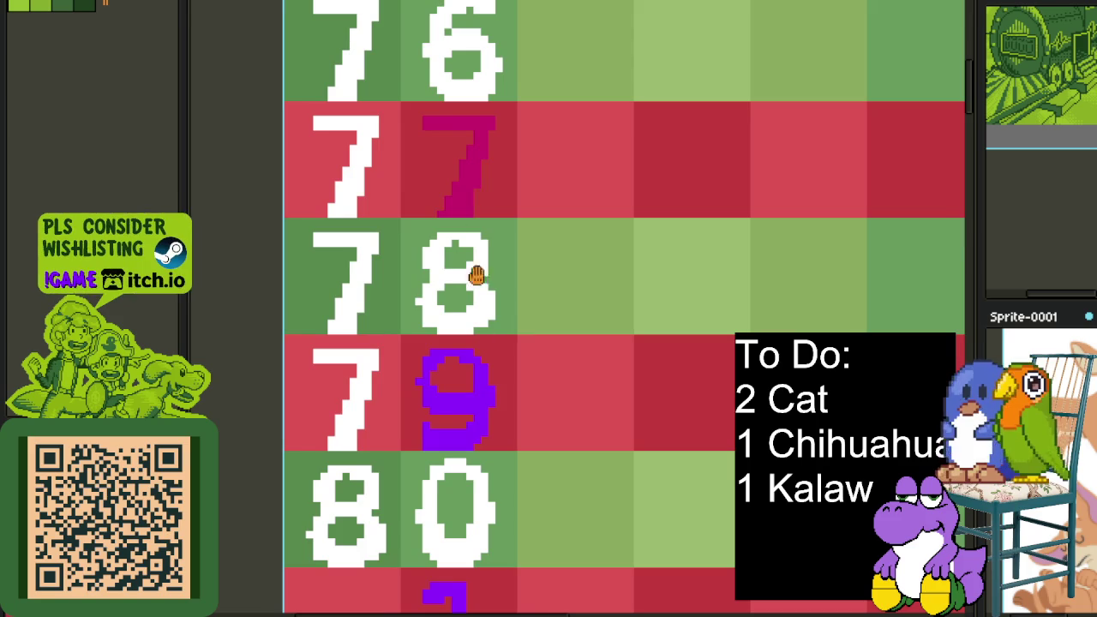
pyautogui.scroll(1, 486, 402)
pyautogui.scroll(-5, 481, 429)
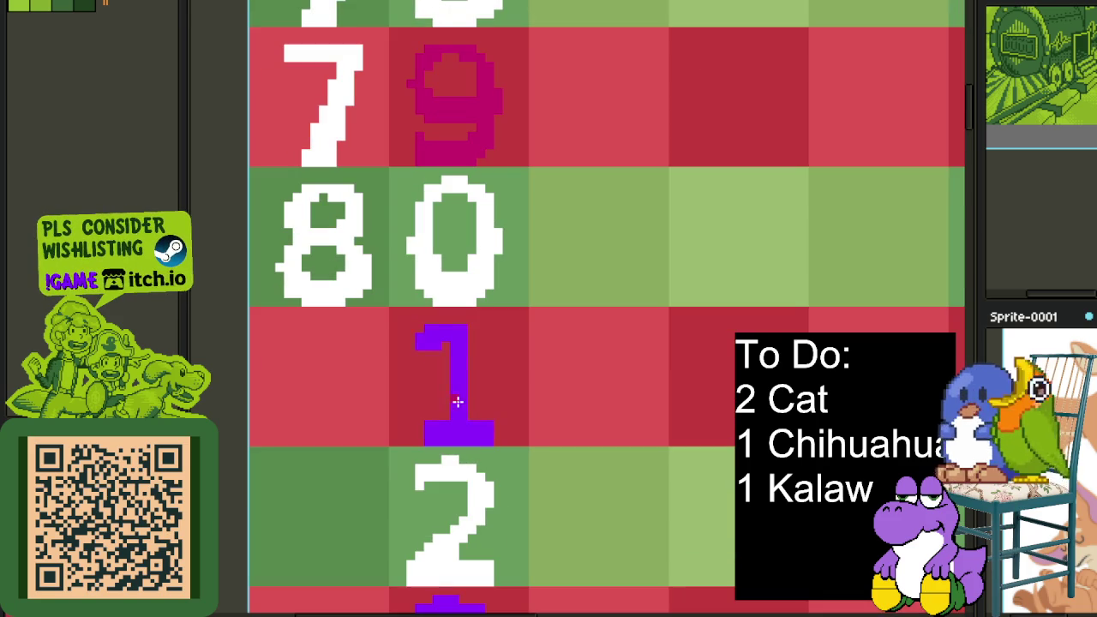
pyautogui.click(457, 403)
pyautogui.scroll(-3, 458, 402)
pyautogui.scroll(-3, 454, 448)
pyautogui.scroll(3, 443, 294)
pyautogui.scroll(-1, 445, 333)
pyautogui.click(433, 364)
pyautogui.scroll(-5, 433, 363)
pyautogui.scroll(1, 400, 277)
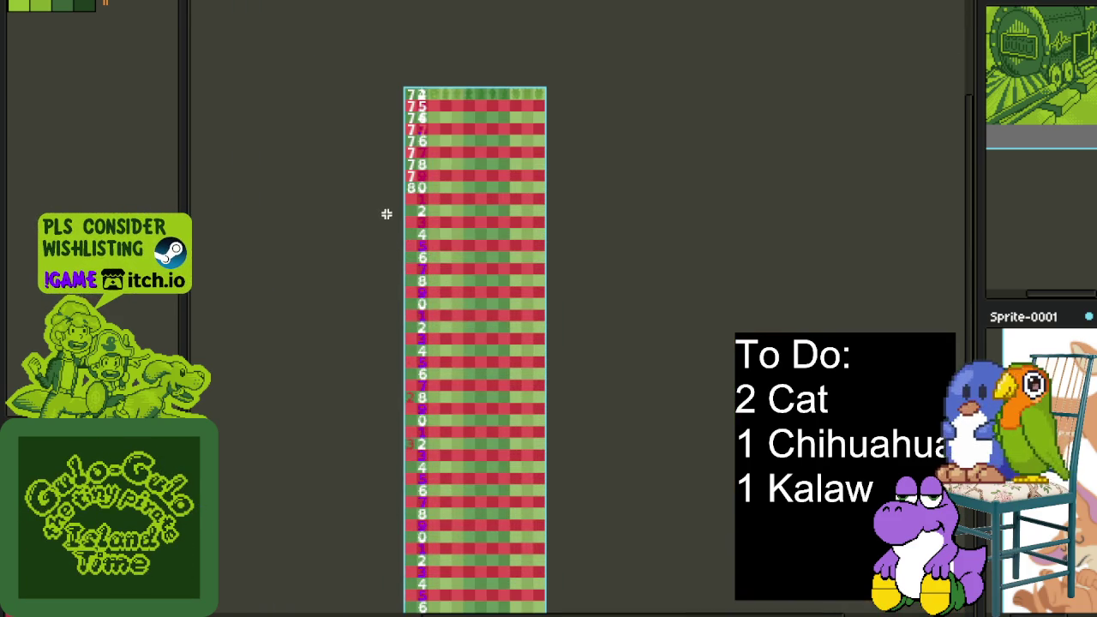
pyautogui.scroll(-3, 387, 215)
pyautogui.moveTo(380, 157); pyautogui.dragTo(485, 226)
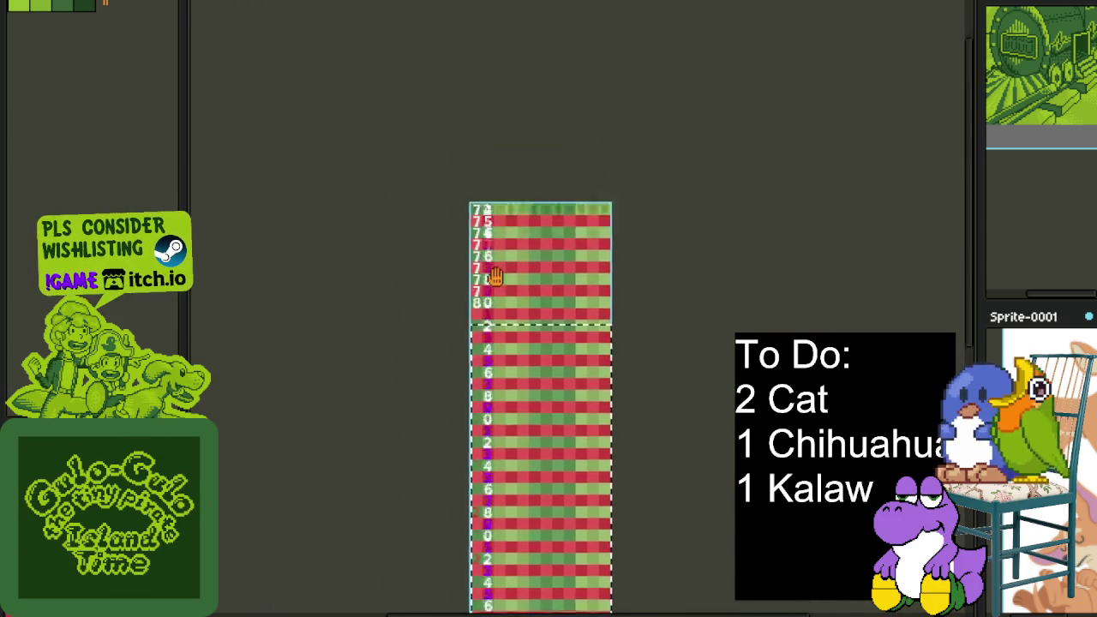
pyautogui.scroll(2, 465, 412)
pyautogui.scroll(1, 591, 158)
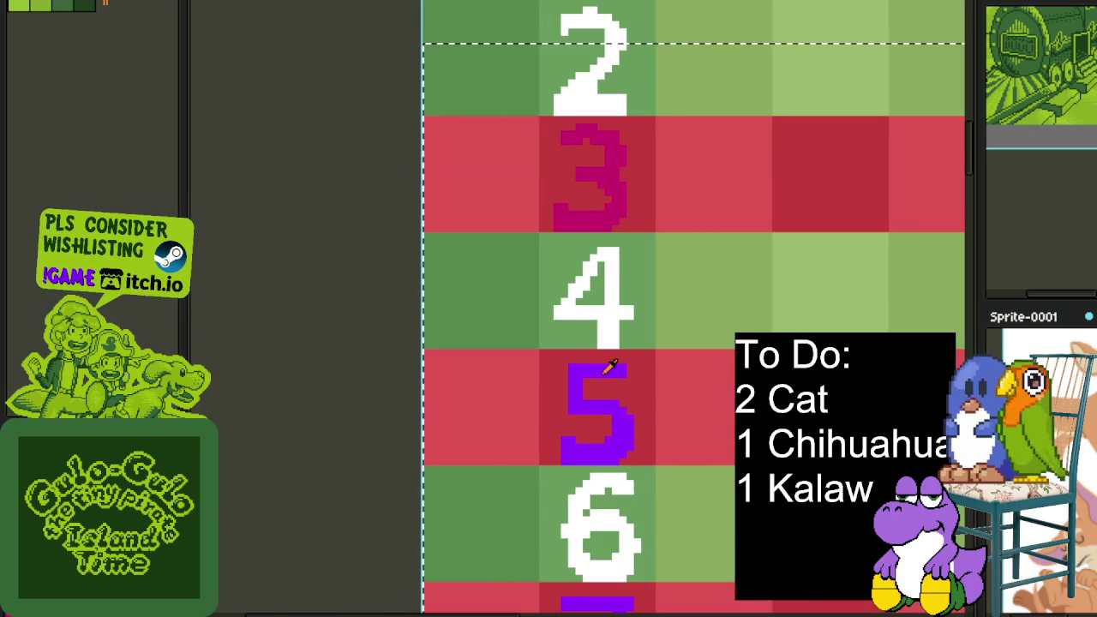
# Replace all remaining purple with magenta across the whole sprite
pyautogui.hotkey('shift', 'r')
pyautogui.press('Return')
pyautogui.scroll(-3, 362, 283)
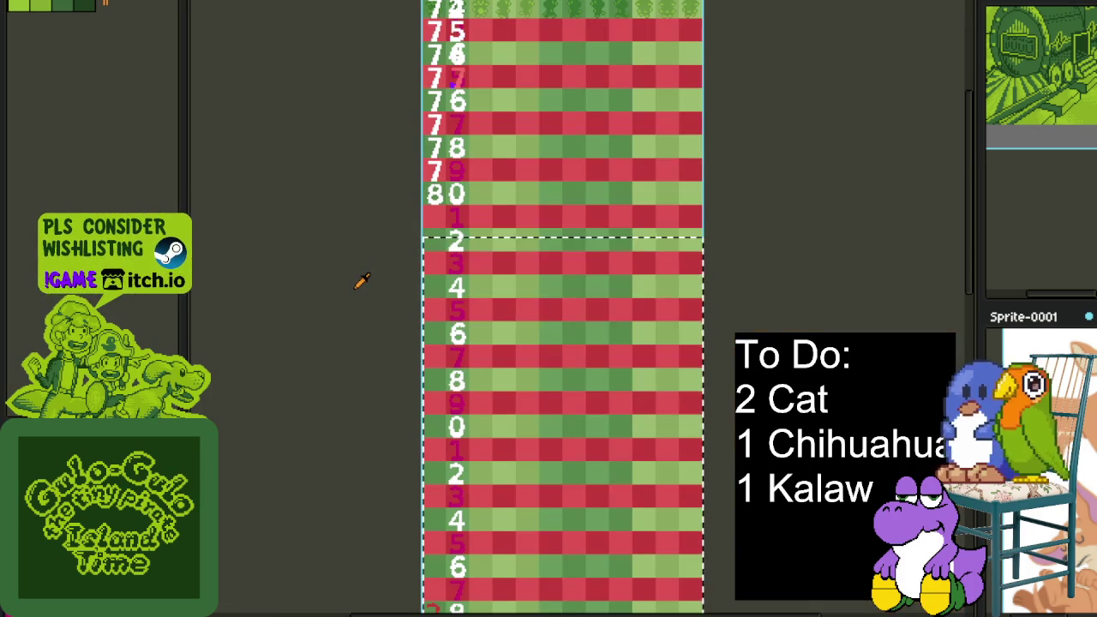
pyautogui.scroll(1, 475, 38)
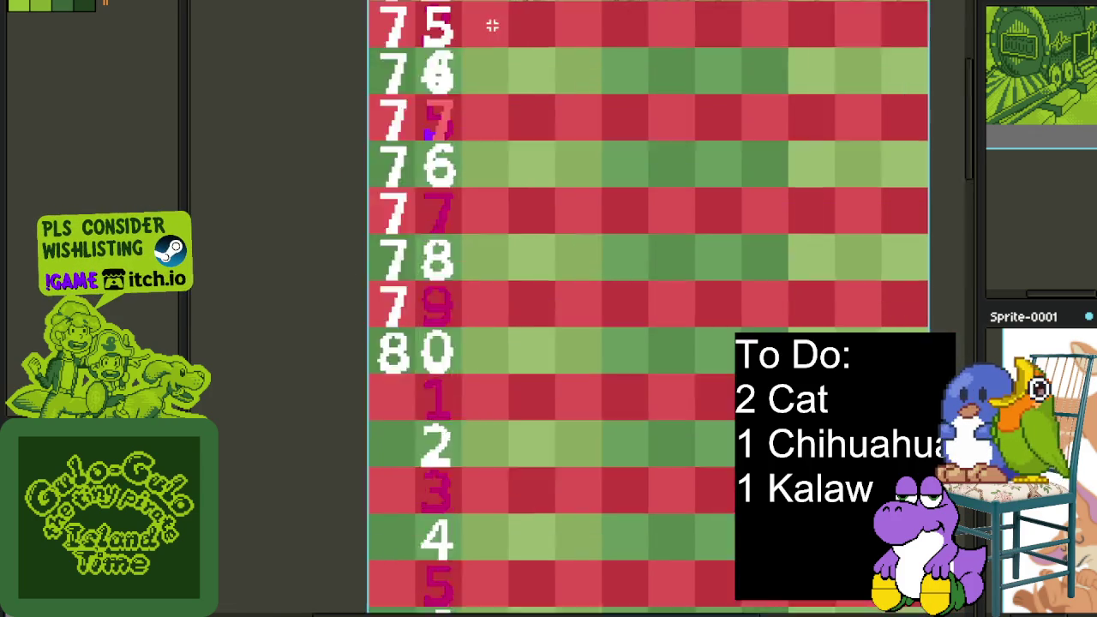
pyautogui.scroll(1, 494, 22)
pyautogui.scroll(1, 380, 274)
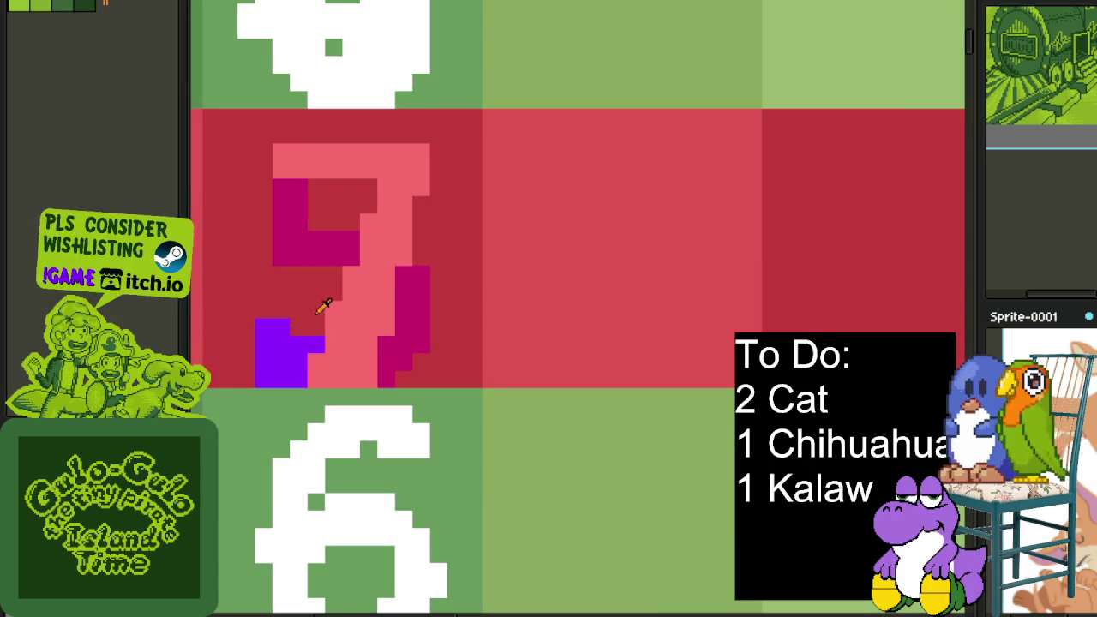
pyautogui.scroll(-3, 282, 344)
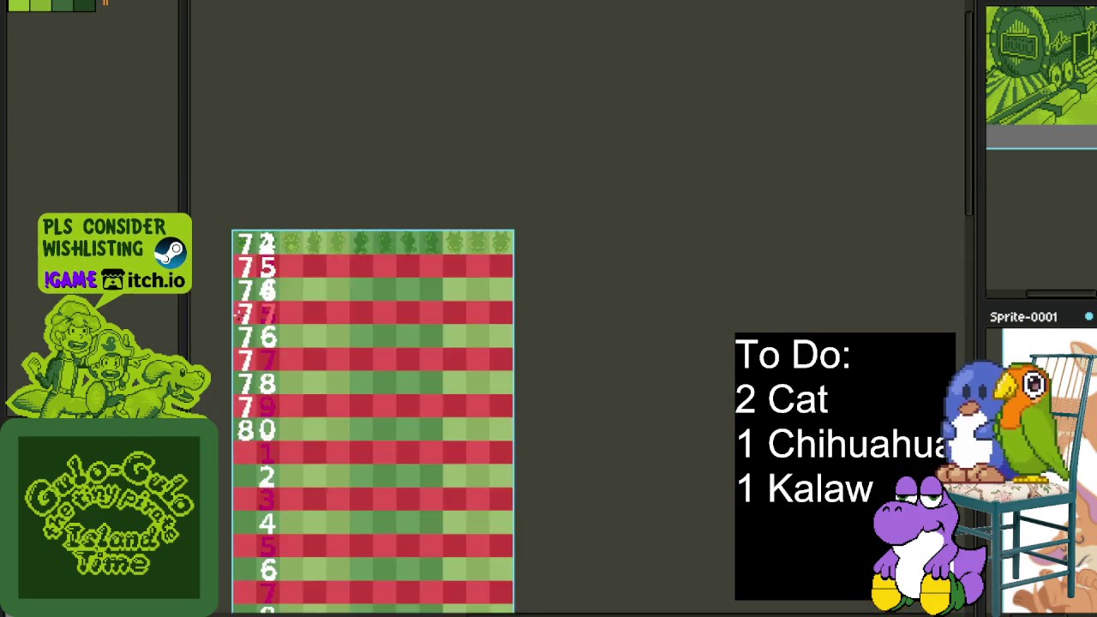
pyautogui.scroll(-1, 402, 326)
pyautogui.scroll(3, 405, 322)
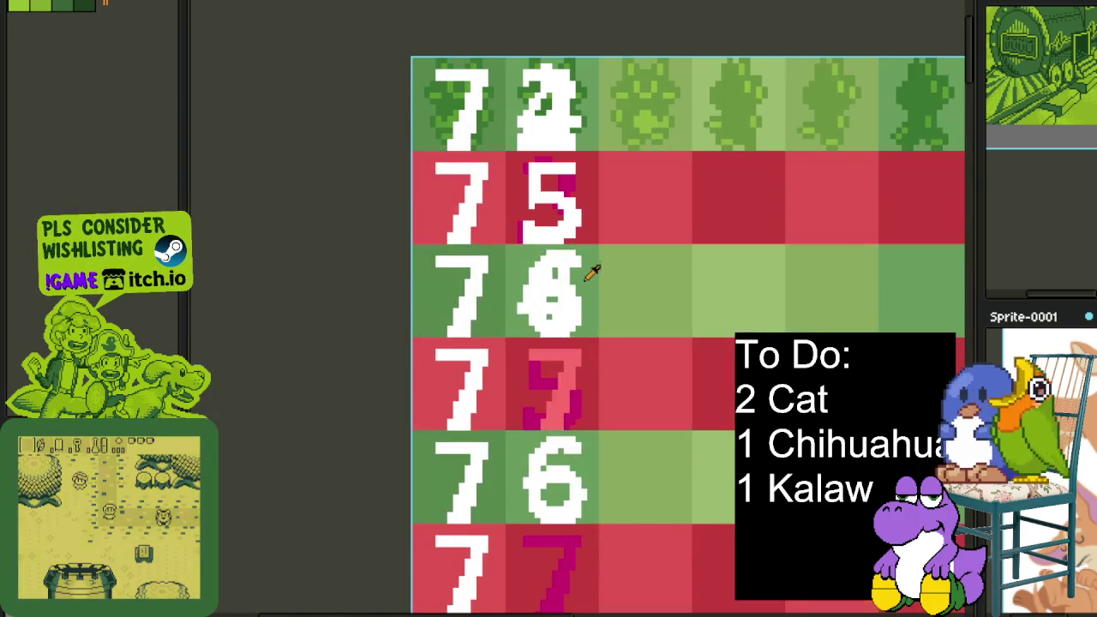
pyautogui.moveTo(583, 277); pyautogui.dragTo(463, 220)
pyautogui.scroll(1, 459, 356)
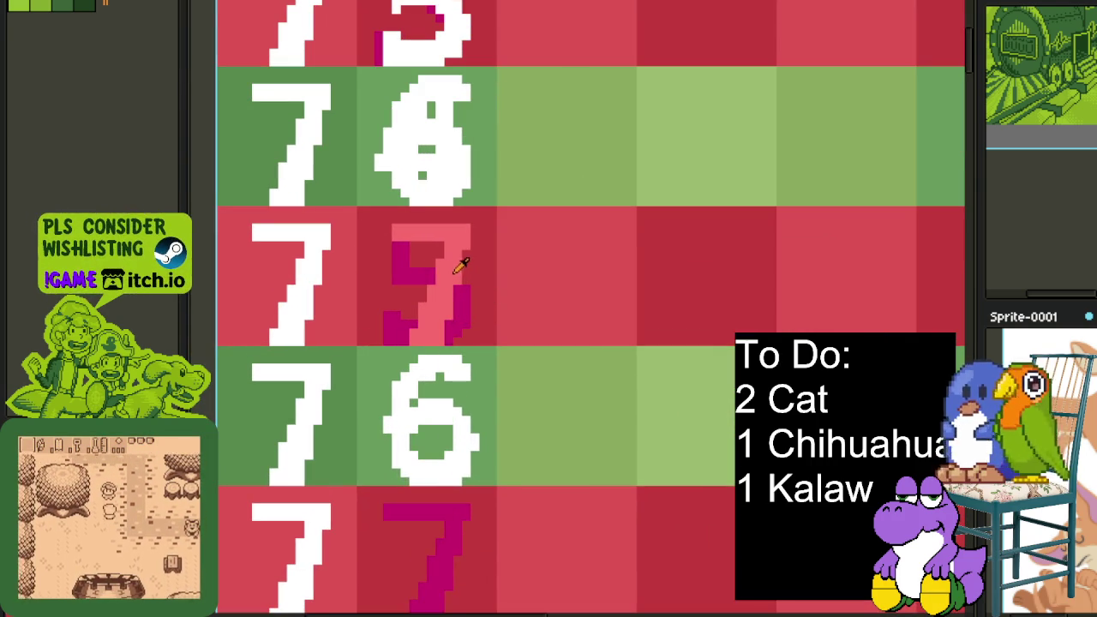
# Replace the pink #FF6C6C in row 77 with red #FF0000
pyautogui.hotkey('shift', 'r')
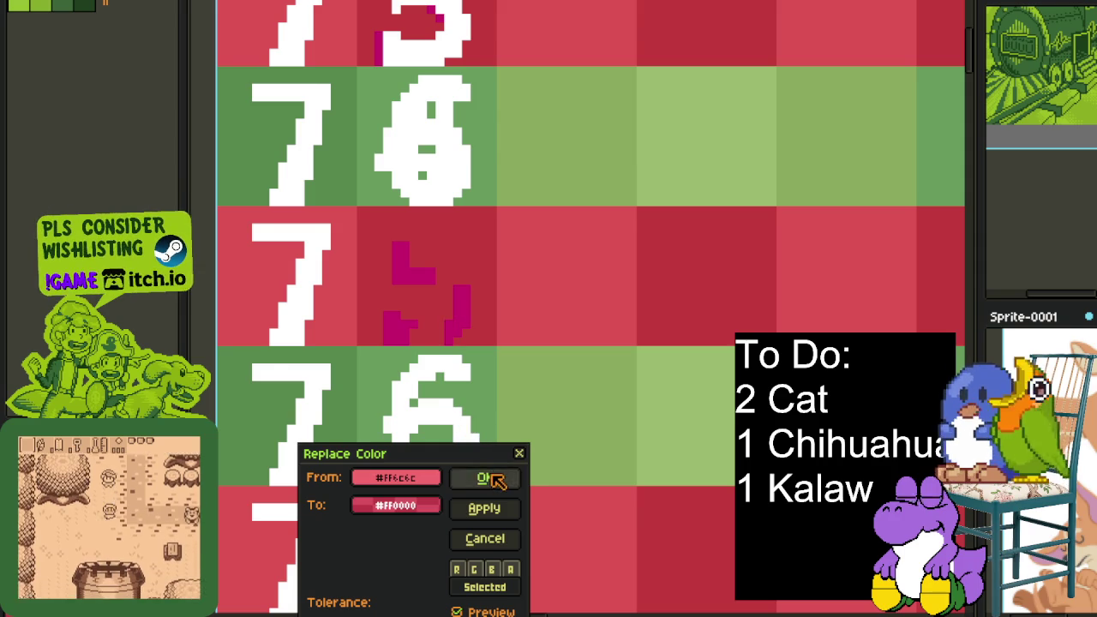
pyautogui.click(485, 478)
pyautogui.scroll(-2, 417, 295)
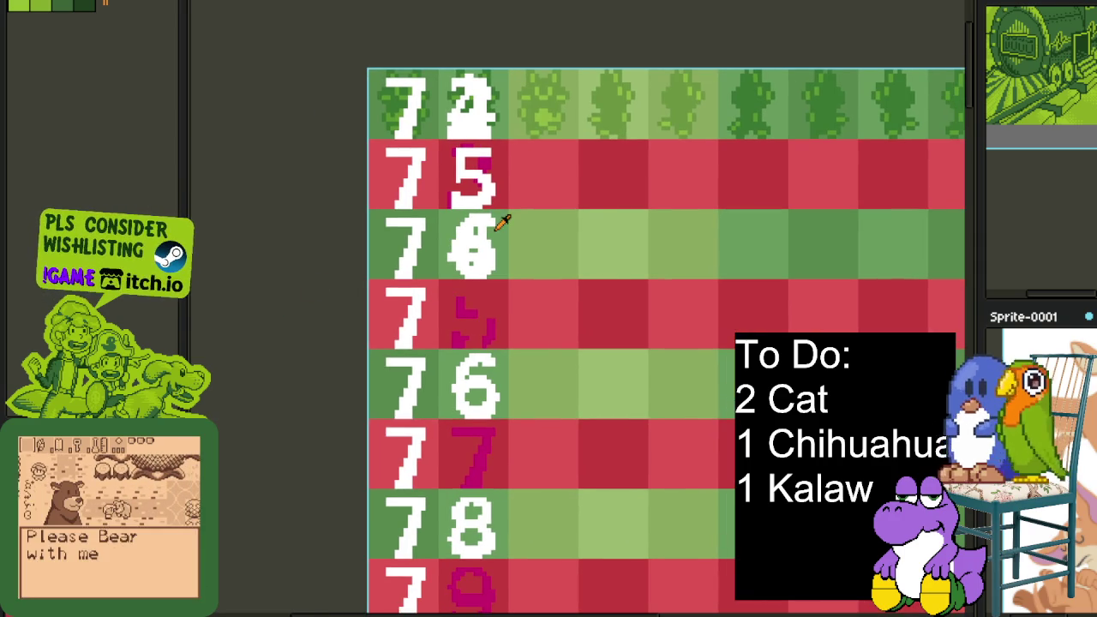
pyautogui.scroll(1, 483, 225)
pyautogui.moveTo(483, 226)
pyautogui.mouseDown()
pyautogui.moveTo(473, 338)
pyautogui.moveTo(480, 245)
pyautogui.mouseUp()
pyautogui.scroll(-3, 480, 242)
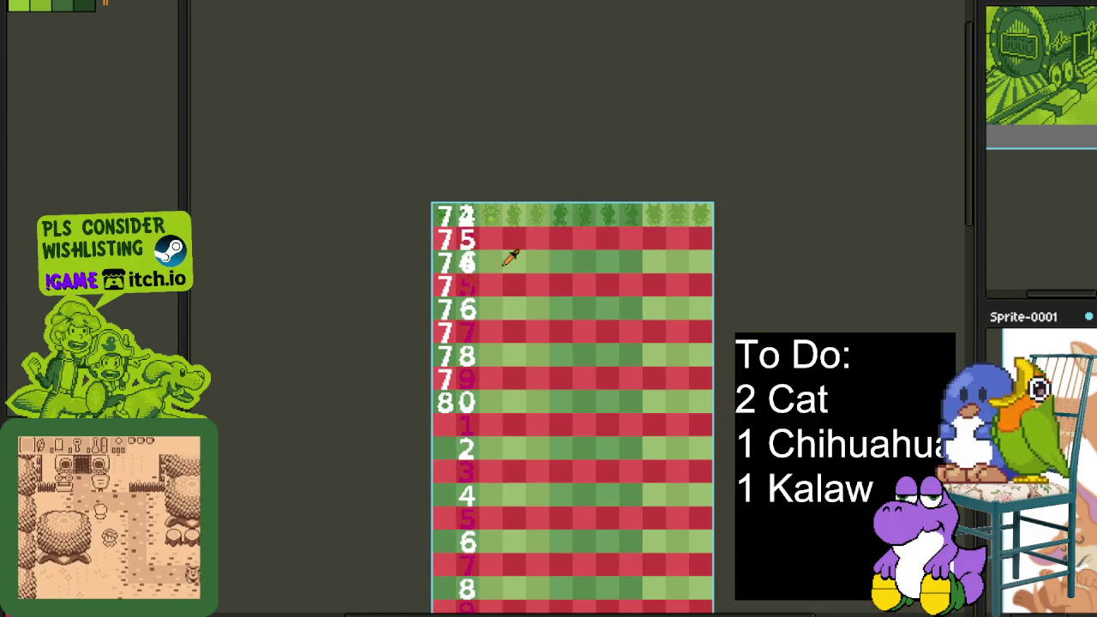
# Hide the numbered Row layer so only the cat sprites show
pyautogui.press('Tab')
pyautogui.press('Delete')
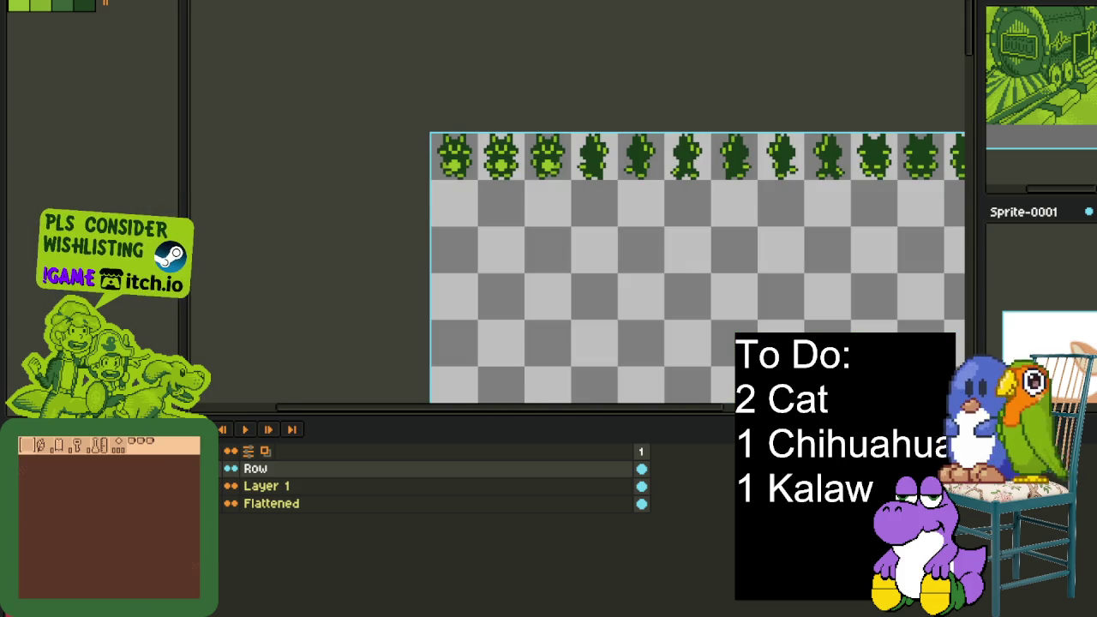
pyautogui.scroll(1, 487, 182)
pyautogui.scroll(1, 487, 182)
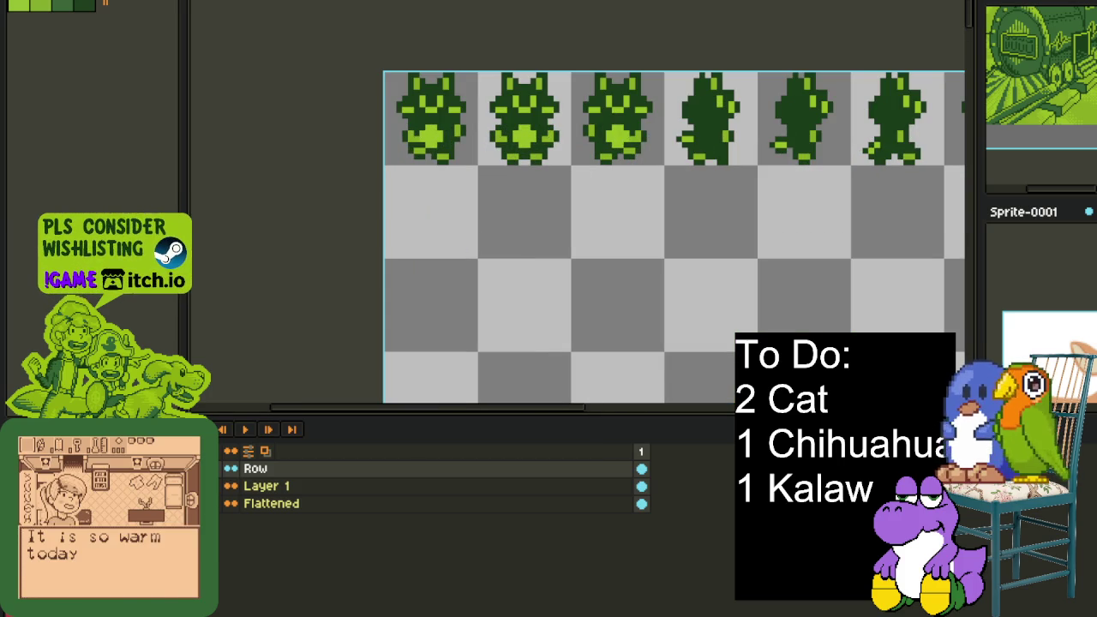